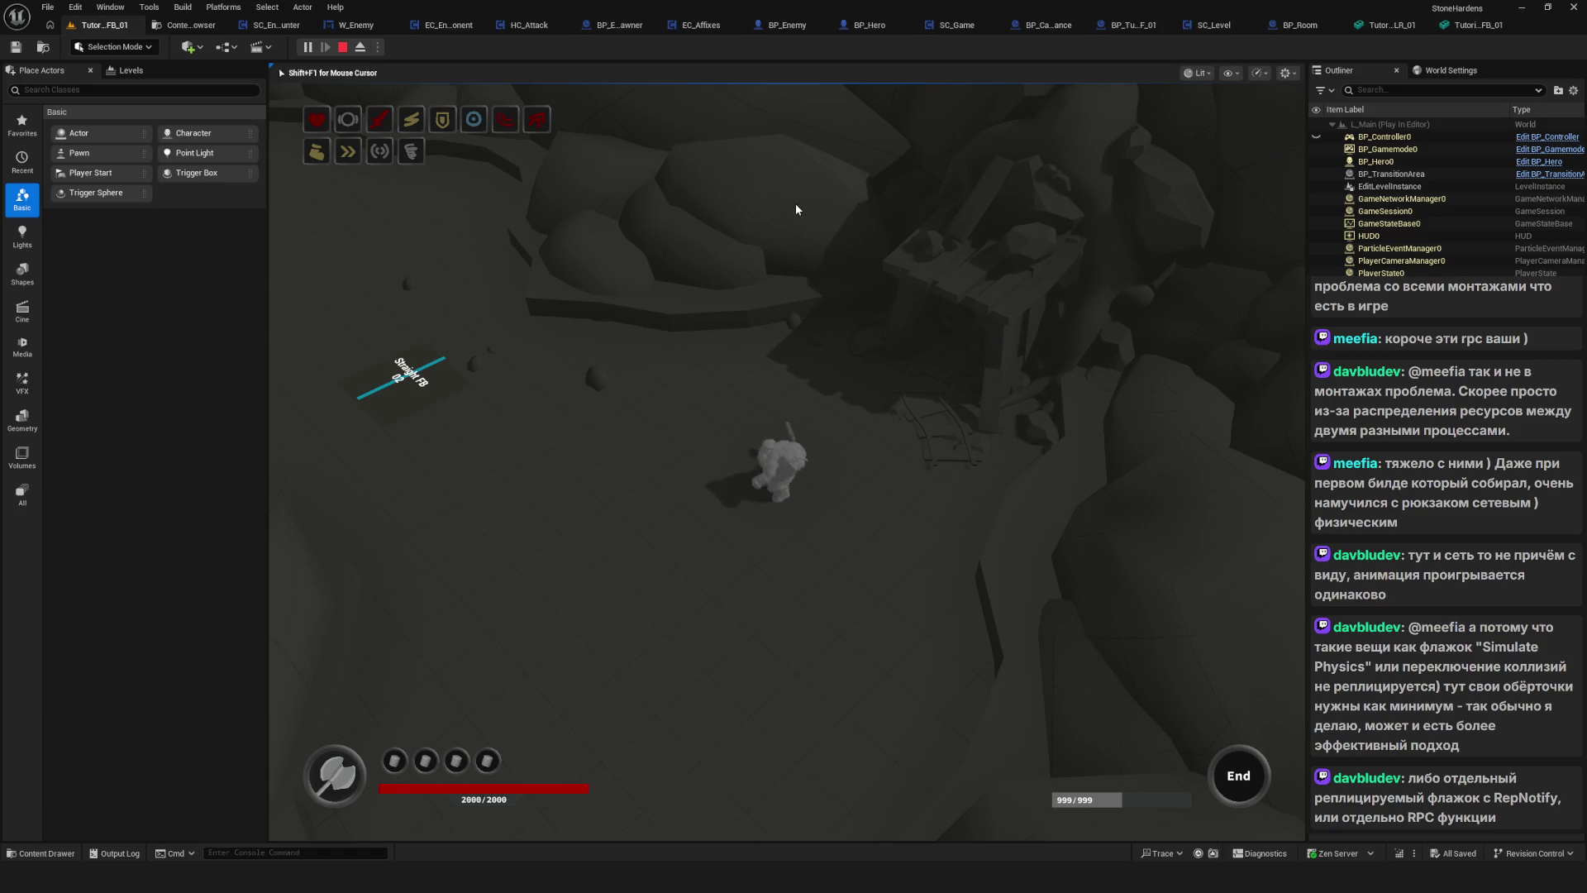
# Step: Walk the hero past the floor marker into the rocky cave area, then stop the play session
pyautogui.press('s')
pyautogui.press('a')
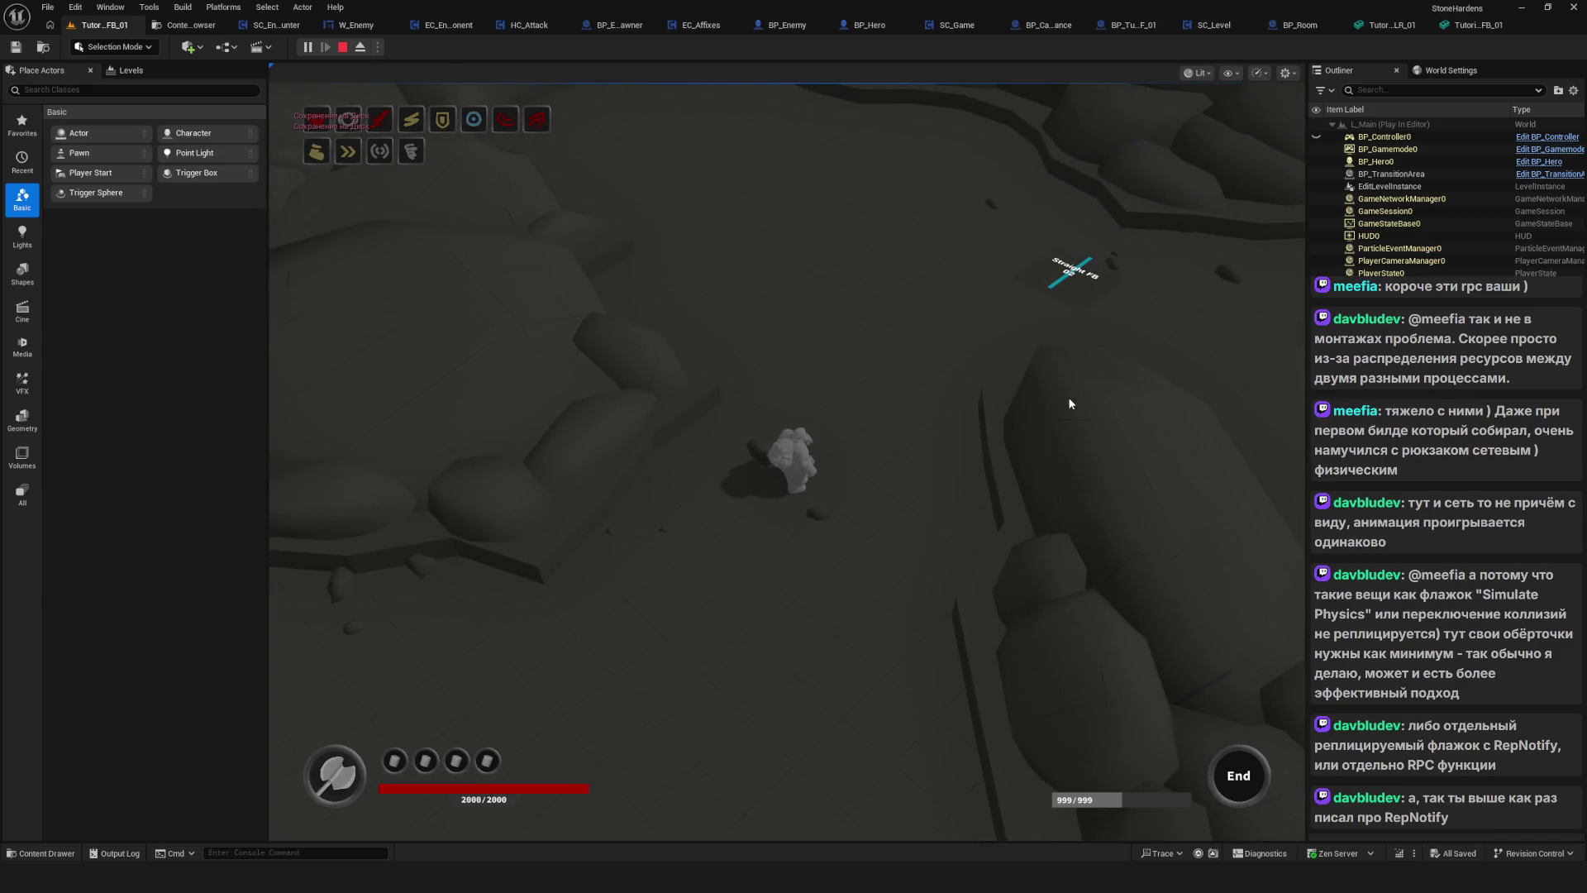
pyautogui.press('w')
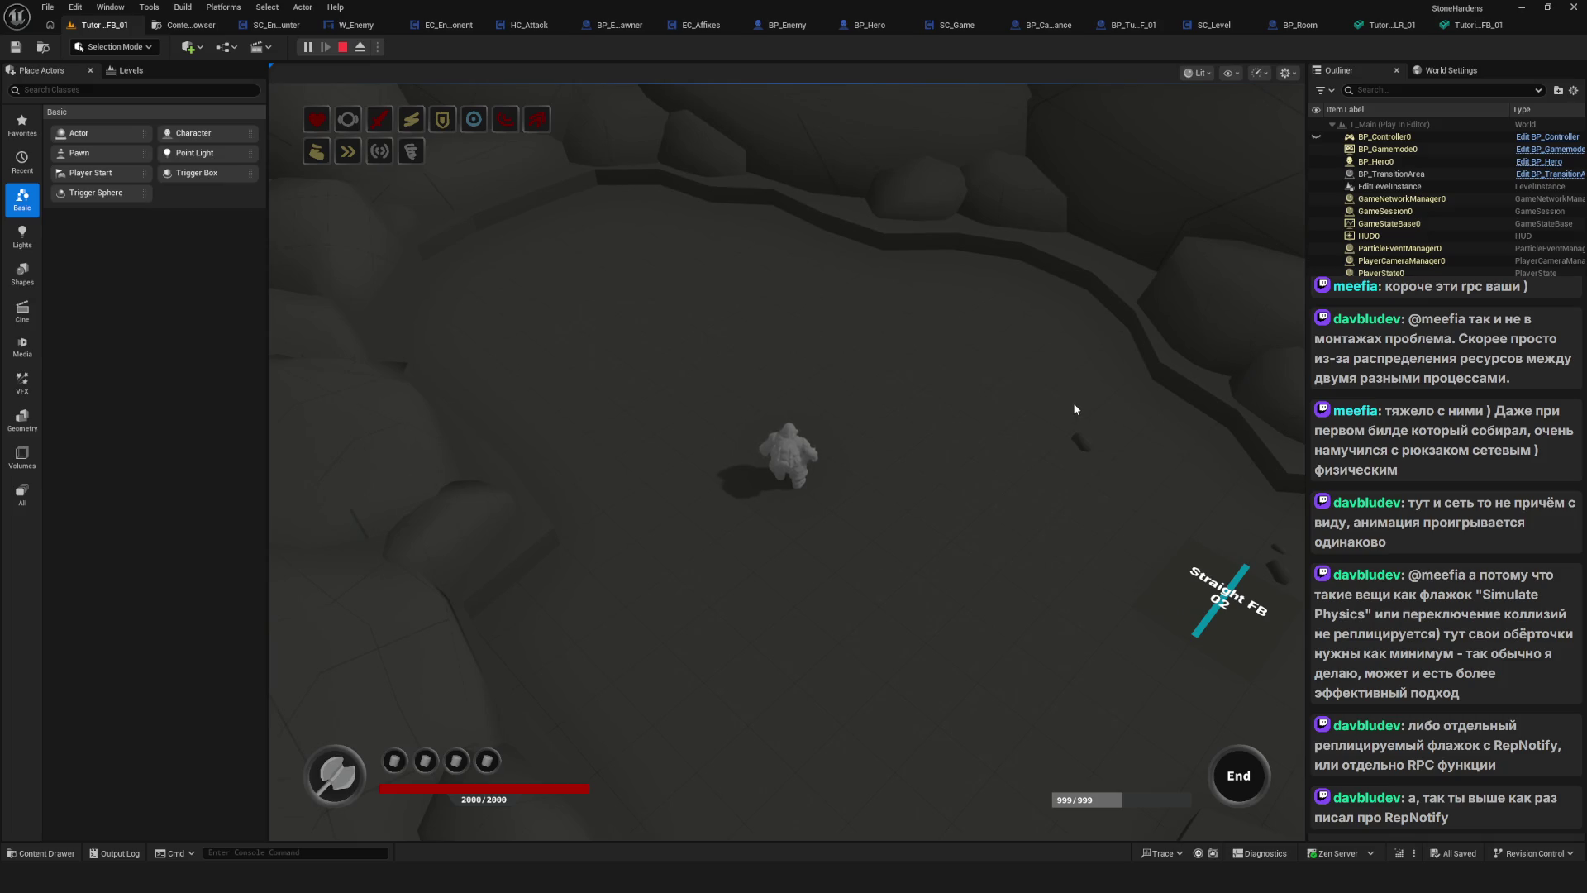
pyautogui.press('w')
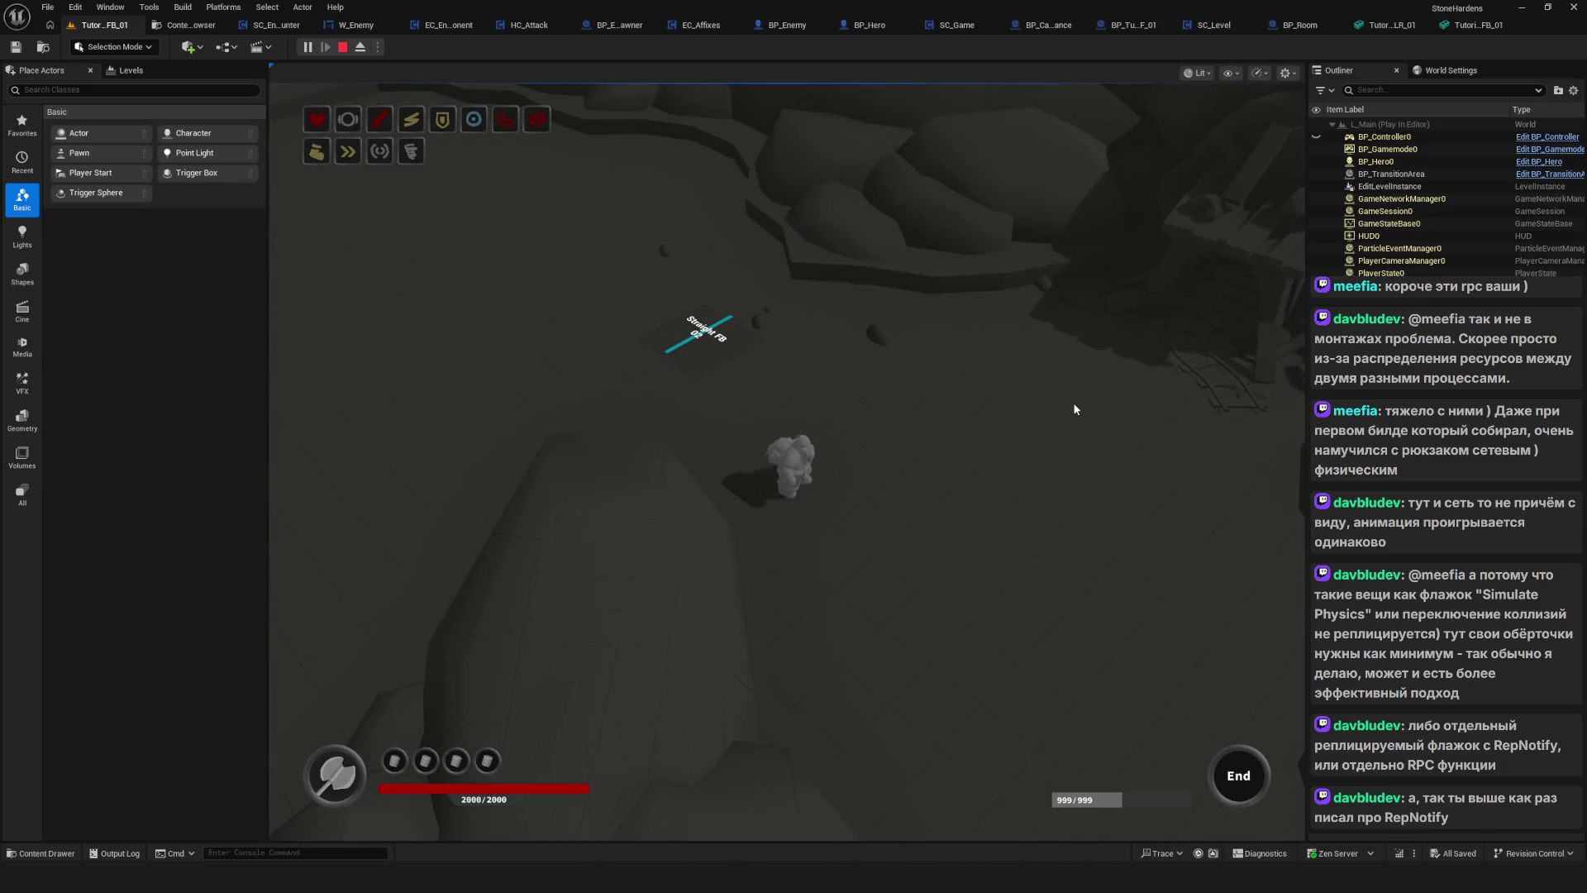
pyautogui.press('w')
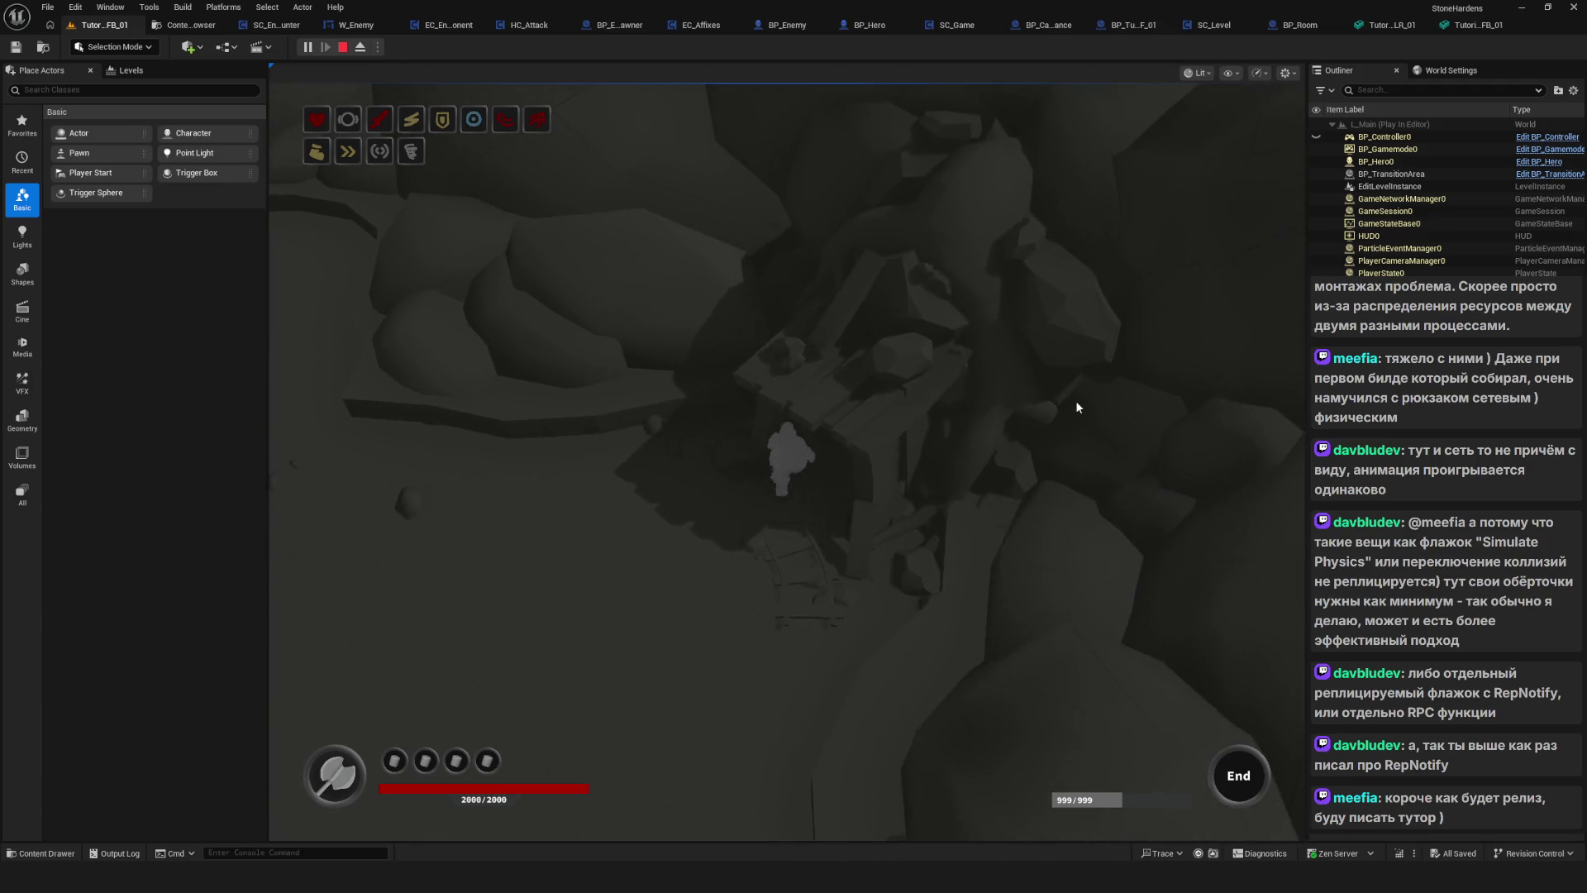
pyautogui.click(342, 47)
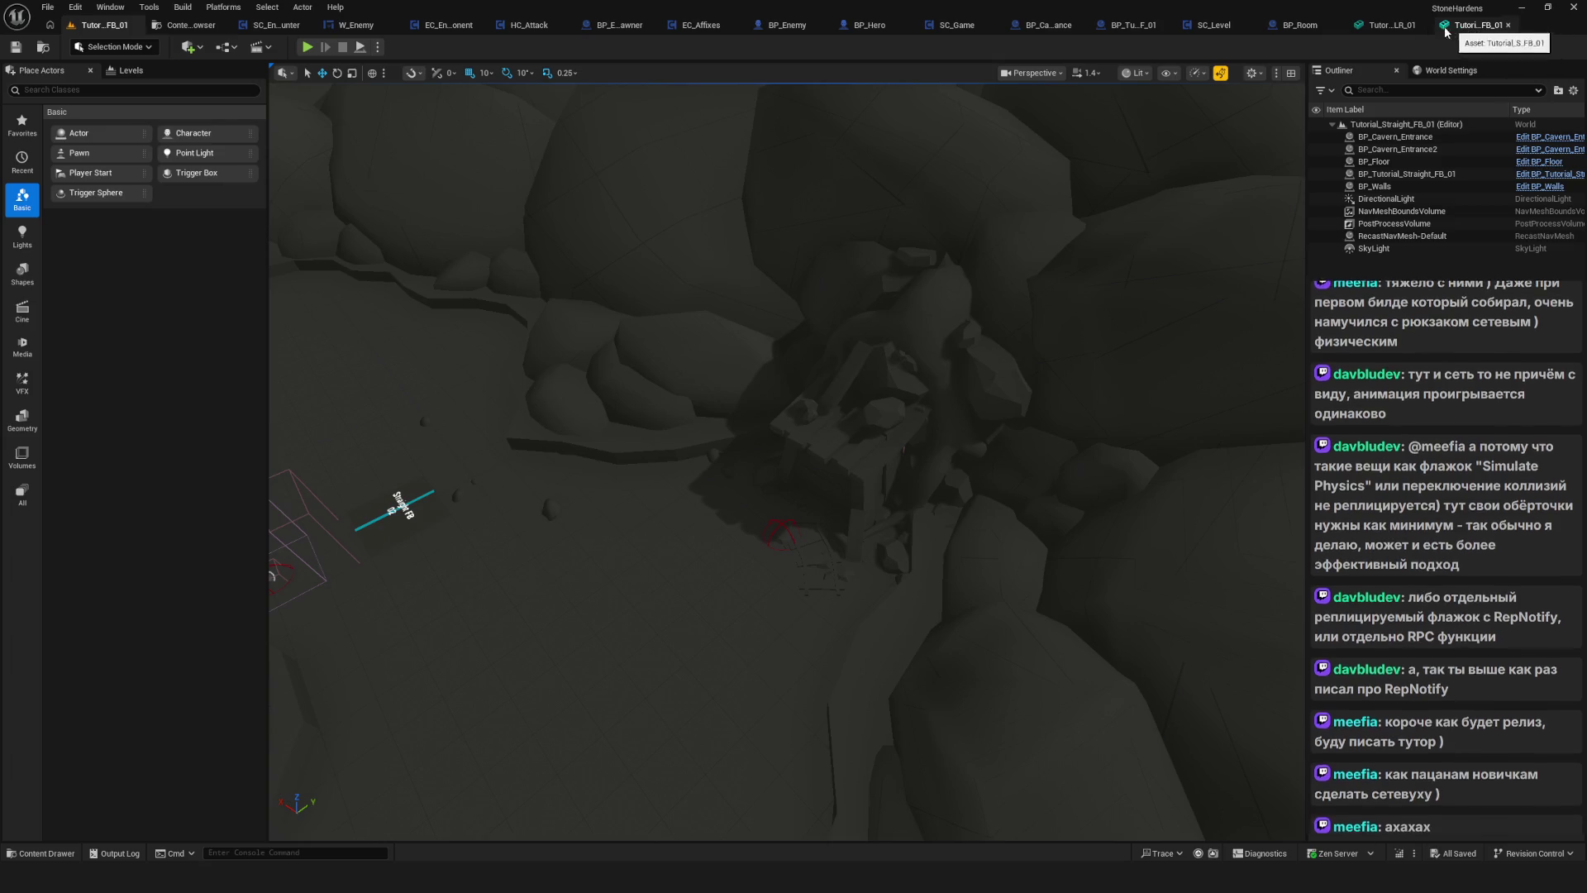
# Step: Open the BP_Tutorial_Deadend_F_01 blueprint and zoom around its event graph
pyautogui.click(1145, 26)
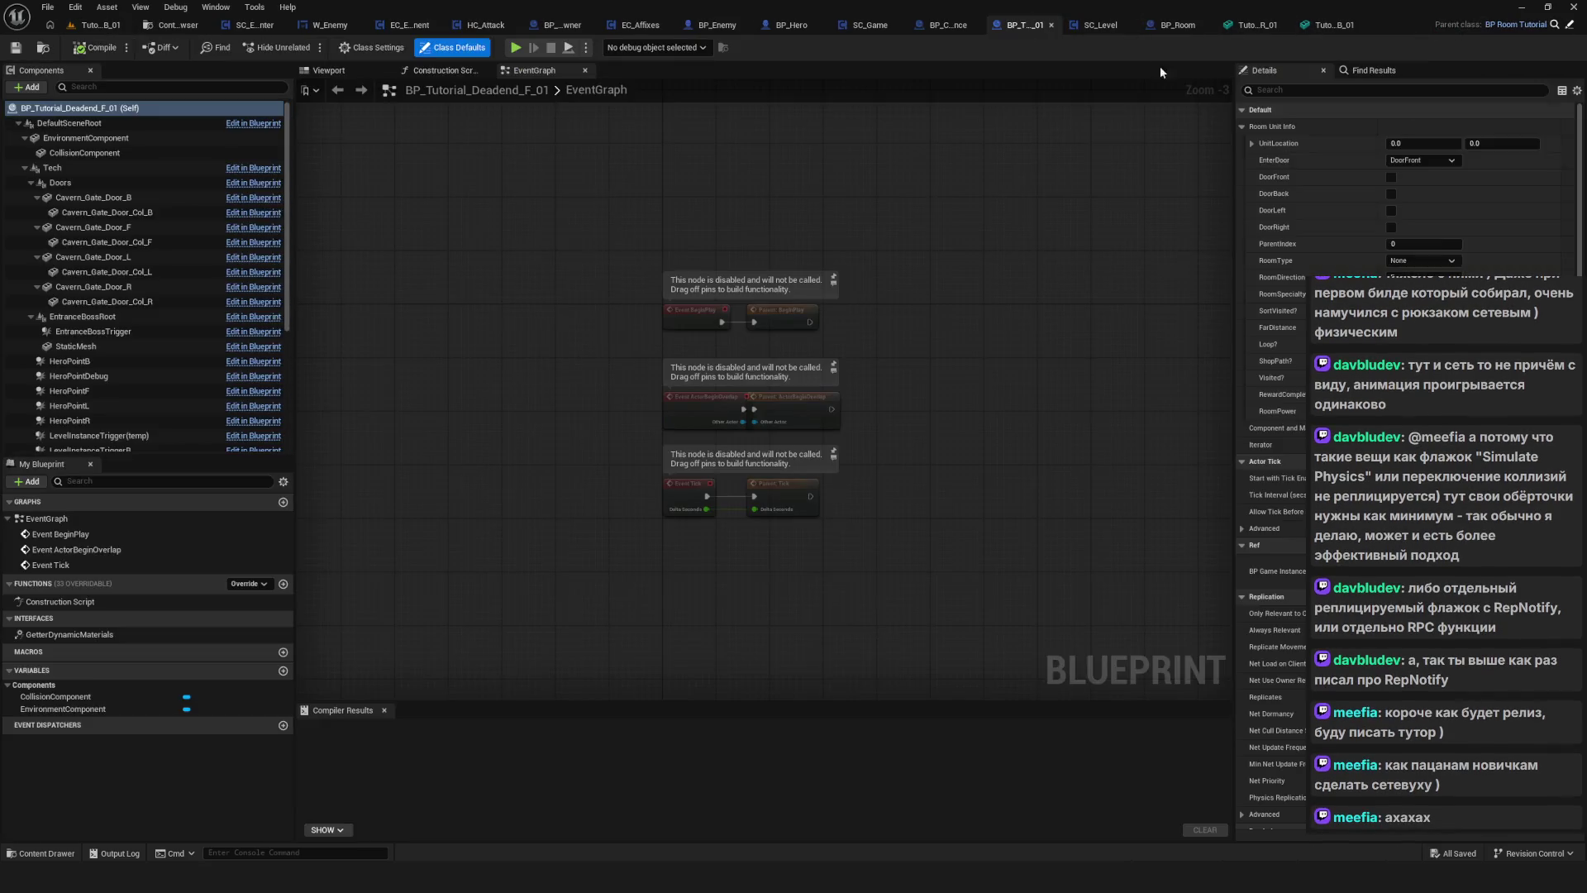
pyautogui.scroll(-1, 871, 357)
pyautogui.scroll(-1, 818, 345)
pyautogui.scroll(5, 626, 414)
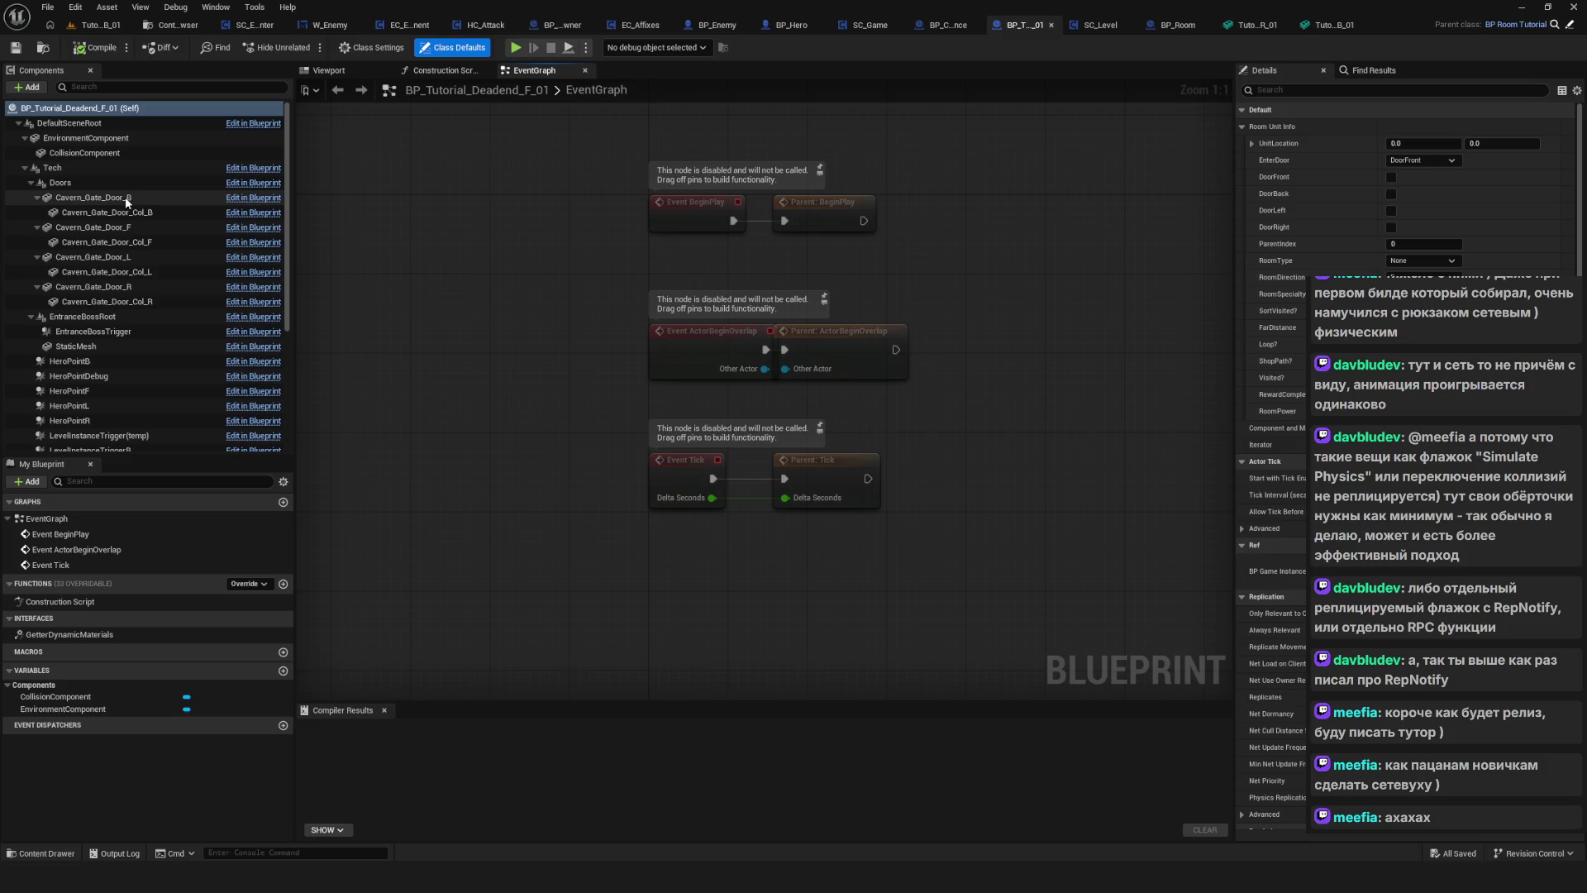
pyautogui.scroll(-5, 152, 254)
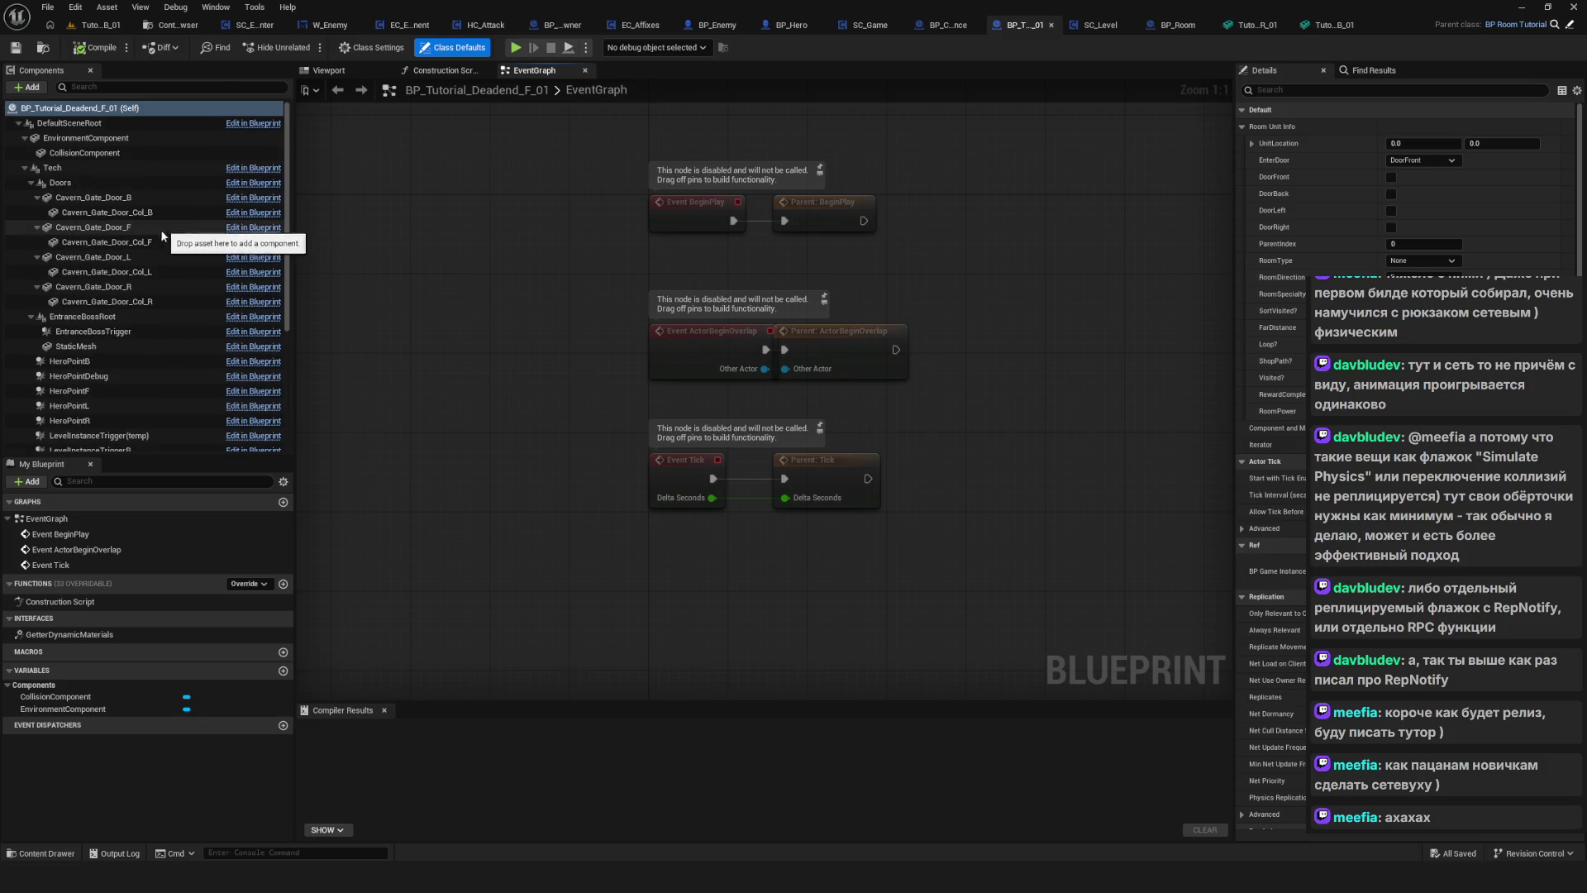
pyautogui.scroll(-2, 158, 227)
pyautogui.scroll(5, 157, 227)
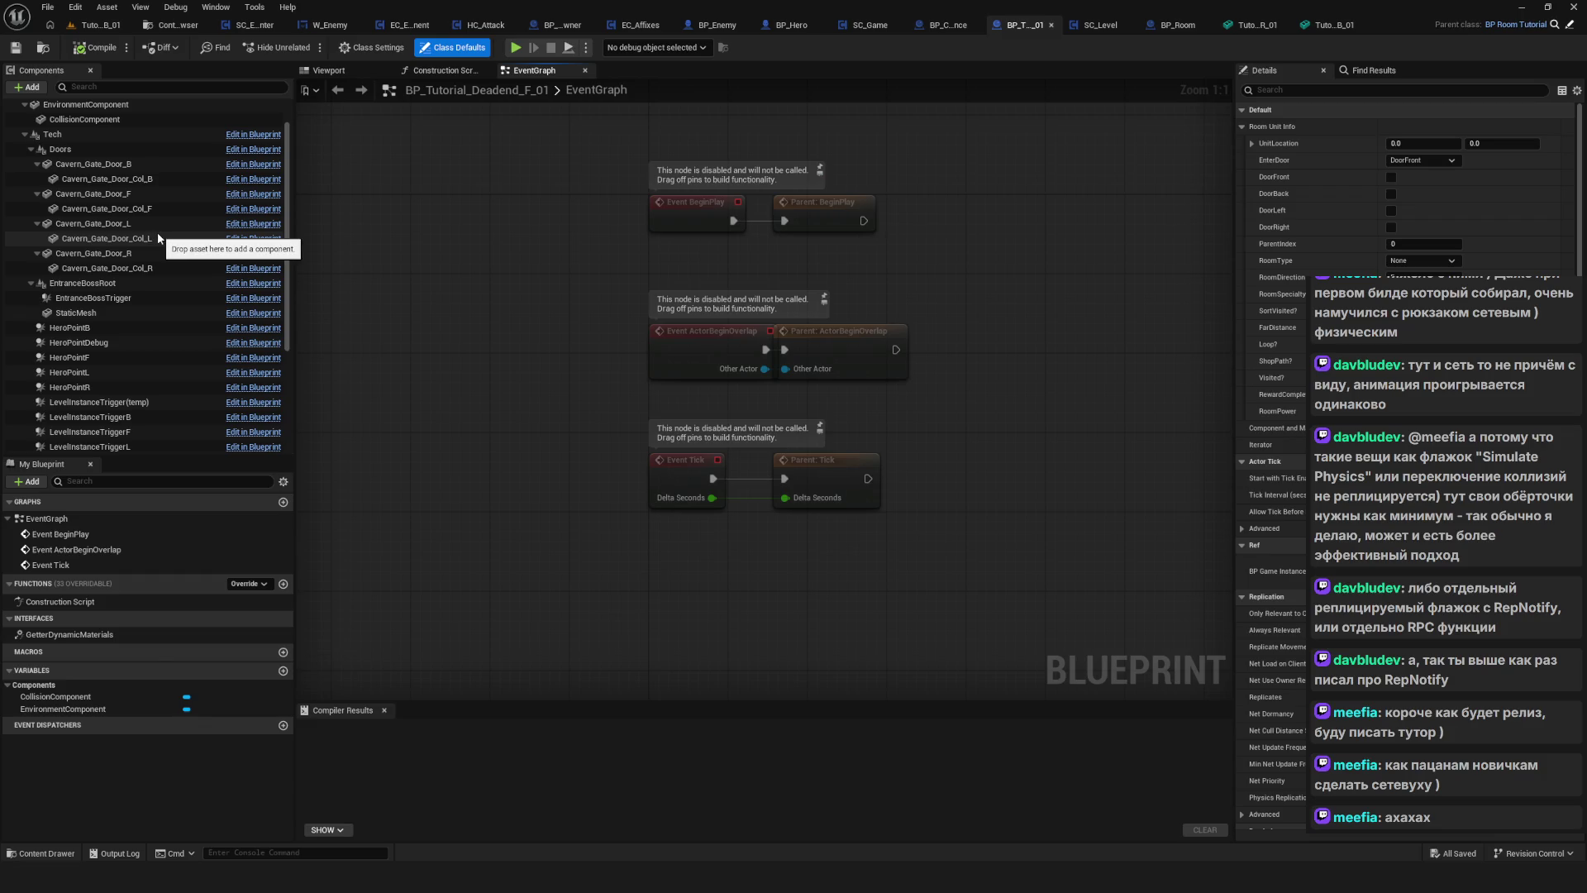
# Step: Move the three Parent call nodes further right of their events, then compile and save
pyautogui.moveTo(555, 296)
pyautogui.mouseDown()
pyautogui.moveTo(488, 306)
pyautogui.moveTo(995, 389)
pyautogui.mouseUp()
pyautogui.moveTo(877, 116)
pyautogui.mouseDown()
pyautogui.moveTo(916, 458)
pyautogui.moveTo(776, 558)
pyautogui.mouseUp()
pyautogui.moveTo(741, 216); pyautogui.dragTo(846, 212)
pyautogui.moveTo(776, 270); pyautogui.dragTo(884, 348)
pyautogui.click(97, 47)
pyautogui.click(15, 47)
# Step: Deselect the nodes, enlarge the components list, save again, and switch to BP_Cavern_Entrance
pyautogui.moveTo(764, 273); pyautogui.dragTo(646, 243)
pyautogui.click(1023, 693)
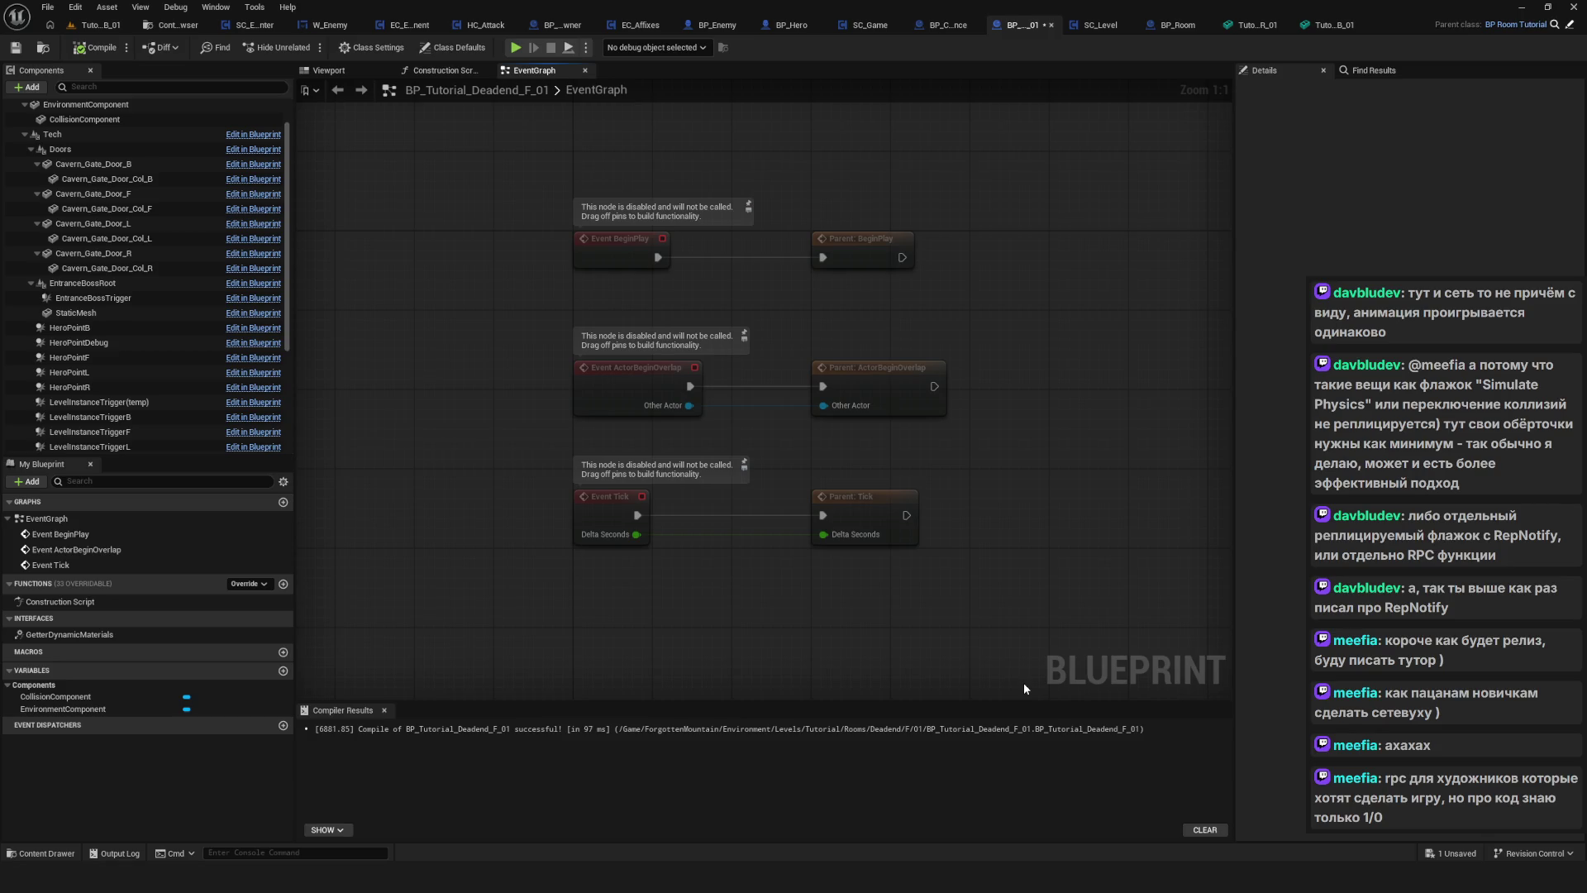
pyautogui.scroll(-1, 746, 469)
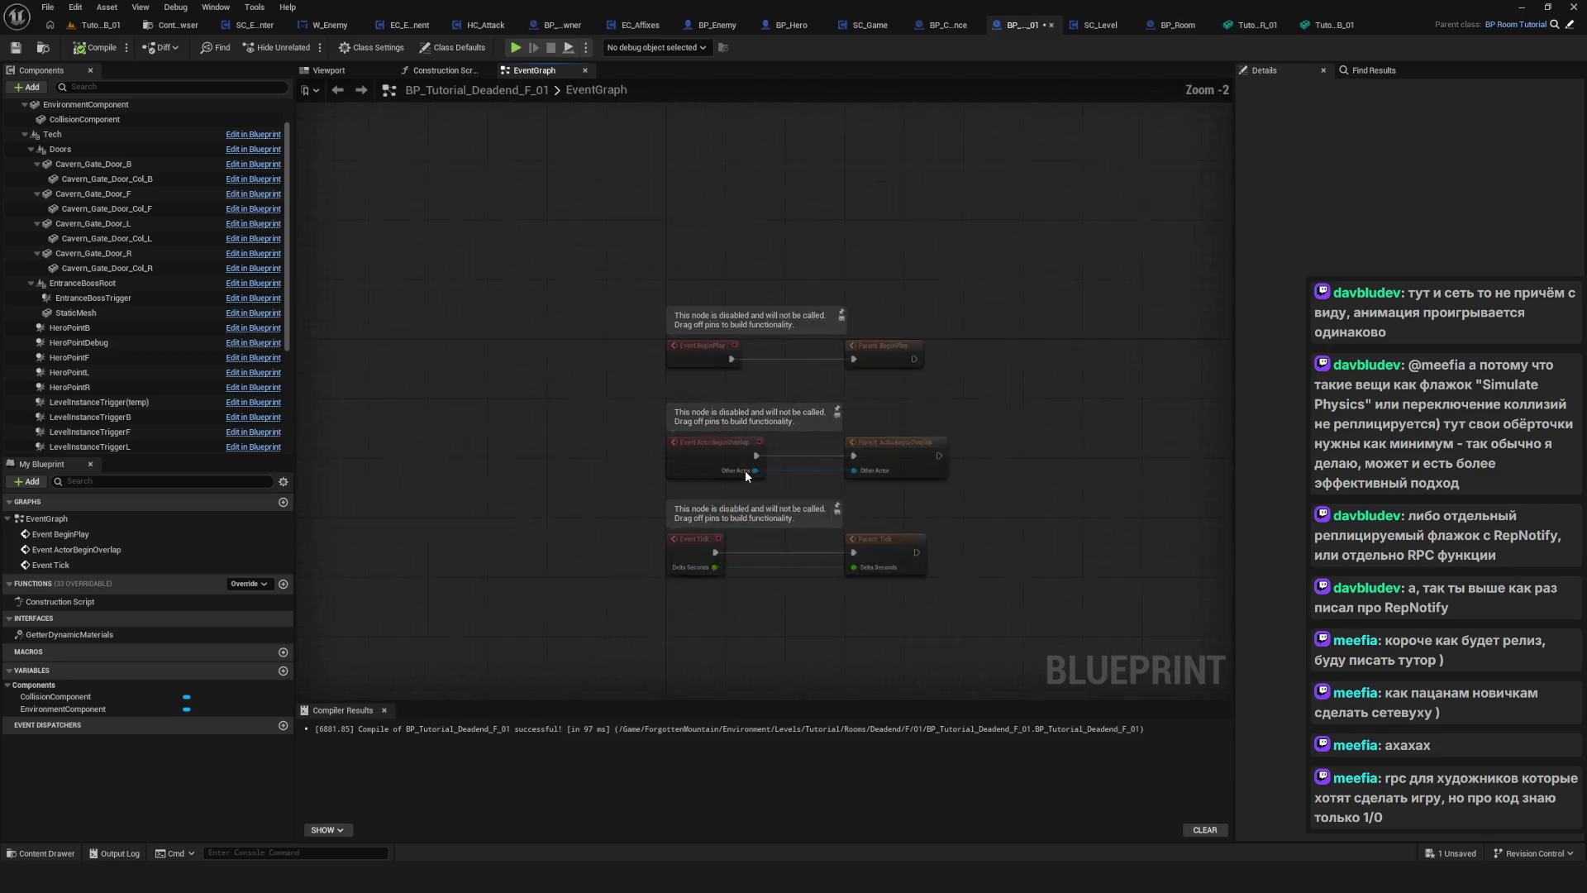
pyautogui.moveTo(740, 510); pyautogui.dragTo(734, 444)
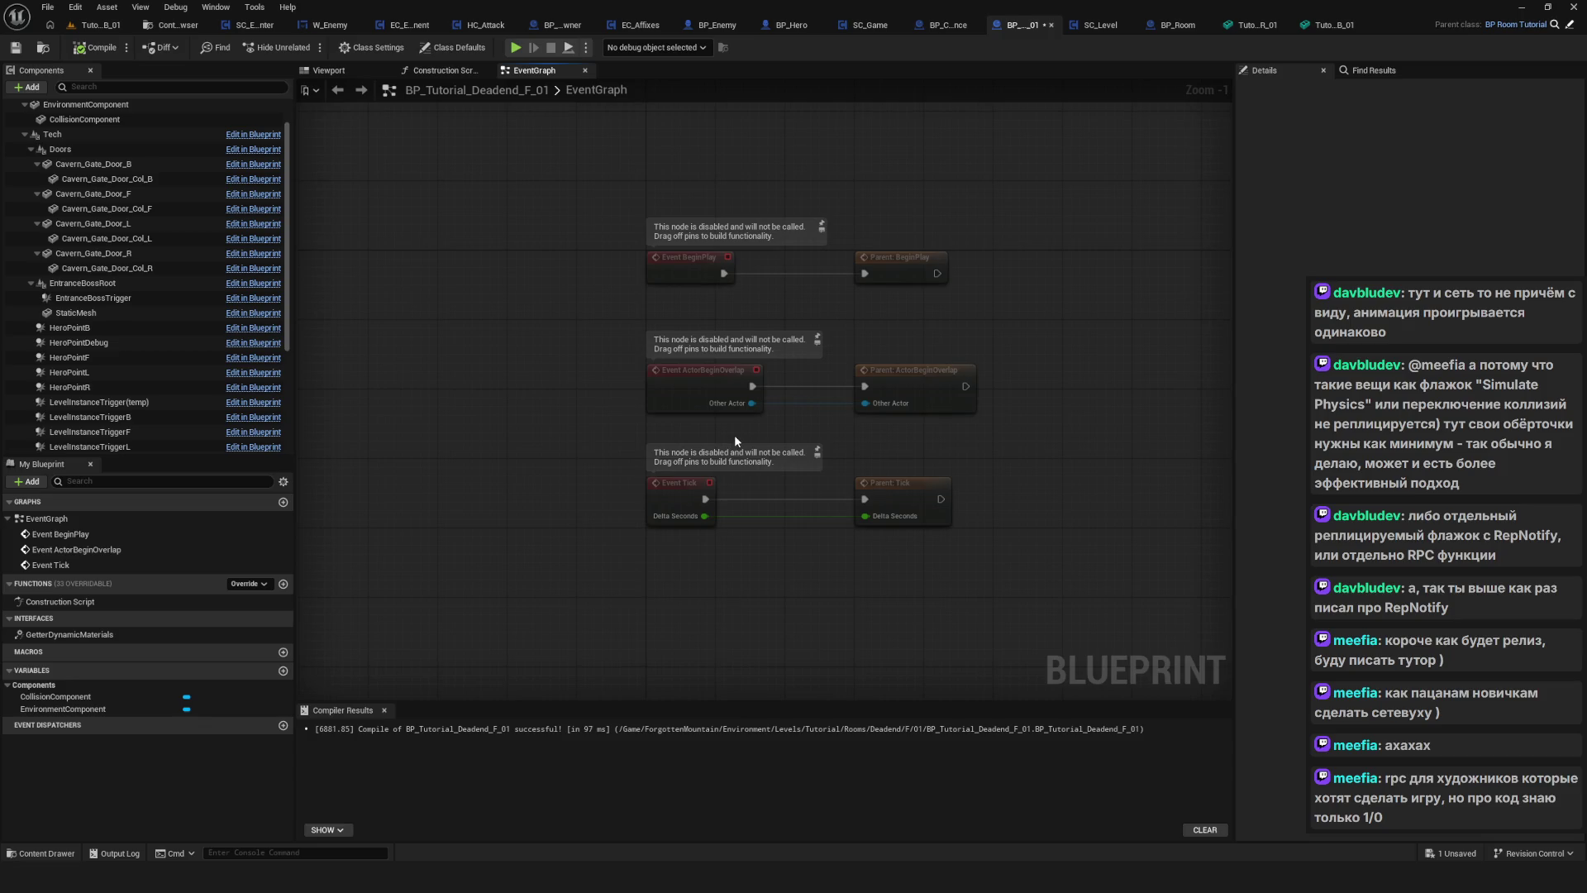
pyautogui.scroll(1, 653, 413)
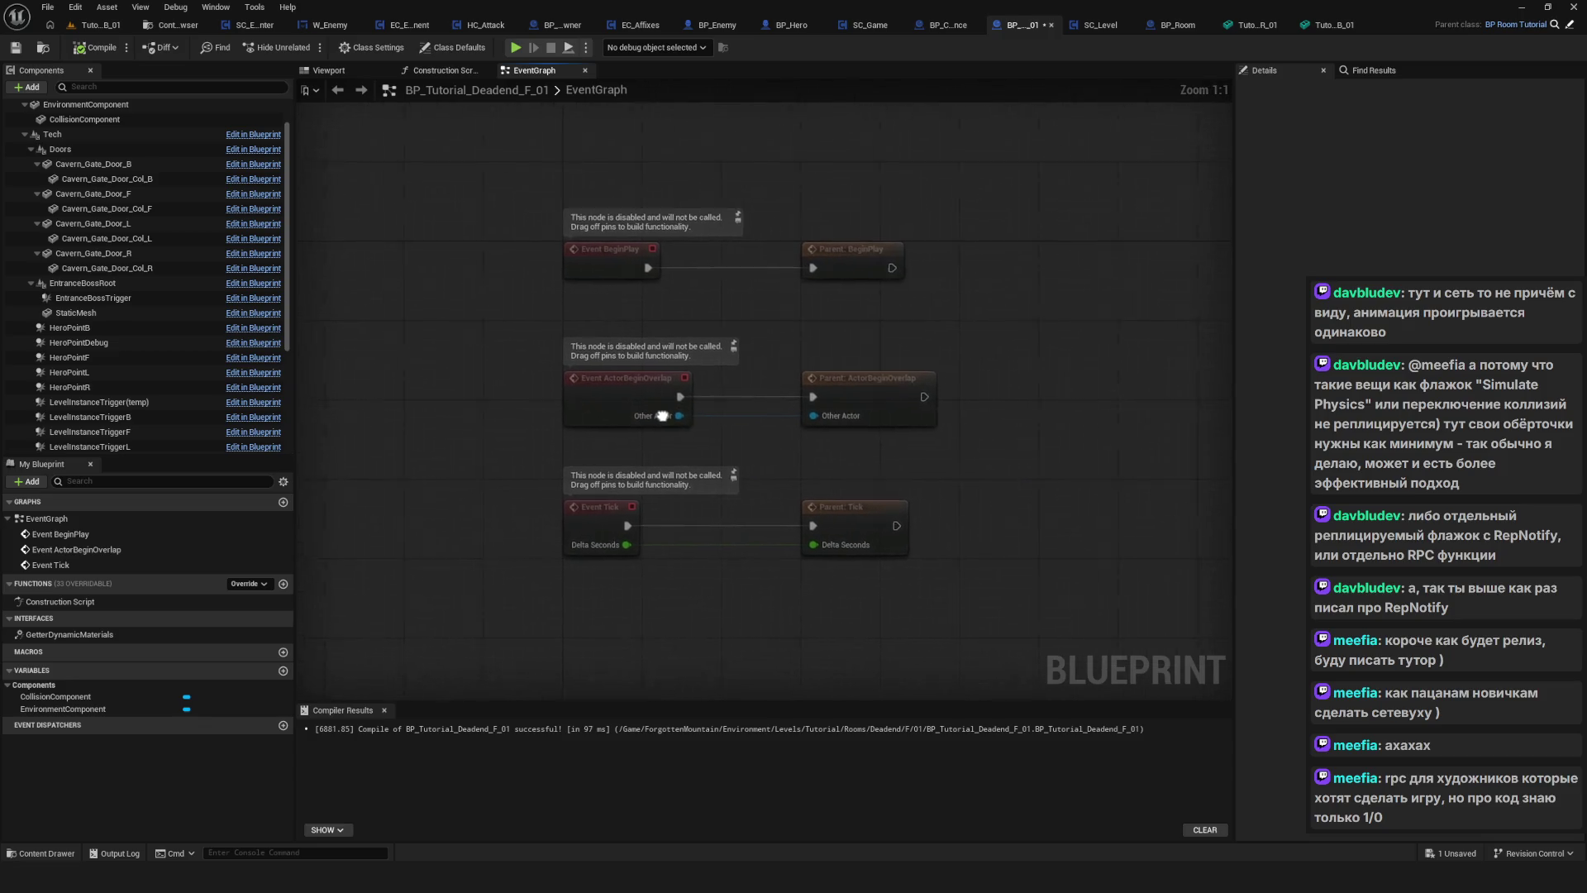
pyautogui.moveTo(134, 457); pyautogui.dragTo(133, 505)
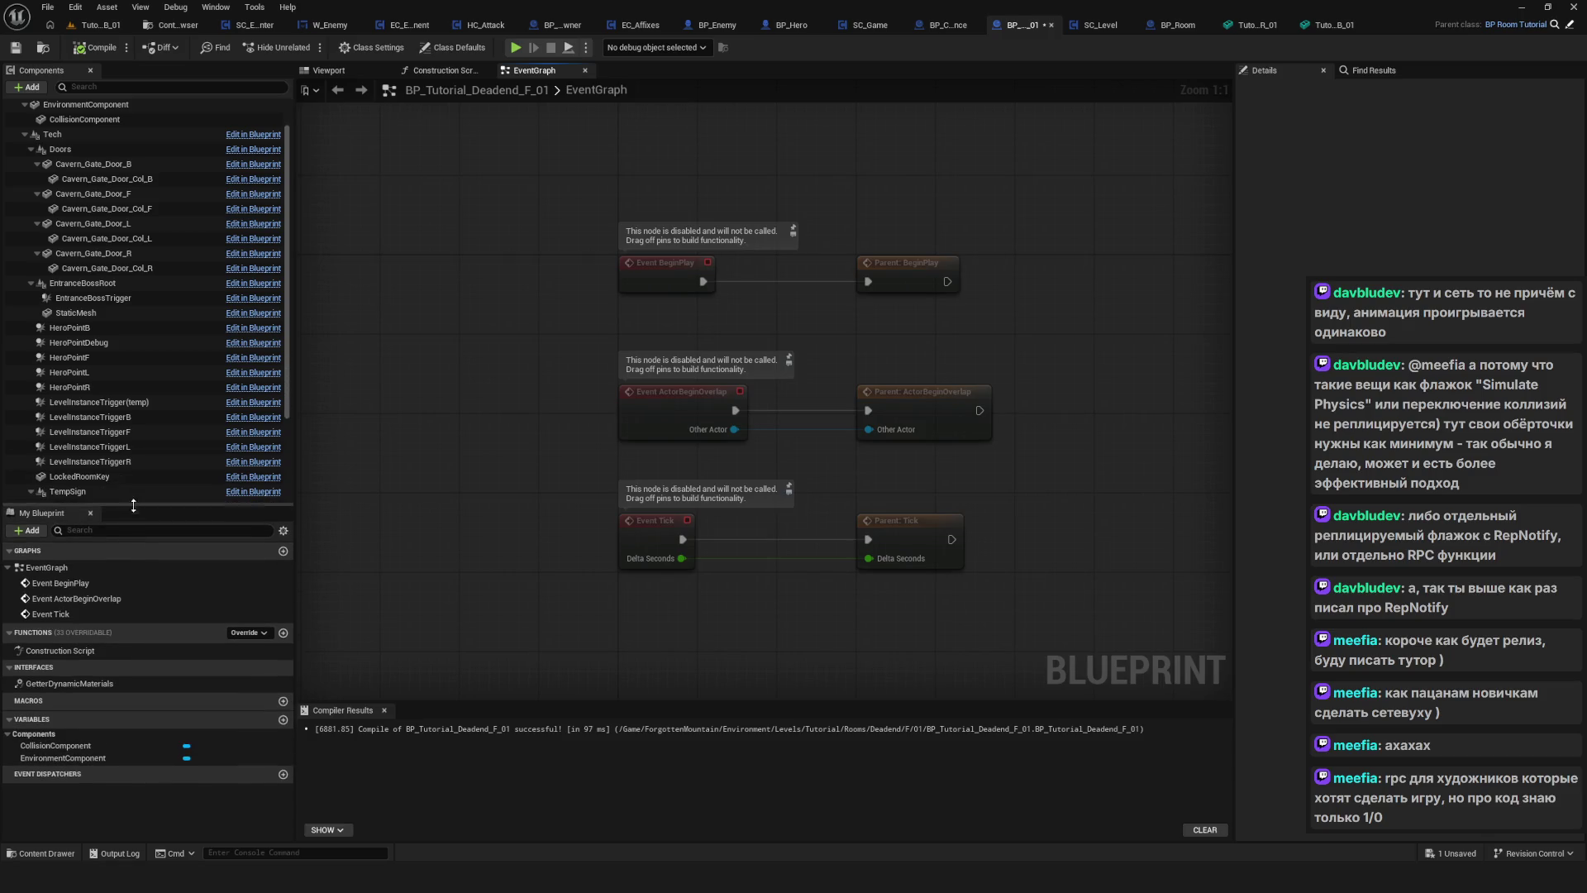
pyautogui.scroll(2, 181, 390)
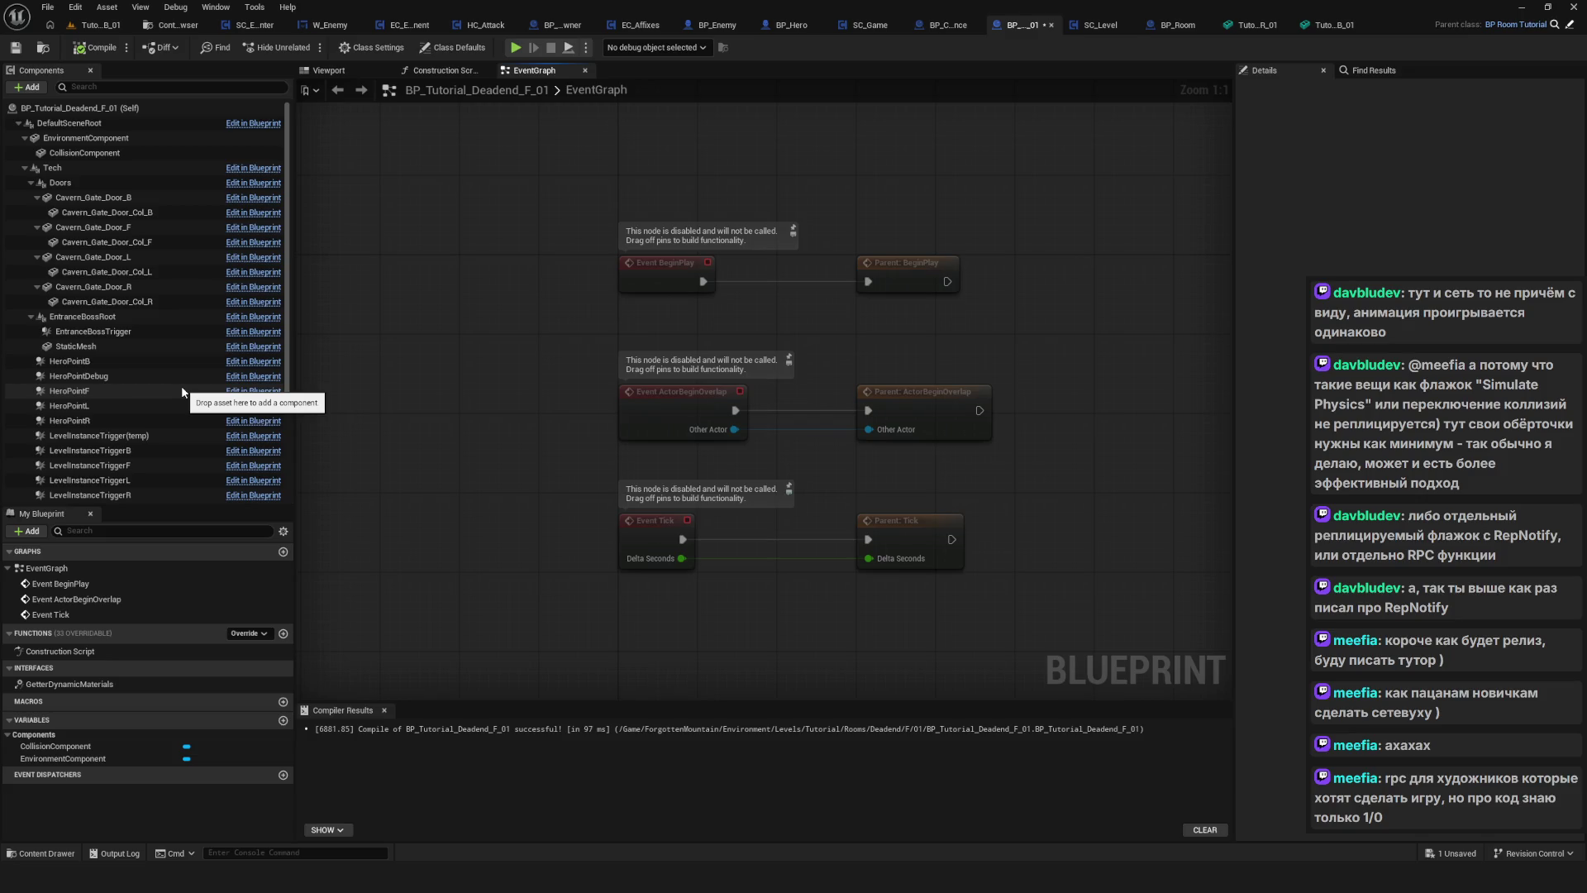
pyautogui.click(15, 47)
pyautogui.moveTo(933, 309)
pyautogui.mouseDown()
pyautogui.moveTo(740, 355)
pyautogui.moveTo(851, 315)
pyautogui.mouseUp()
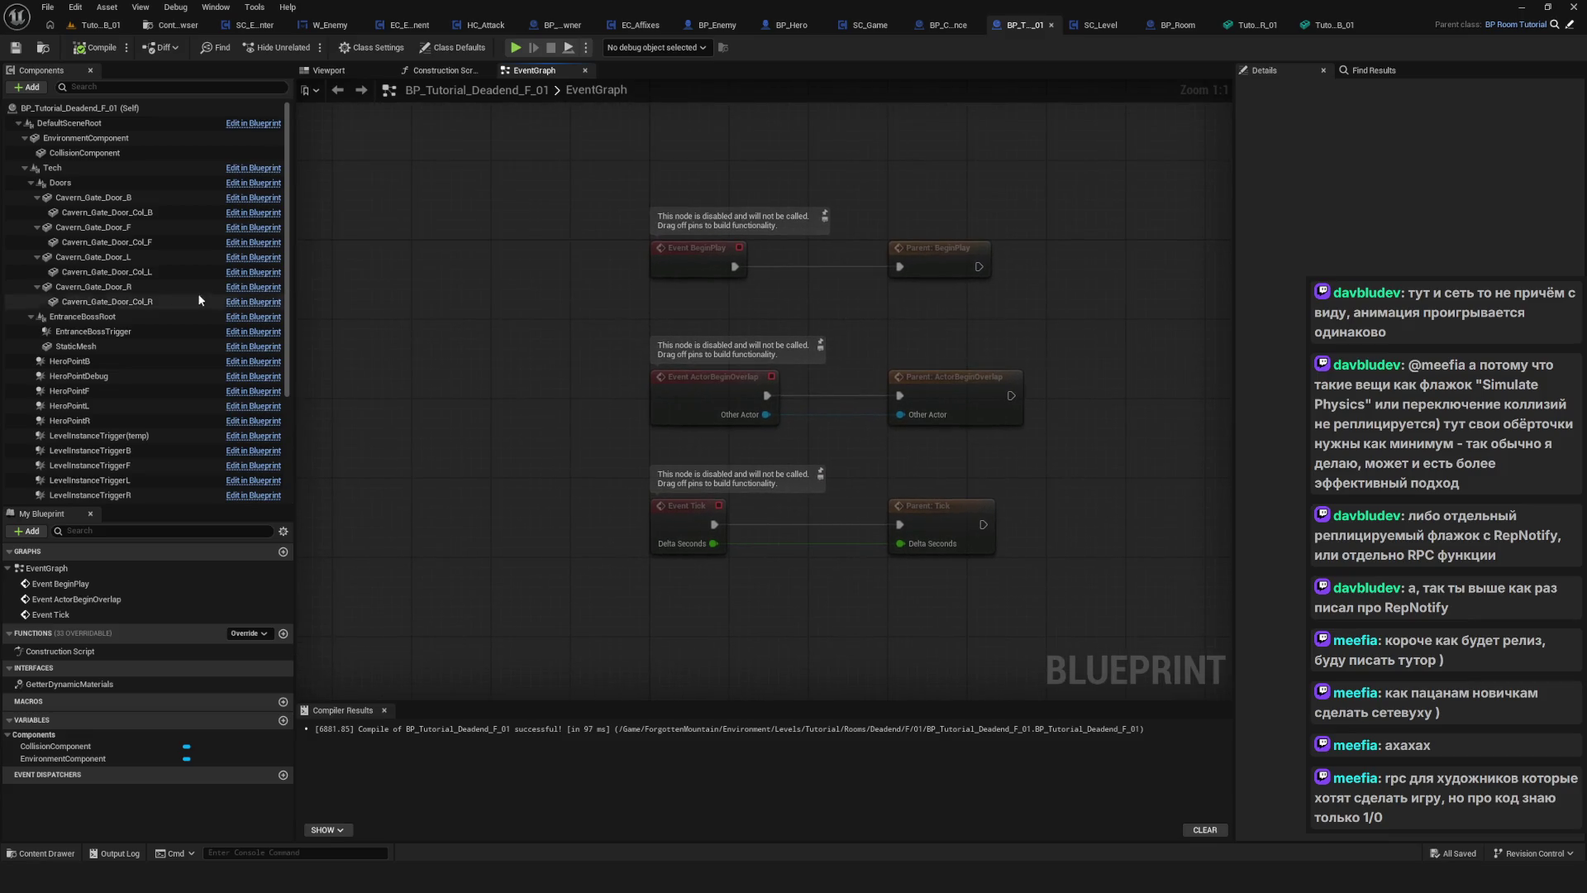
pyautogui.scroll(-3, 218, 307)
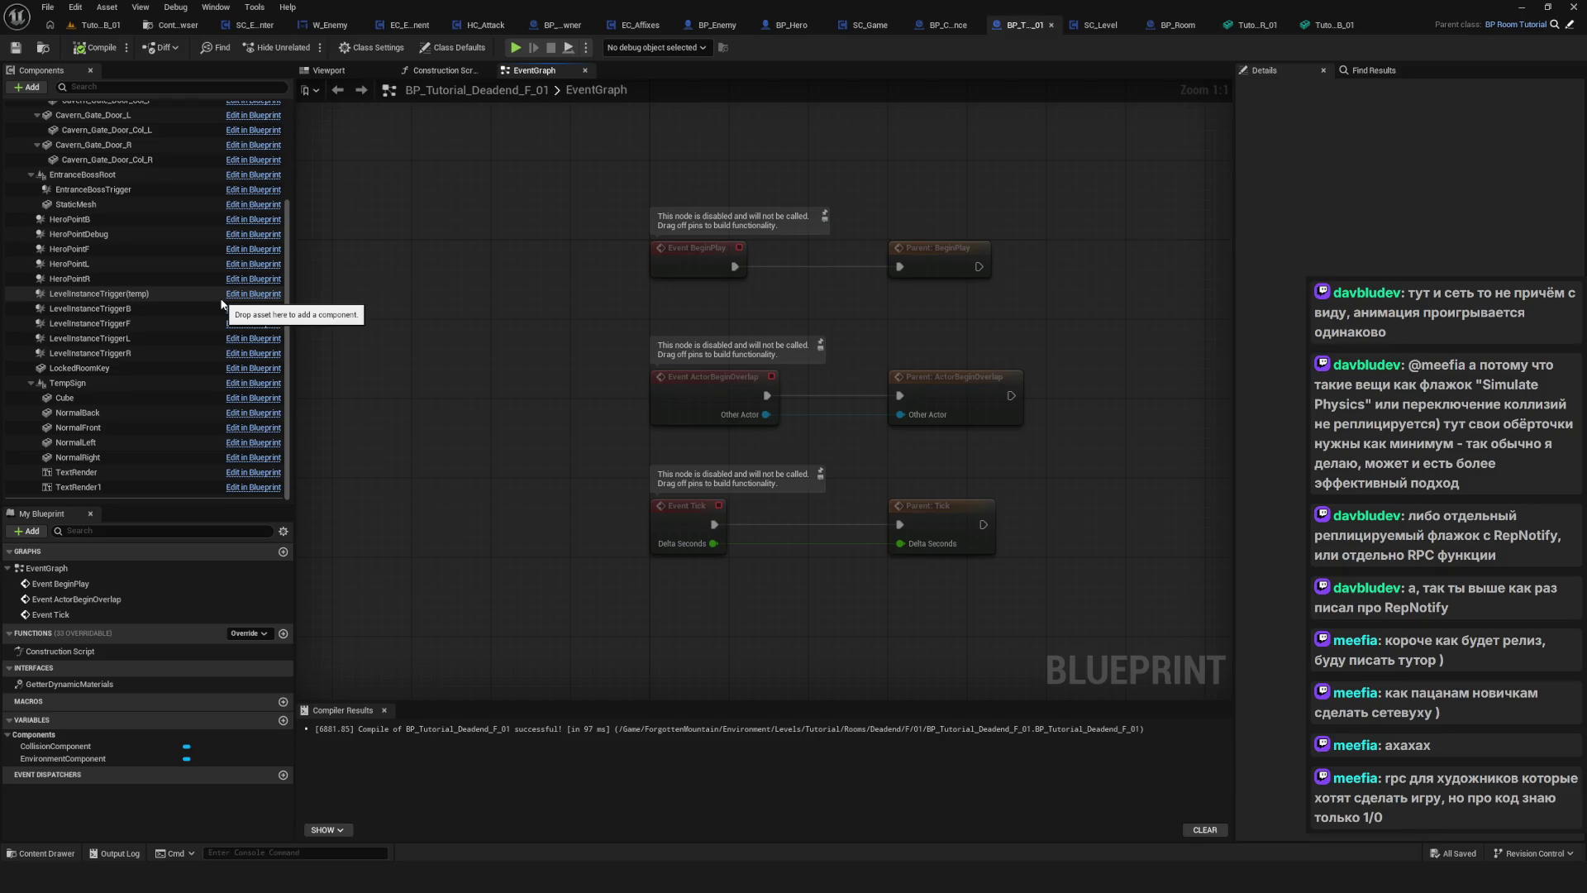
pyautogui.scroll(3, 222, 304)
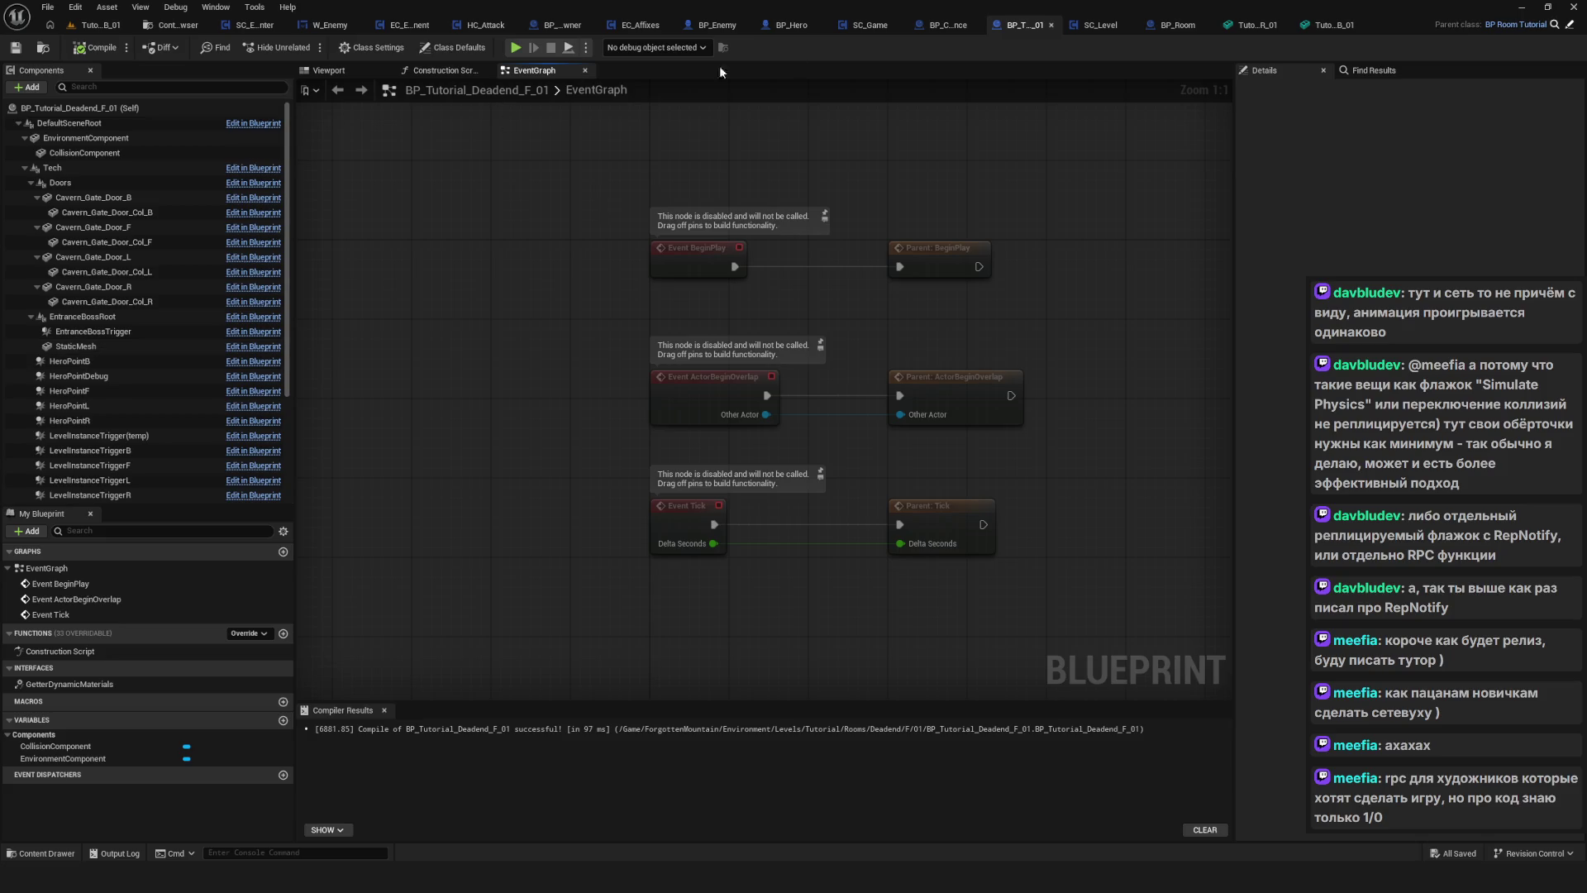
pyautogui.click(954, 27)
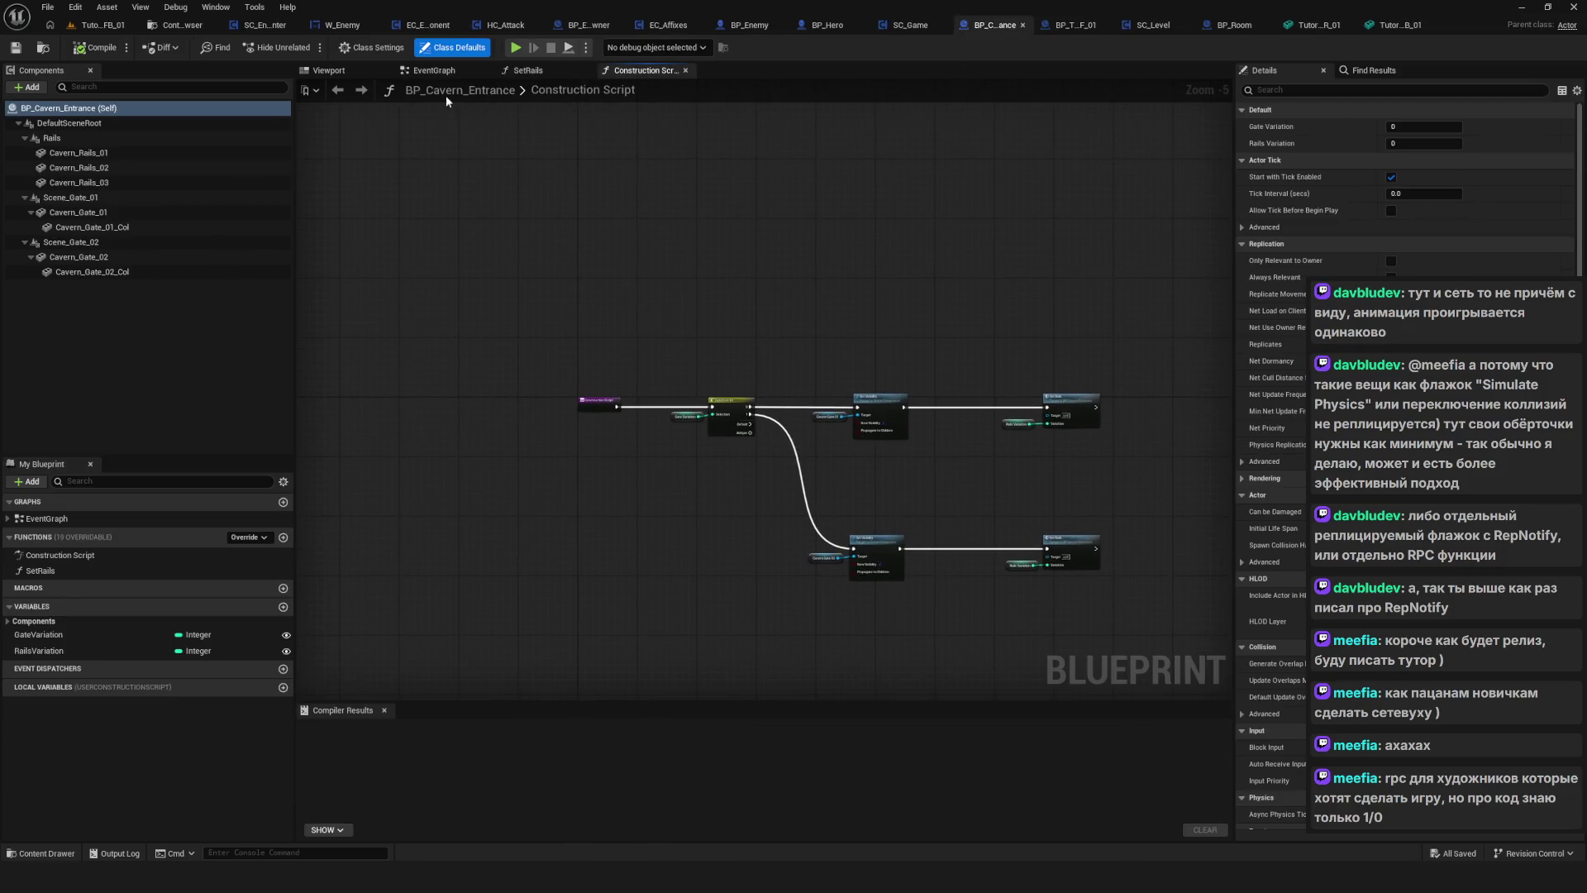
# Step: In the Viewport preview, select Cavern_Gate_01 and its Cavern_Gate_01_Col collision component
pyautogui.click(430, 71)
pyautogui.click(329, 70)
pyautogui.scroll(3, 690, 373)
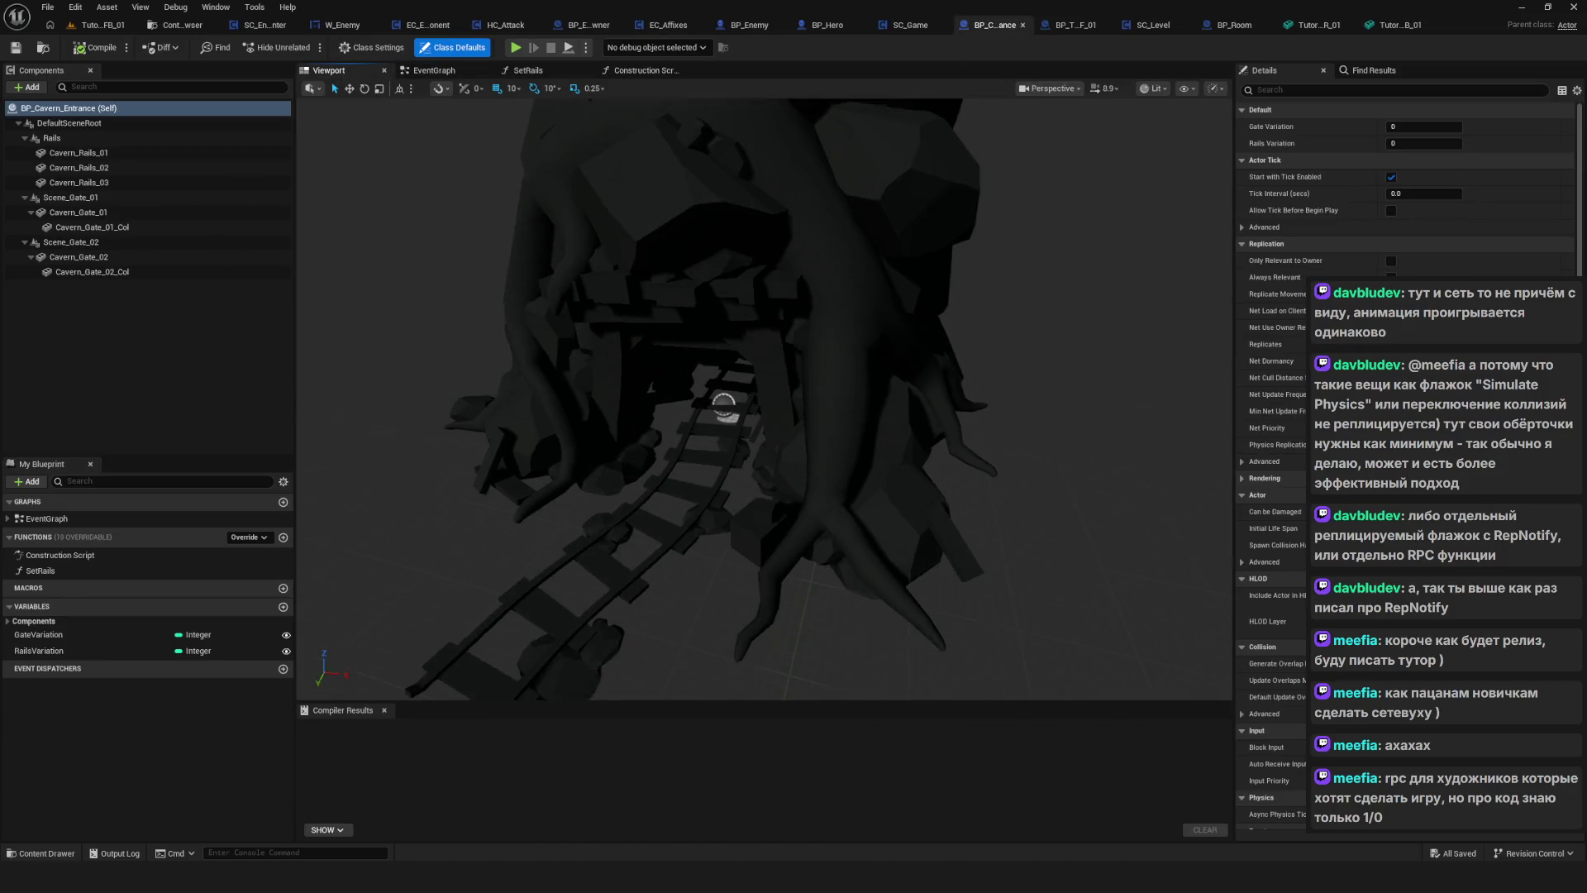
pyautogui.click(719, 276)
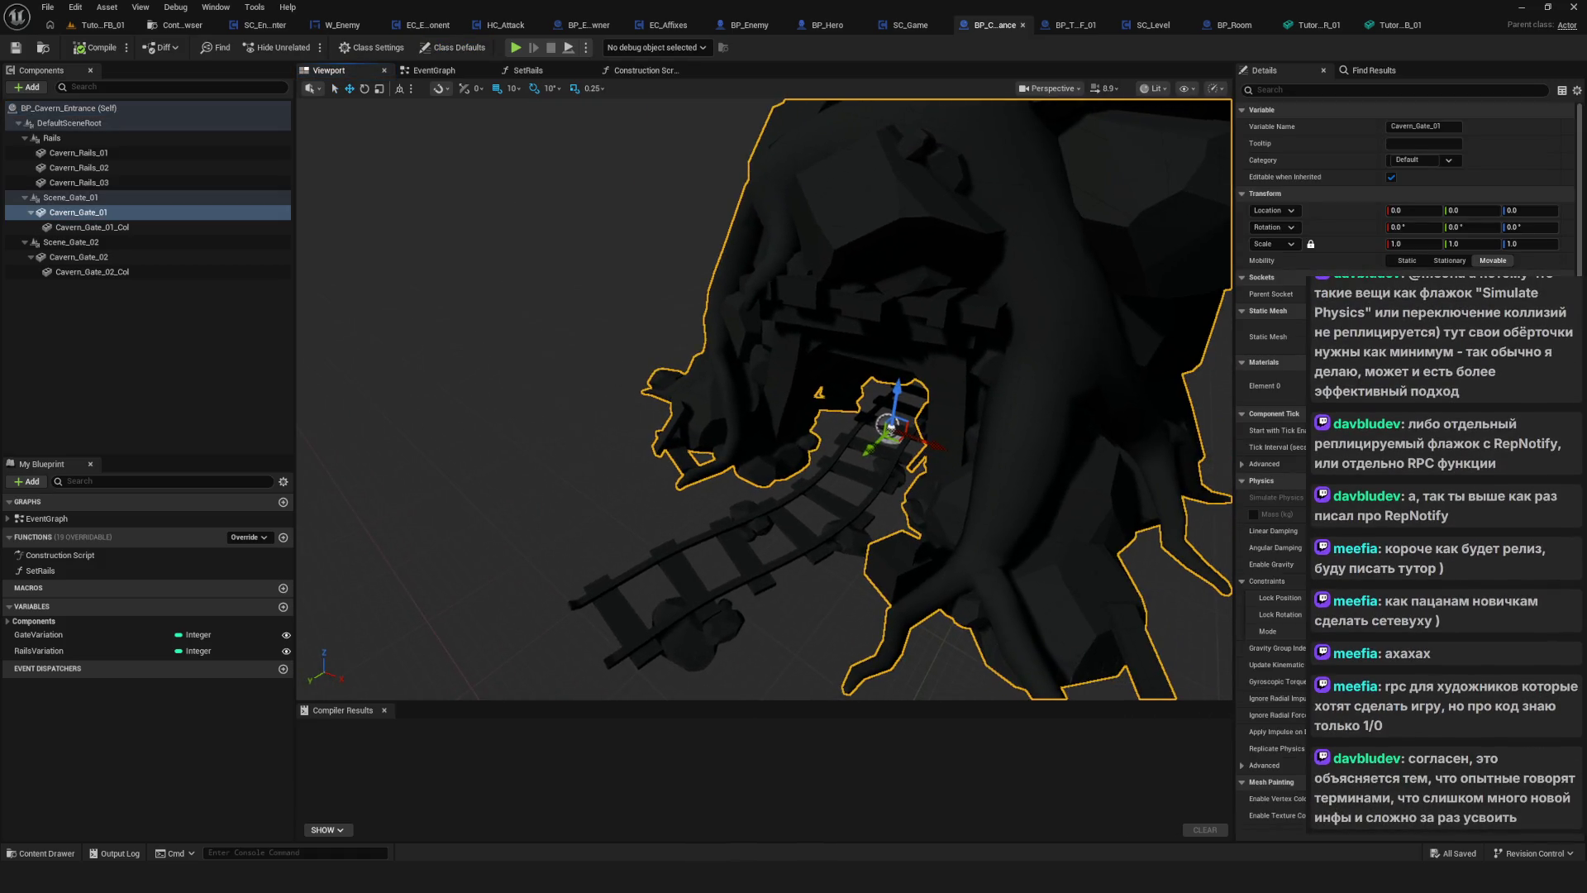
pyautogui.click(135, 228)
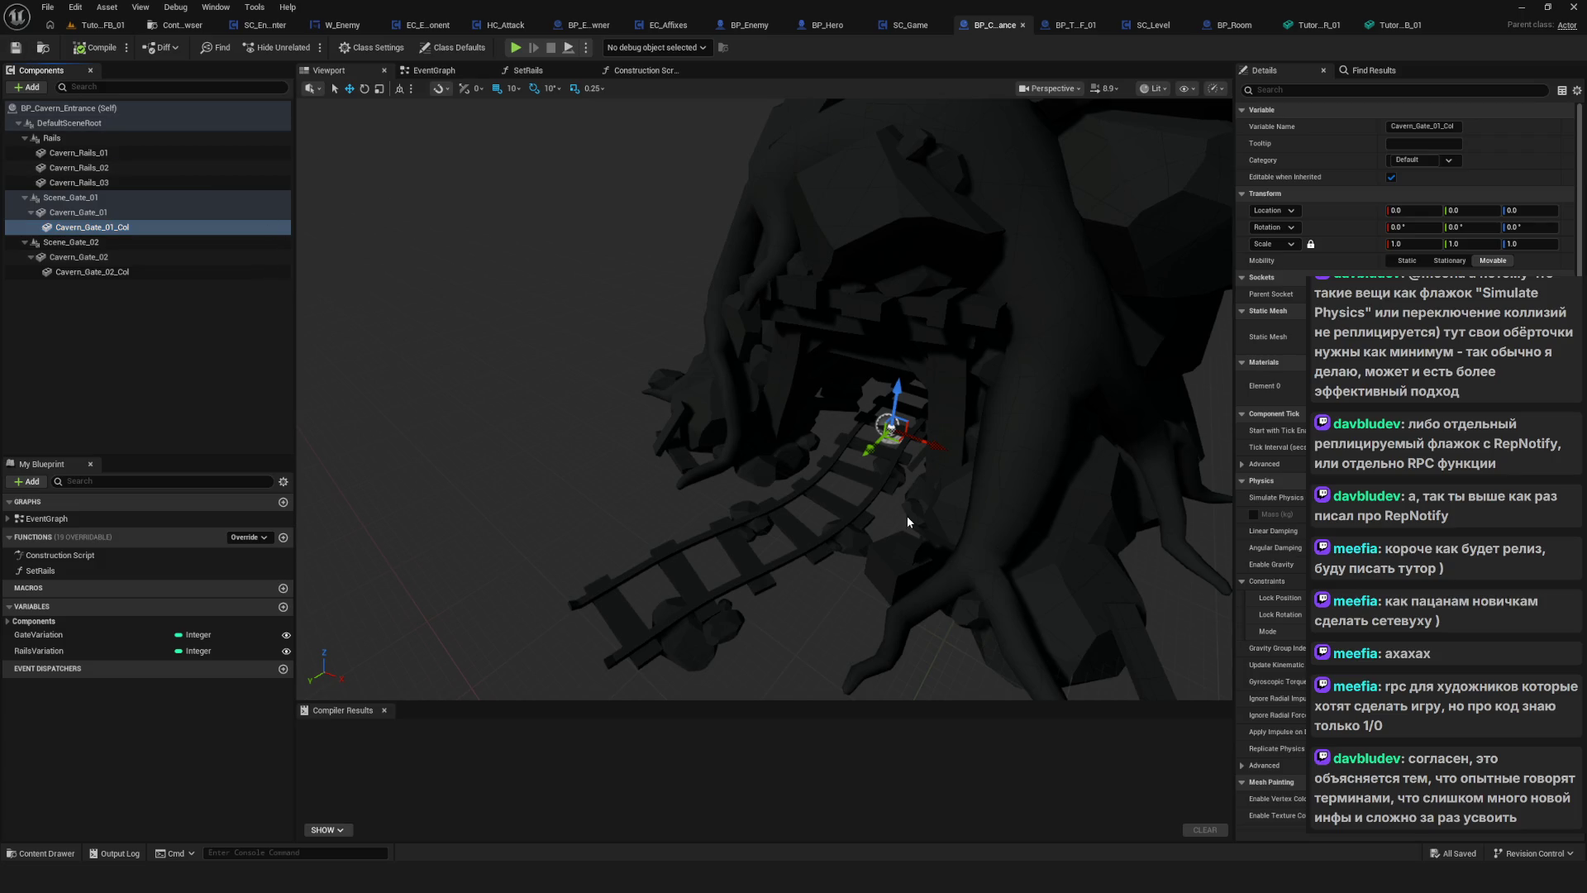
pyautogui.moveTo(806, 426)
pyautogui.mouseDown()
pyautogui.moveTo(818, 405)
pyautogui.moveTo(806, 426)
pyautogui.mouseUp()
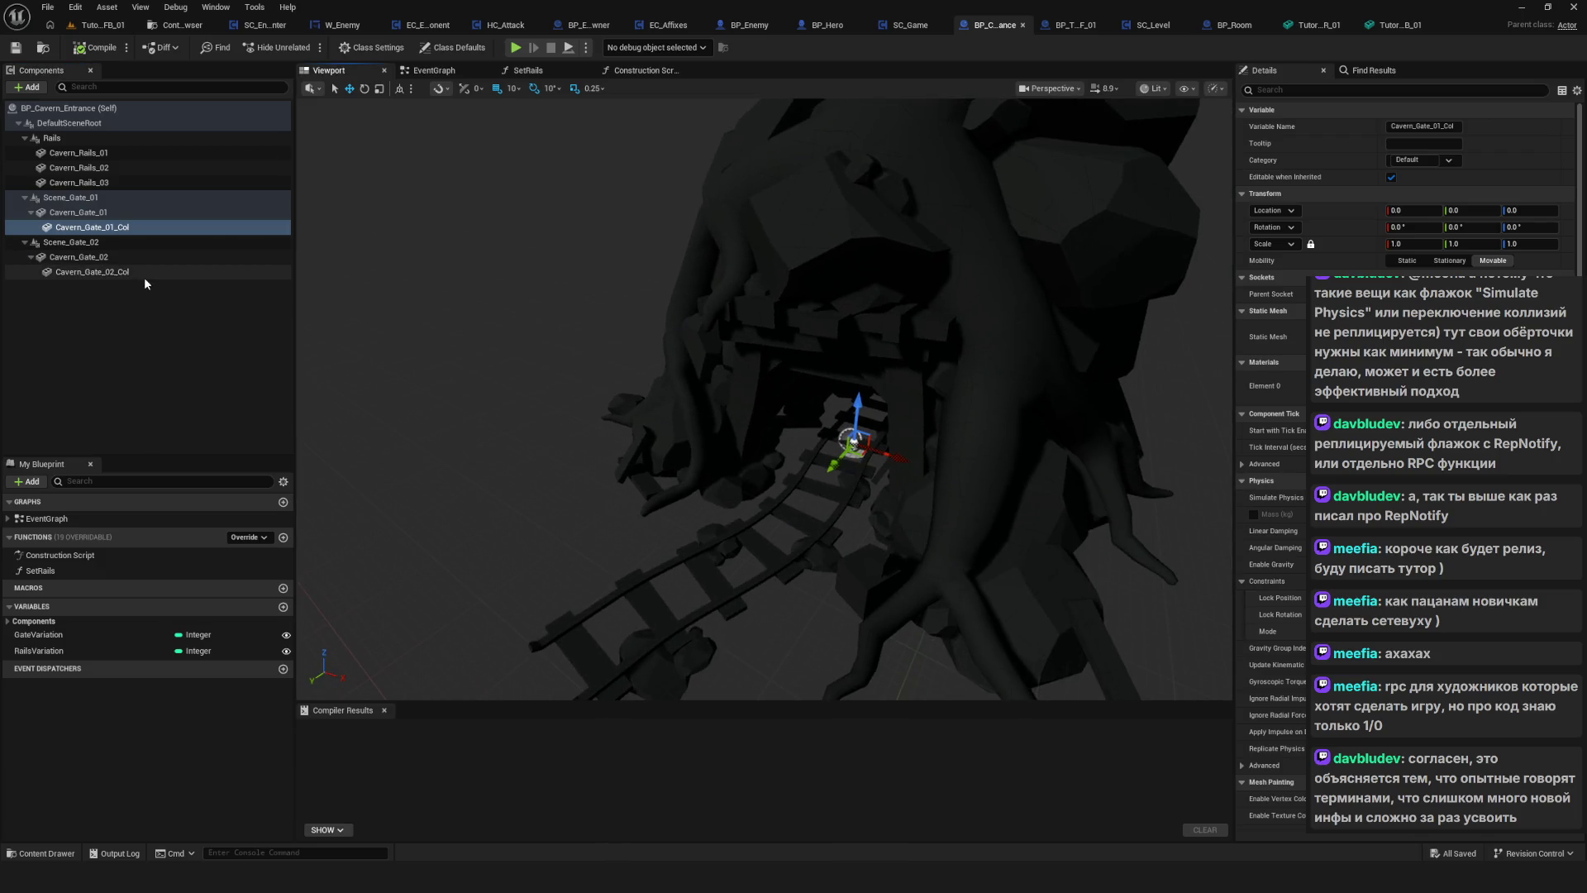
# Step: Filter Details by 'vi' and toggle Visible on then off for both gate collision meshes, then compile
pyautogui.click(1305, 91)
pyautogui.write('vis')
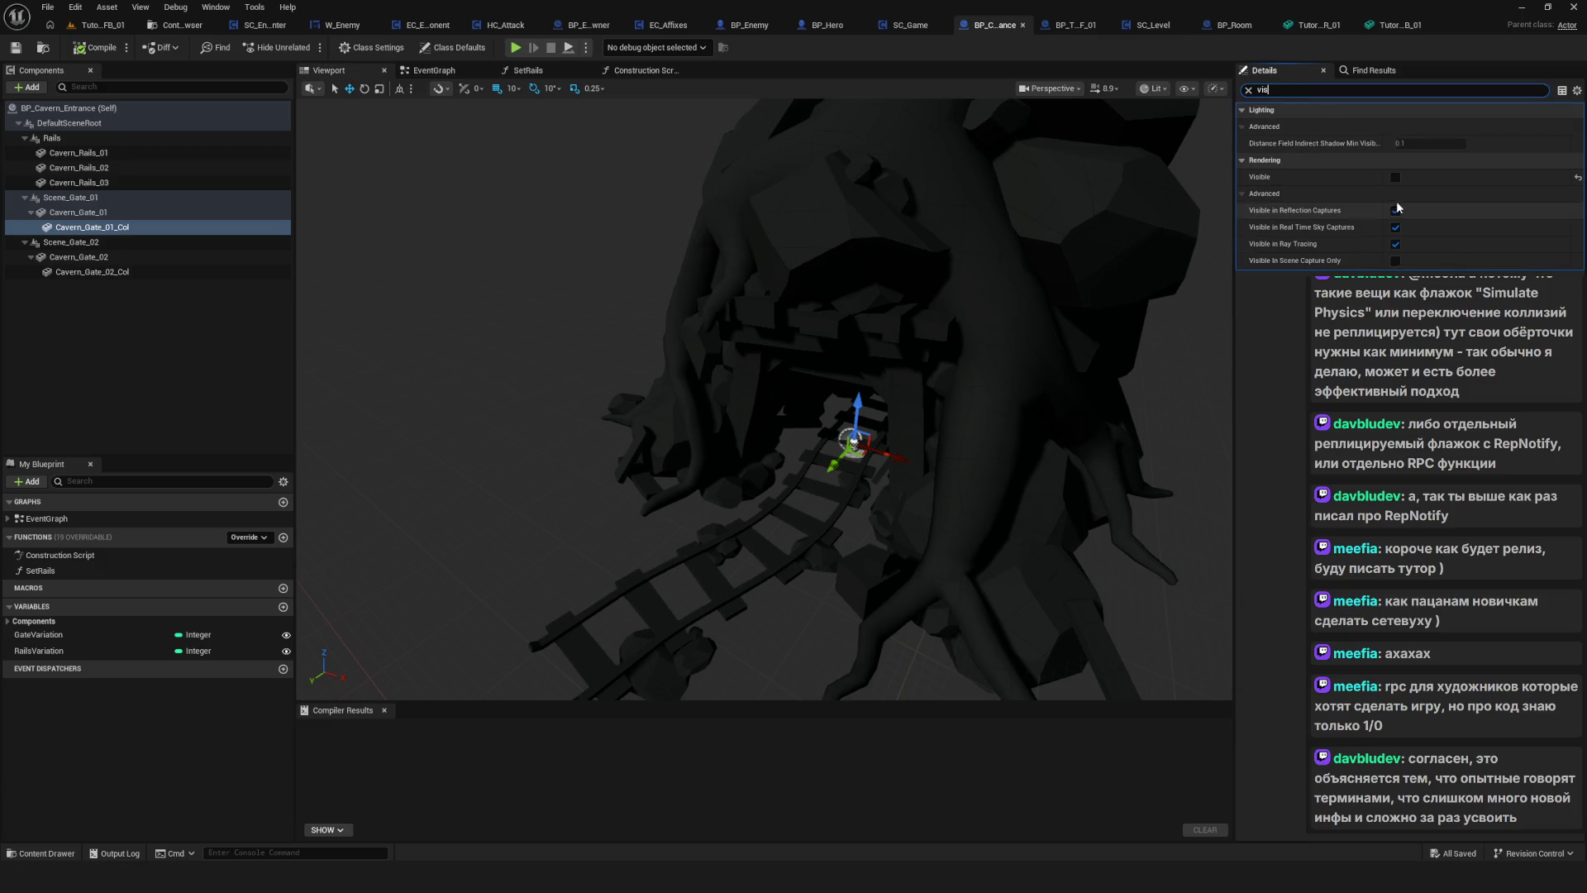
pyautogui.click(1397, 177)
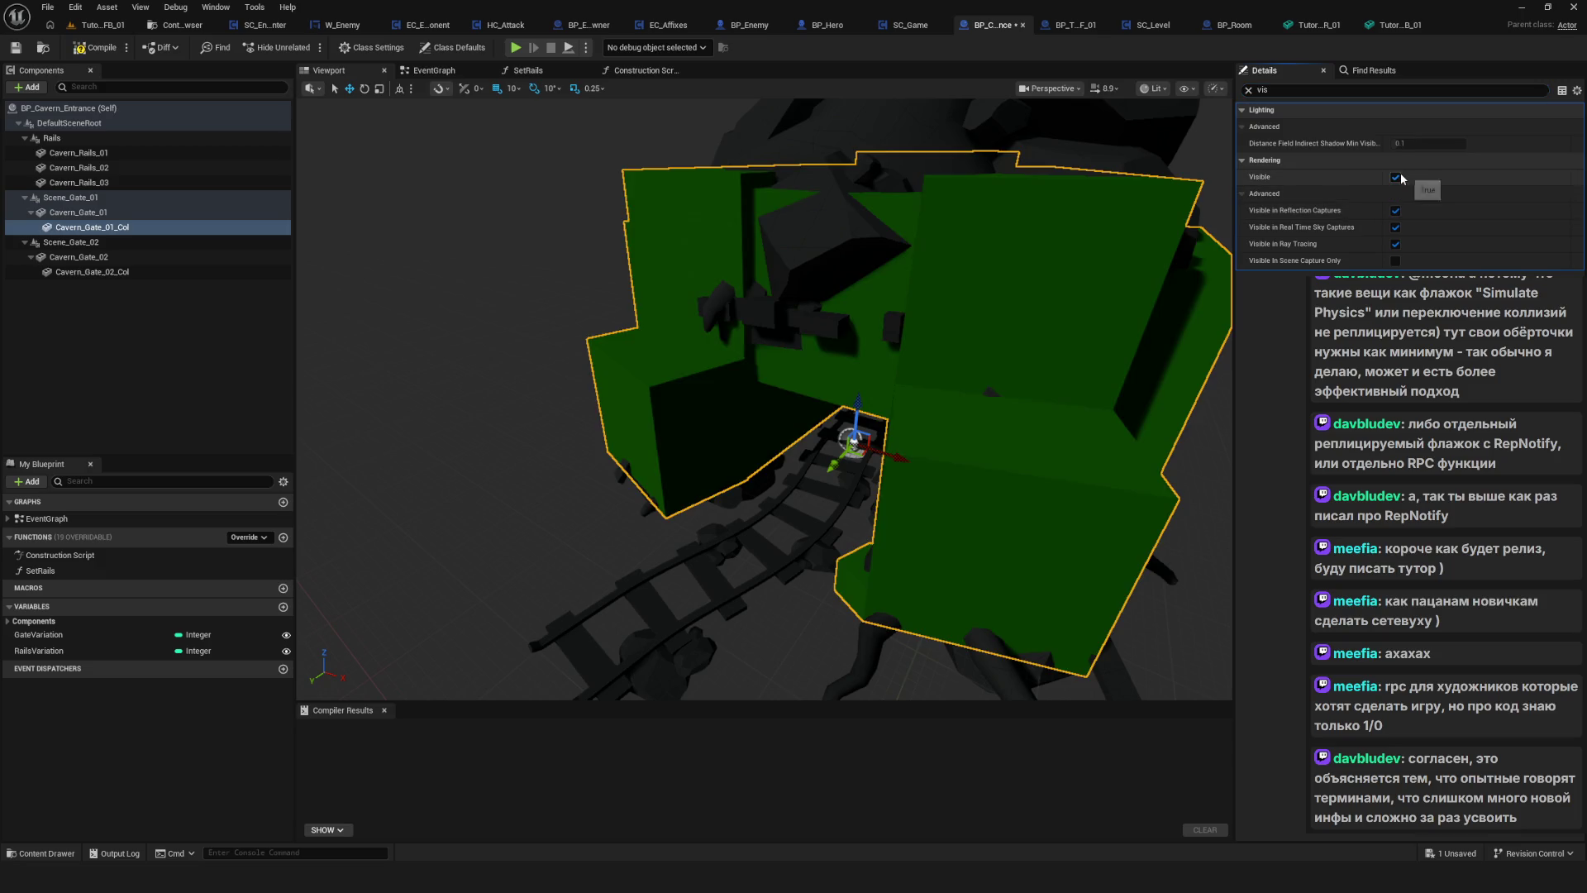
pyautogui.click(1396, 177)
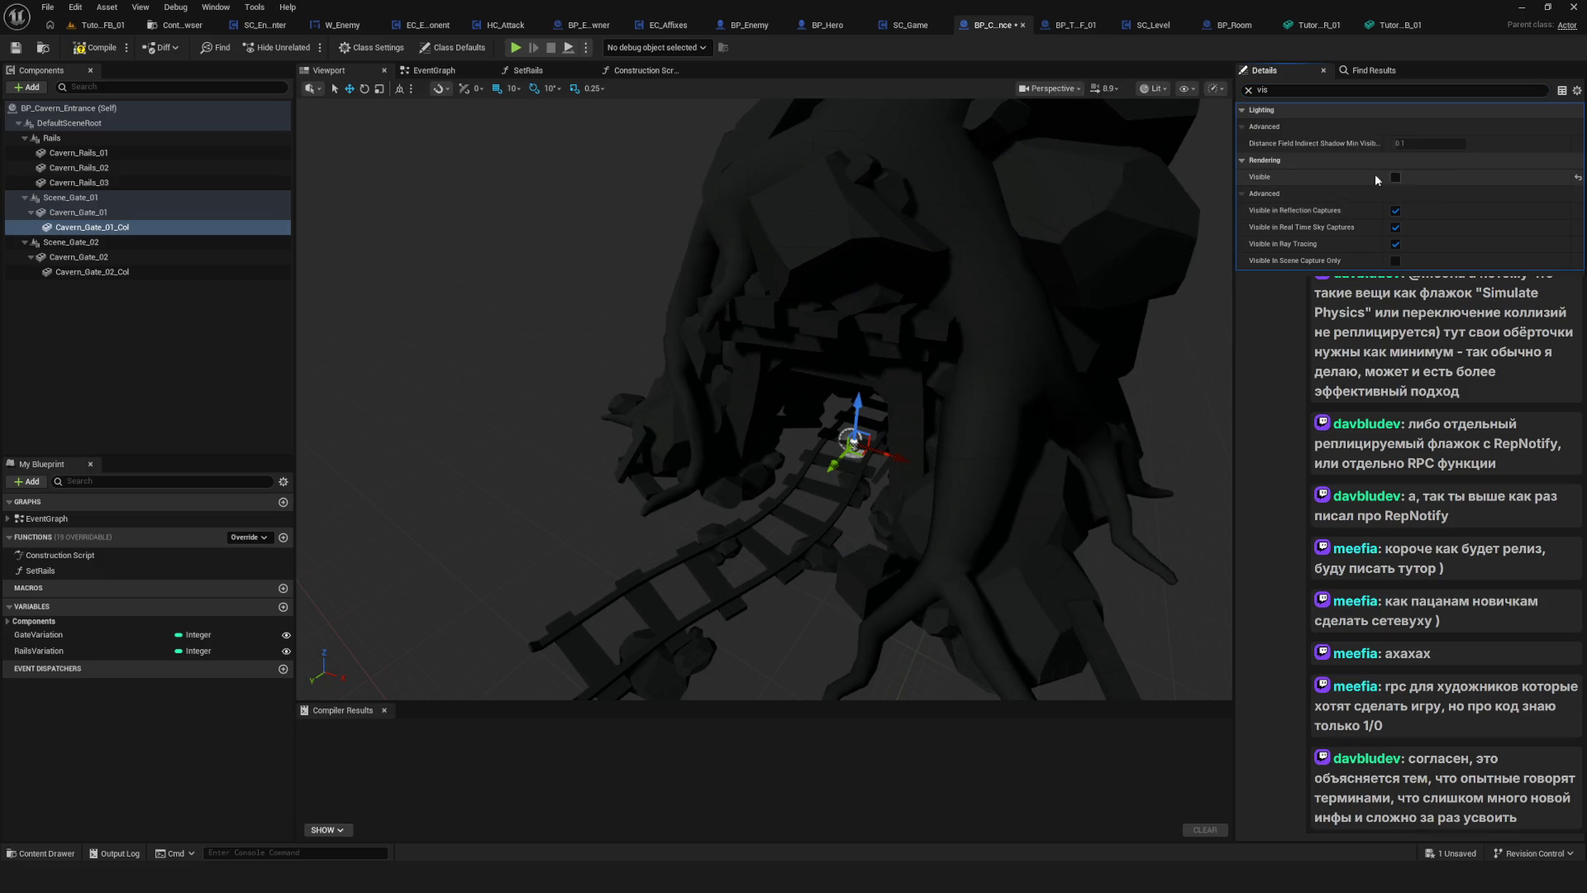
pyautogui.click(92, 272)
pyautogui.click(1396, 177)
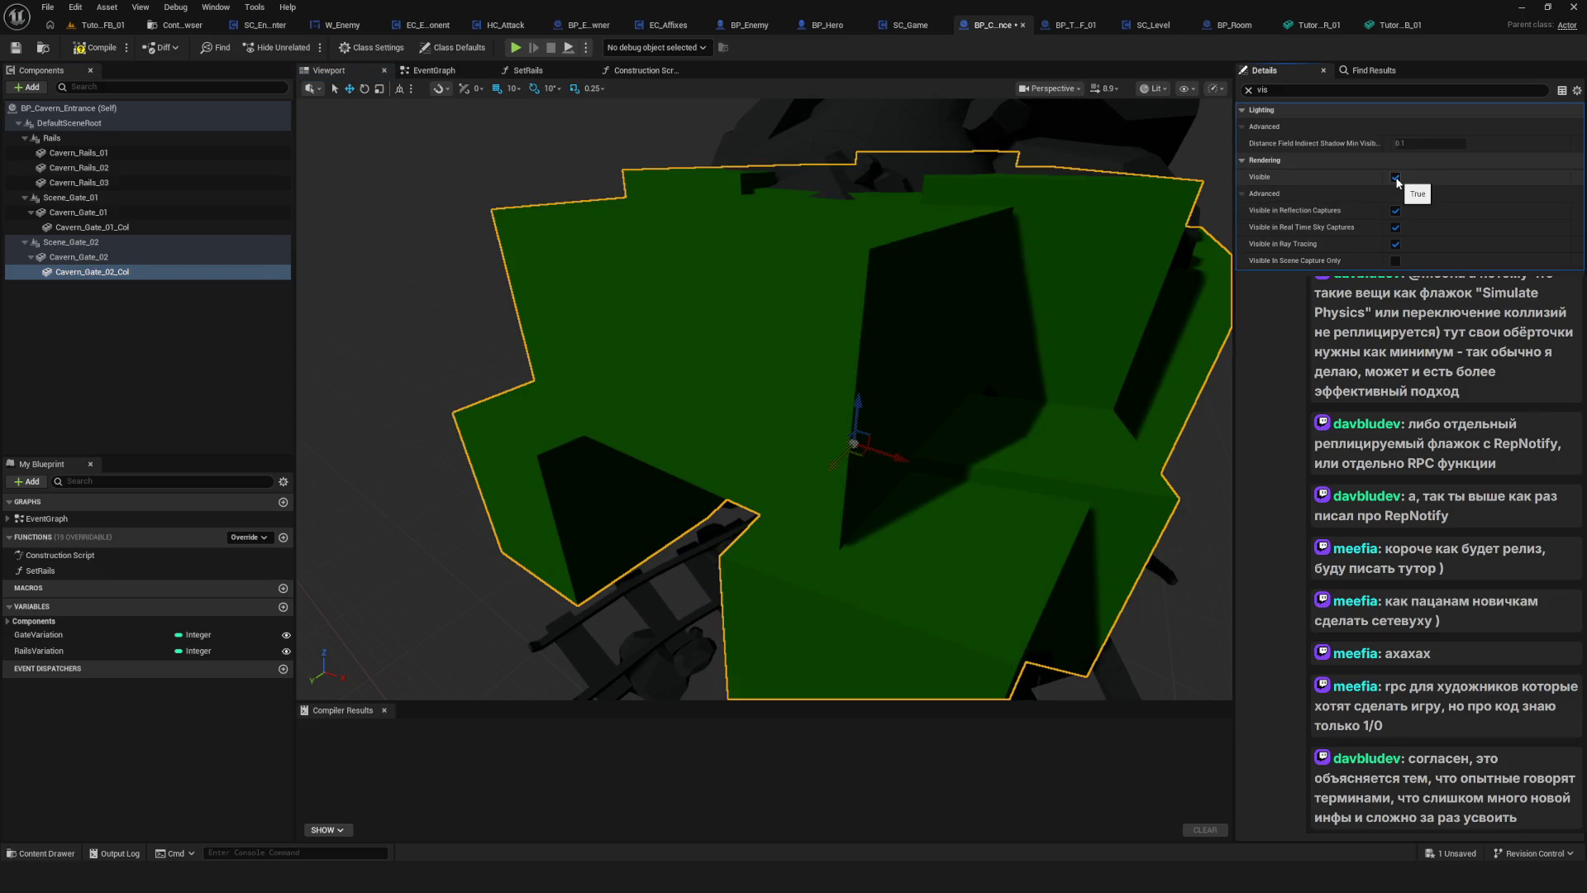
pyautogui.click(1397, 177)
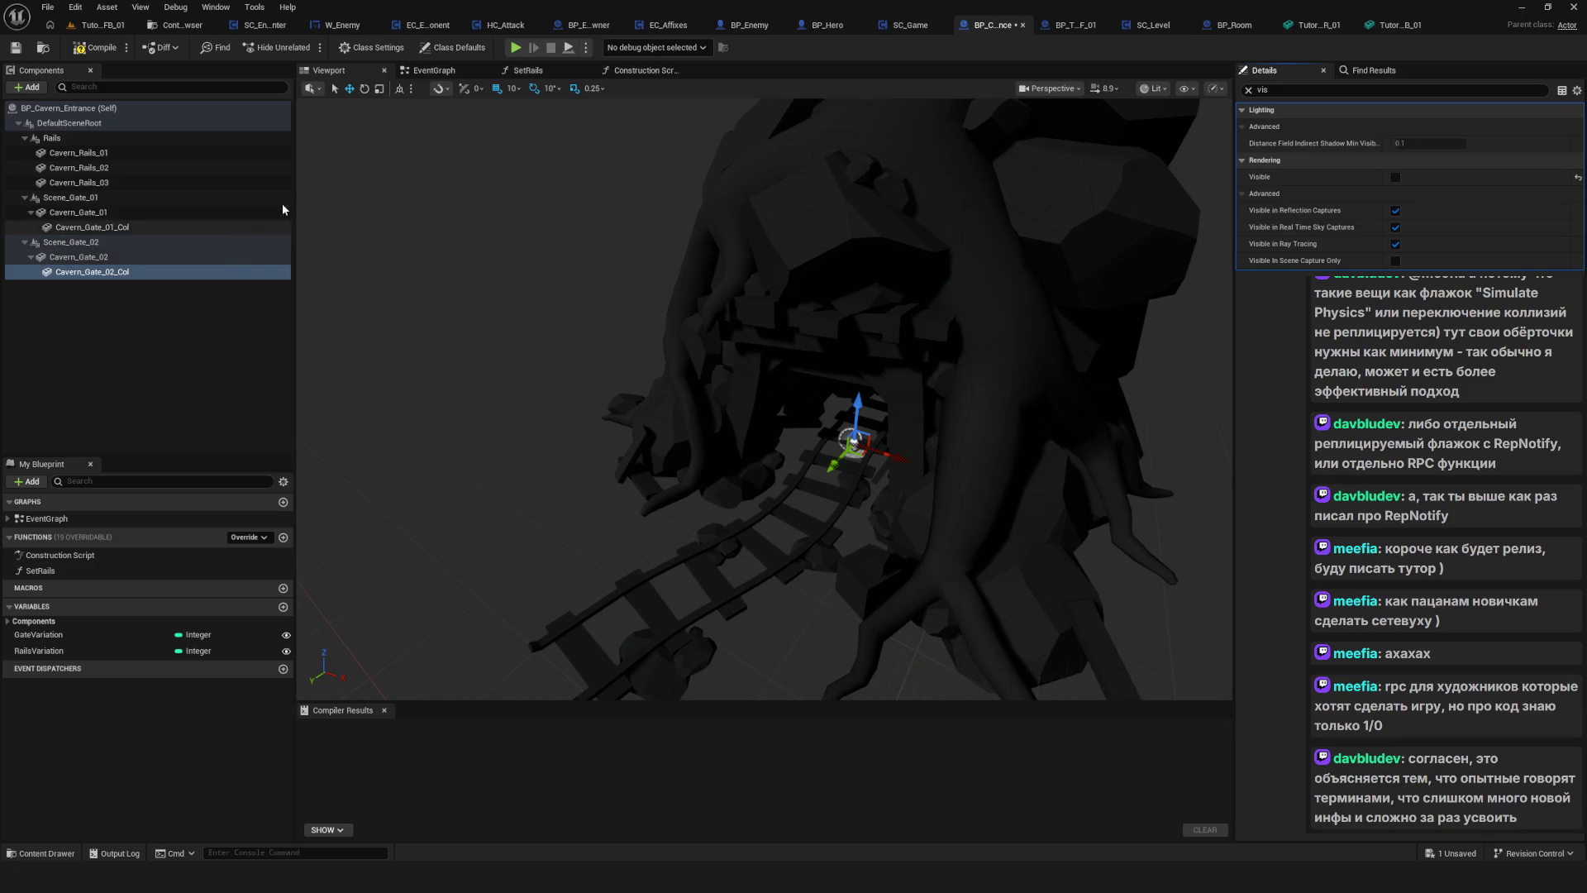
pyautogui.click(95, 47)
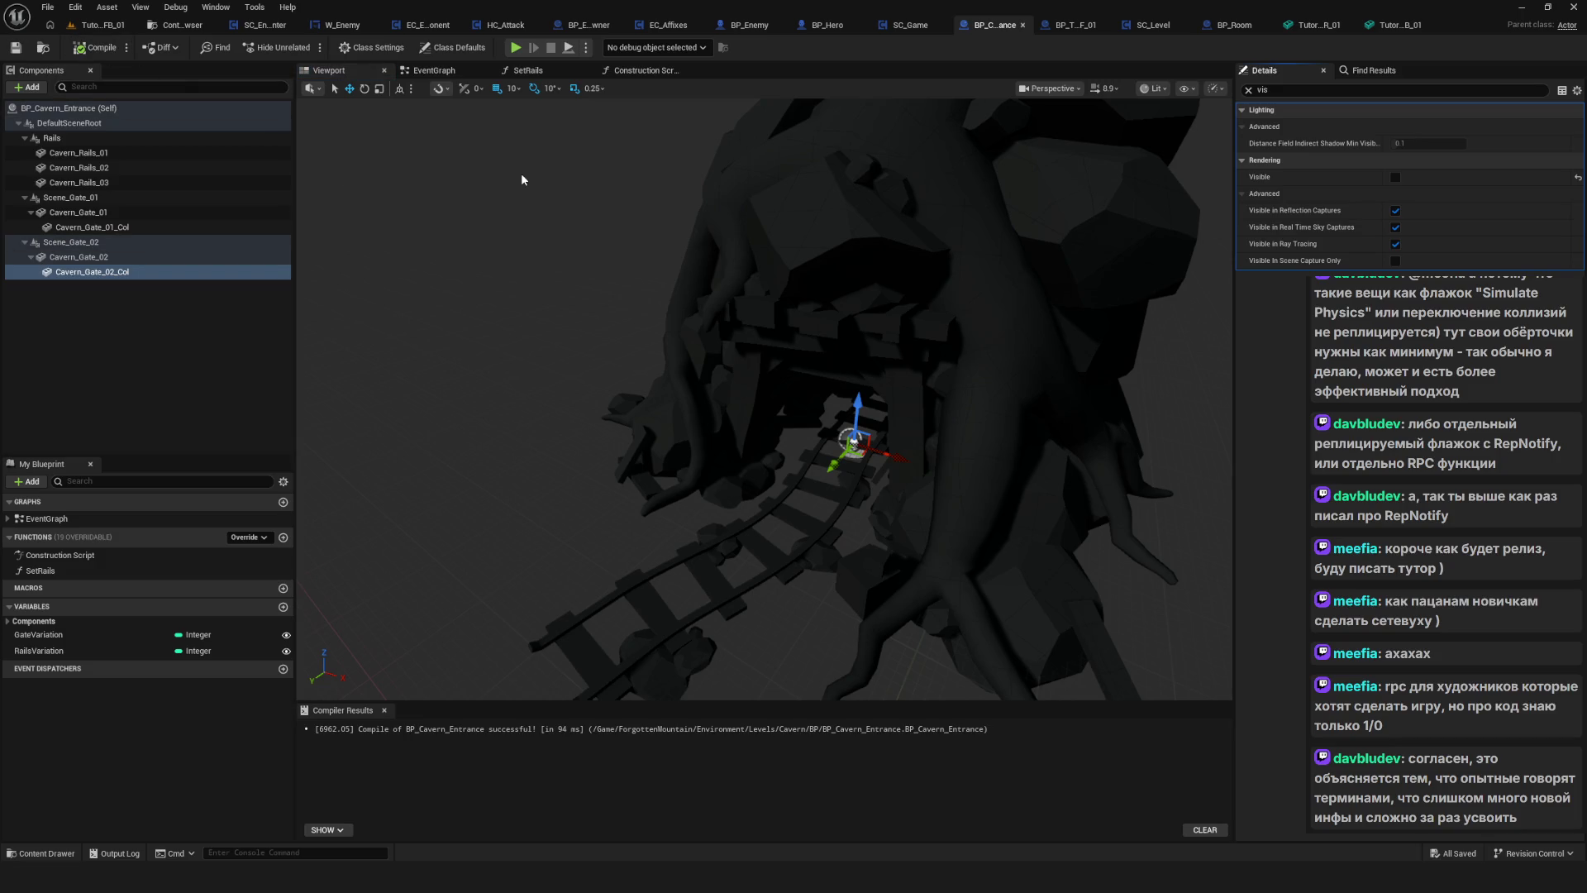
pyautogui.click(169, 25)
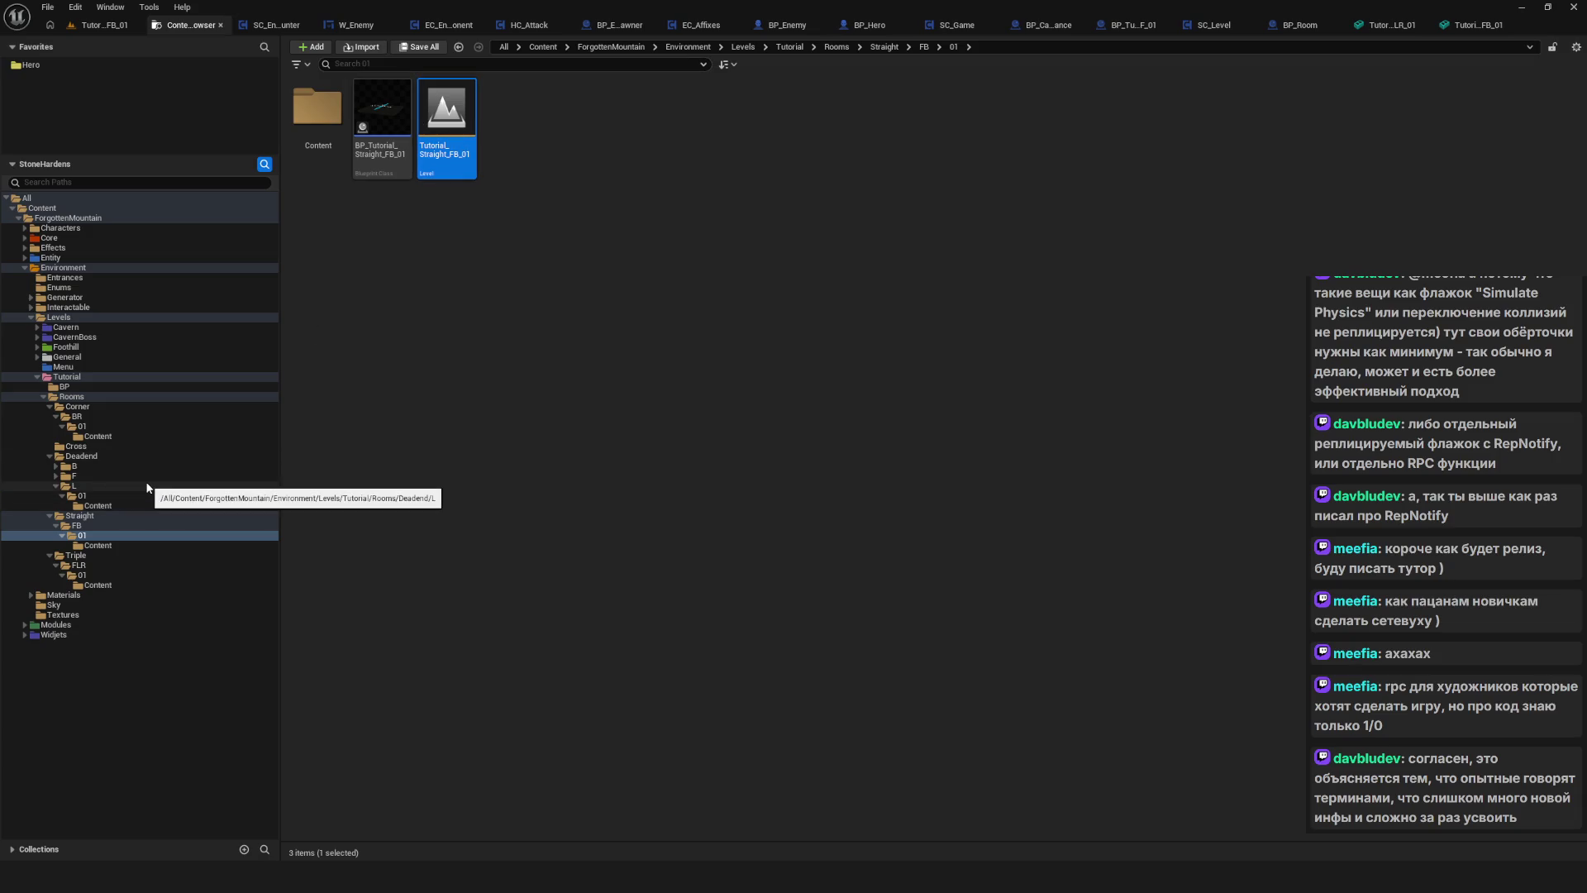
# Step: Open BP_Cavern_Entrance's Construction Script, arrange the Gate Variation and gate visibility nodes, and save
pyautogui.click(1059, 31)
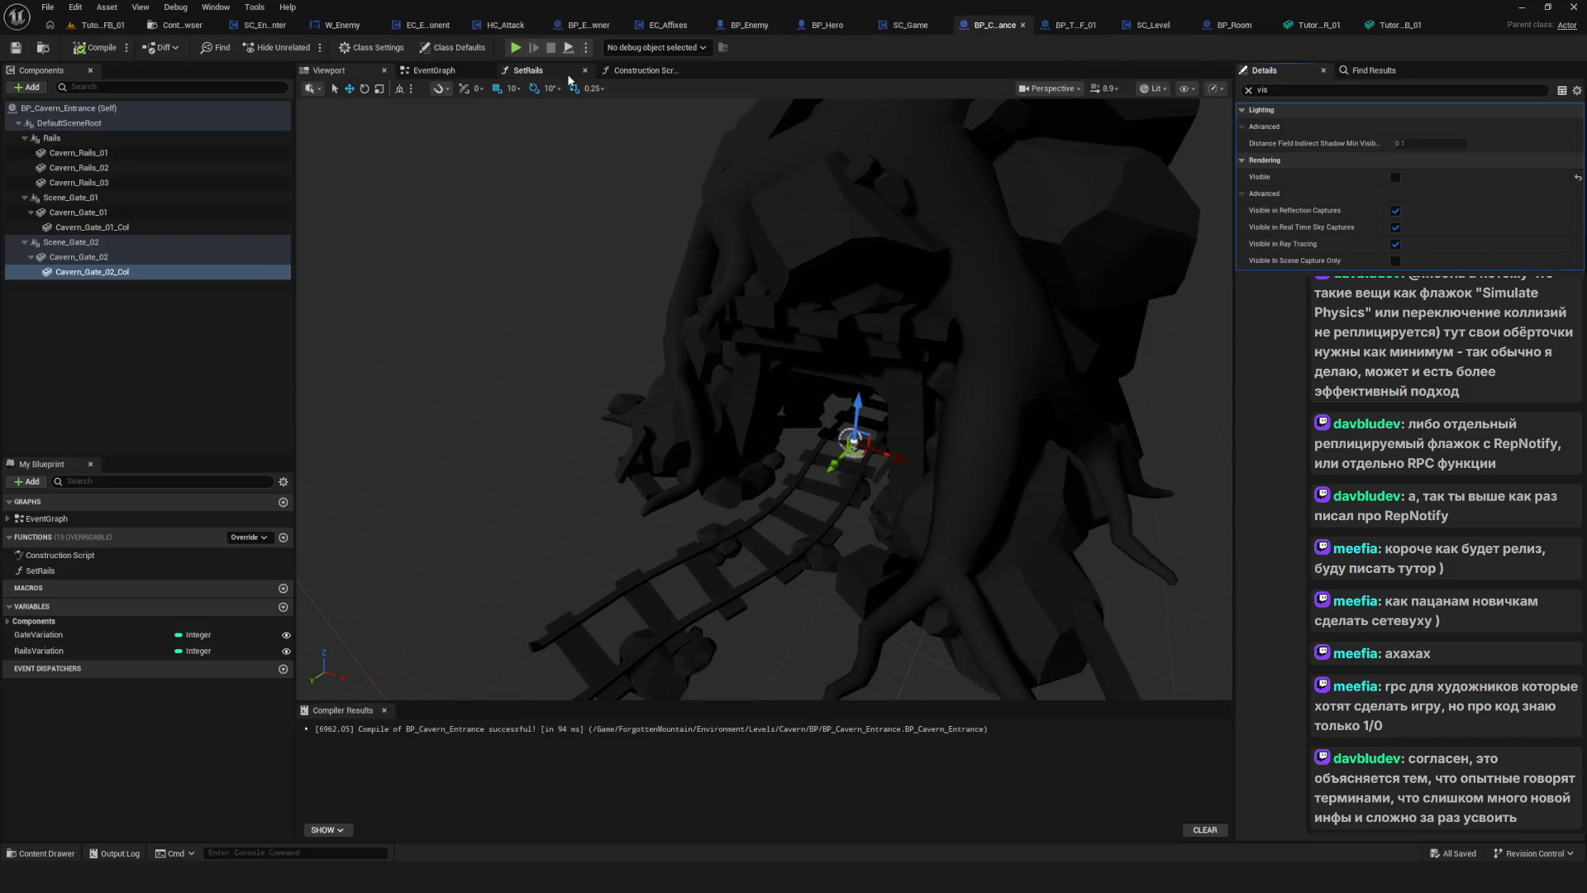
pyautogui.click(641, 73)
pyautogui.scroll(5, 830, 351)
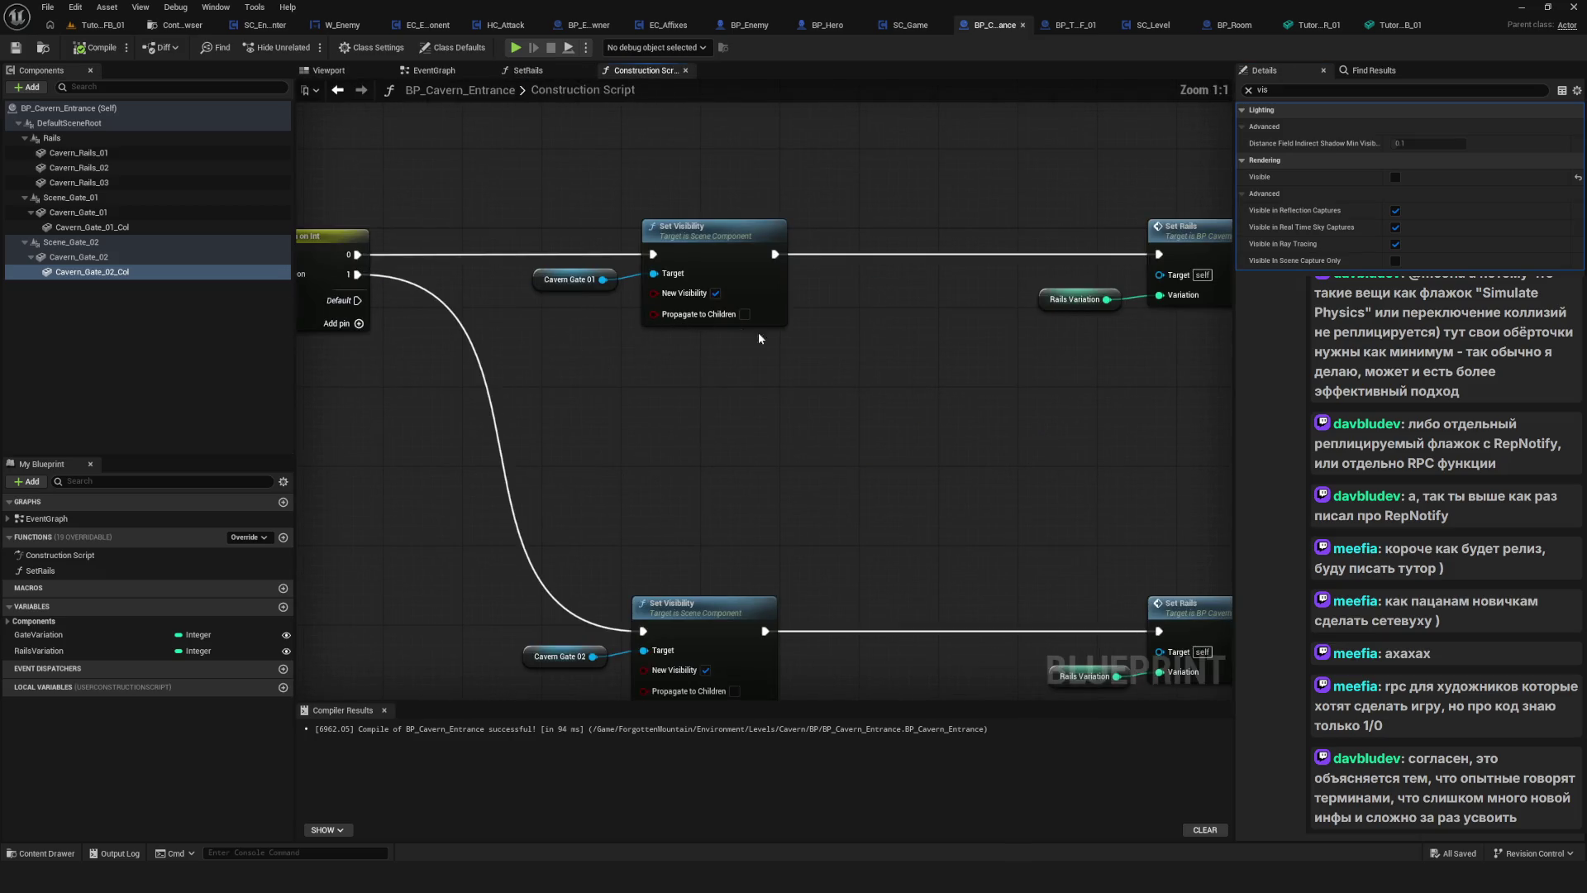
pyautogui.moveTo(829, 351)
pyautogui.mouseDown()
pyautogui.moveTo(672, 363)
pyautogui.moveTo(1224, 391)
pyautogui.mouseUp()
pyautogui.moveTo(583, 327); pyautogui.dragTo(312, 311)
pyautogui.moveTo(686, 203); pyautogui.dragTo(959, 347)
pyautogui.moveTo(1010, 438); pyautogui.dragTo(850, 323)
pyautogui.moveTo(514, 458); pyautogui.dragTo(744, 595)
pyautogui.moveTo(726, 528)
pyautogui.mouseDown()
pyautogui.moveTo(657, 414)
pyautogui.moveTo(731, 432)
pyautogui.mouseUp()
pyautogui.hotkey('ctrl', 's')
# Step: Inspect the Cavern_Gate_01_Col and Cavern_Gate_02_Col properties, then recompile and save
pyautogui.click(90, 272)
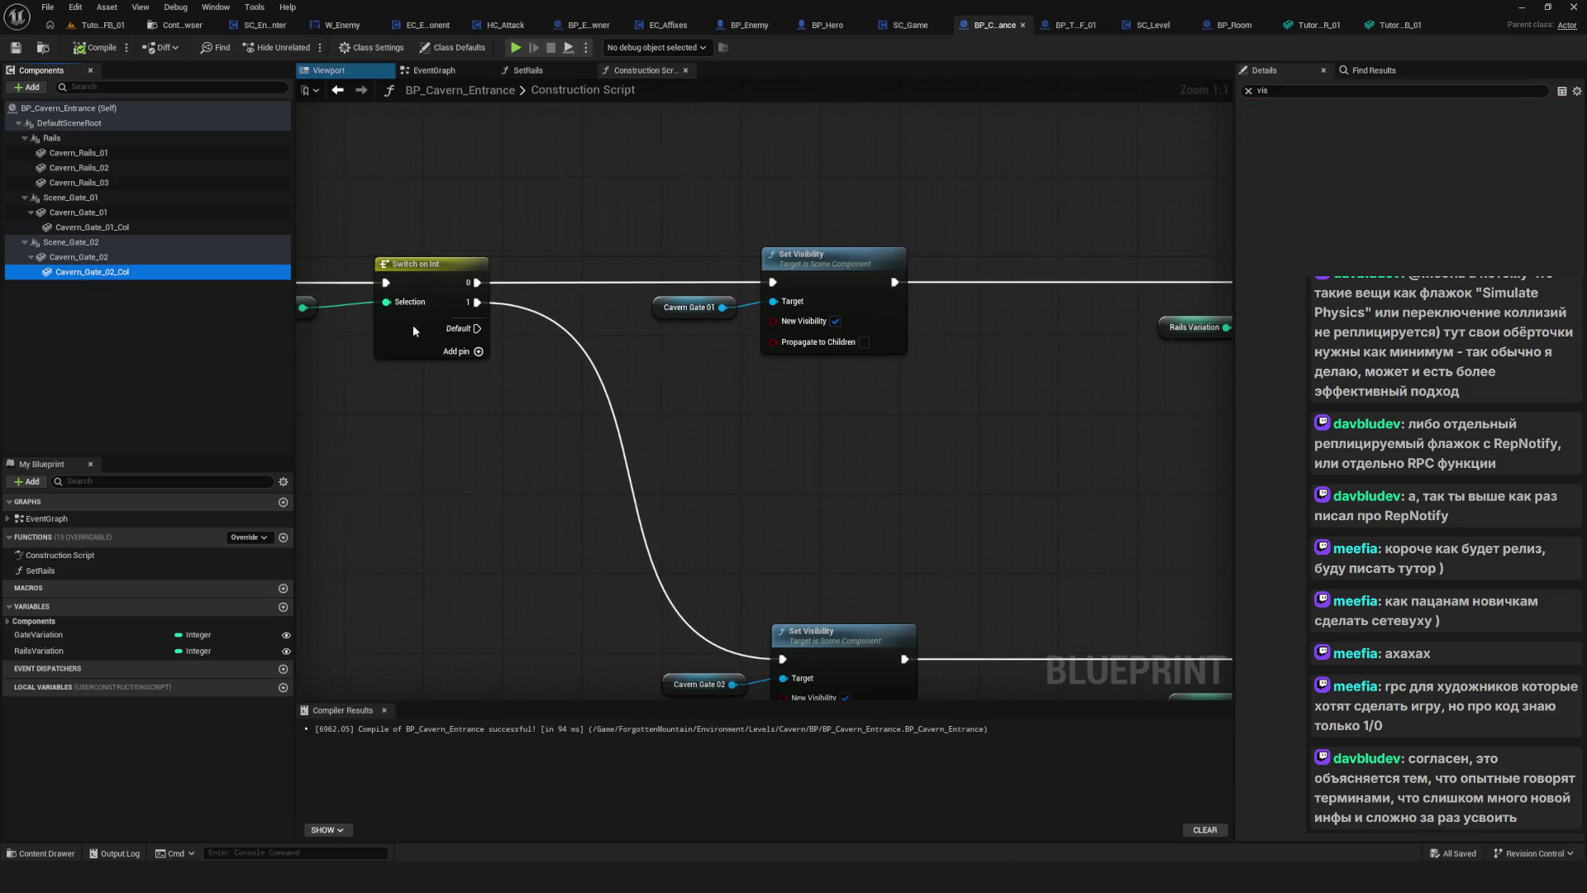
pyautogui.click(1249, 90)
pyautogui.scroll(-10, 1273, 546)
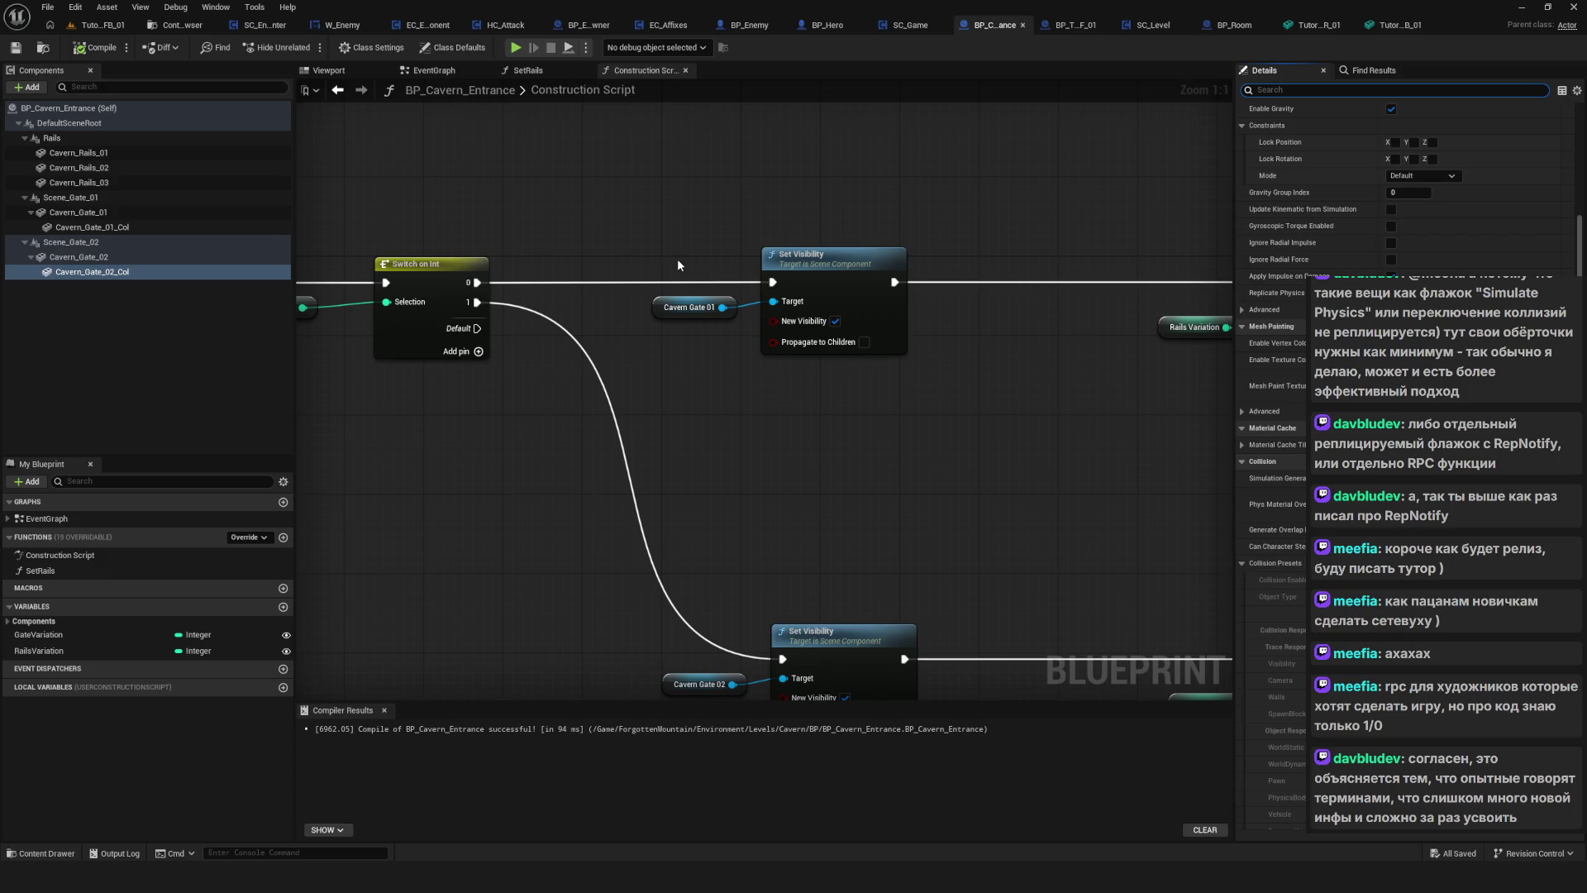
pyautogui.scroll(-4, 678, 273)
pyautogui.scroll(2, 658, 263)
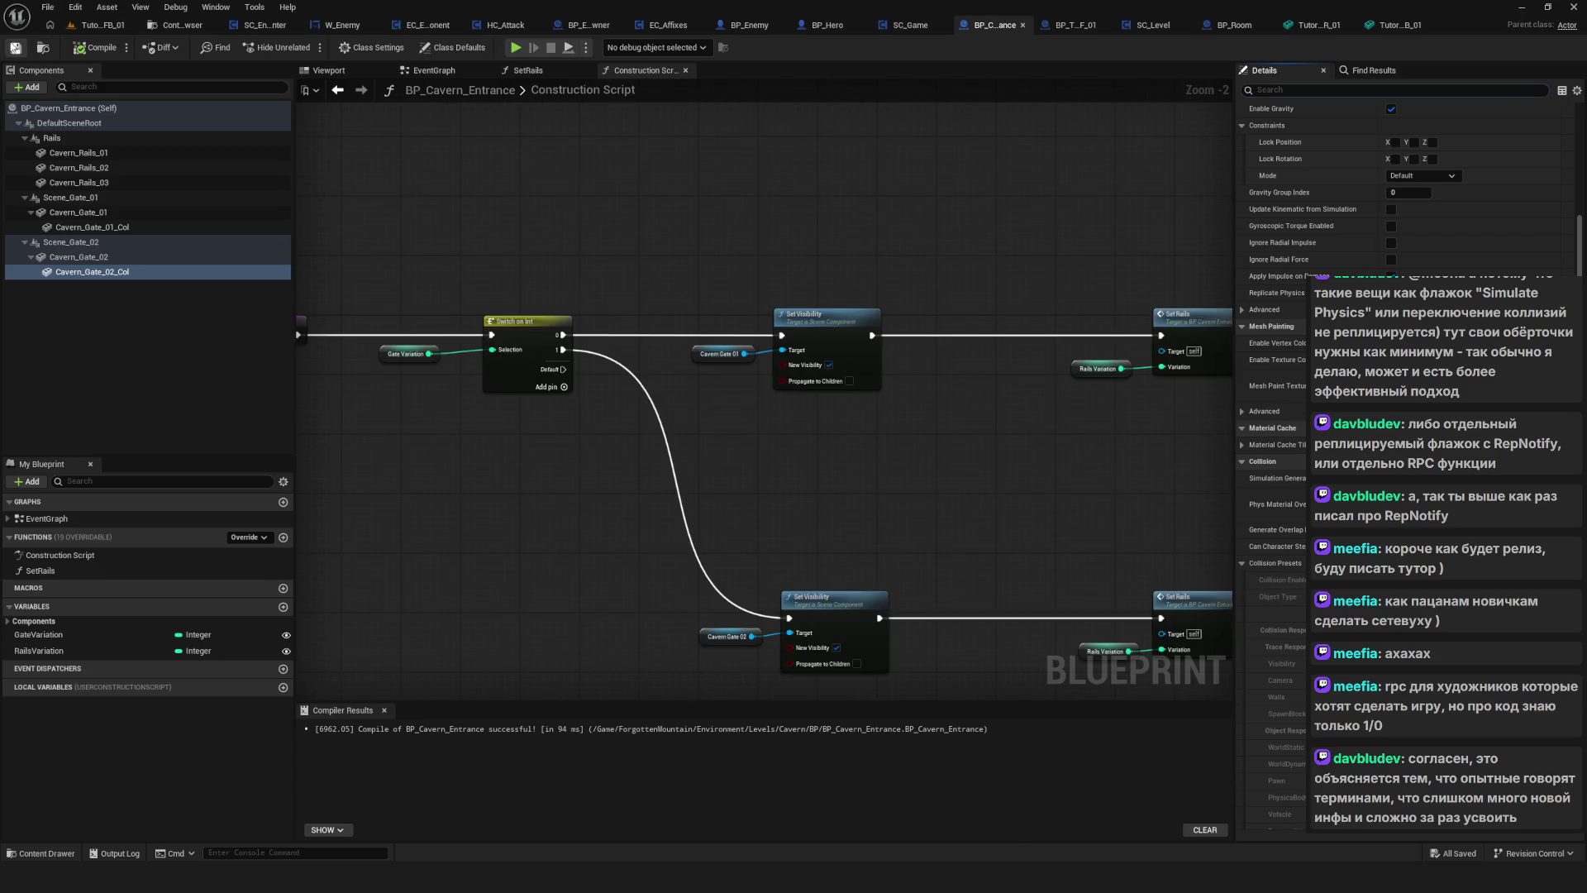
pyautogui.click(97, 228)
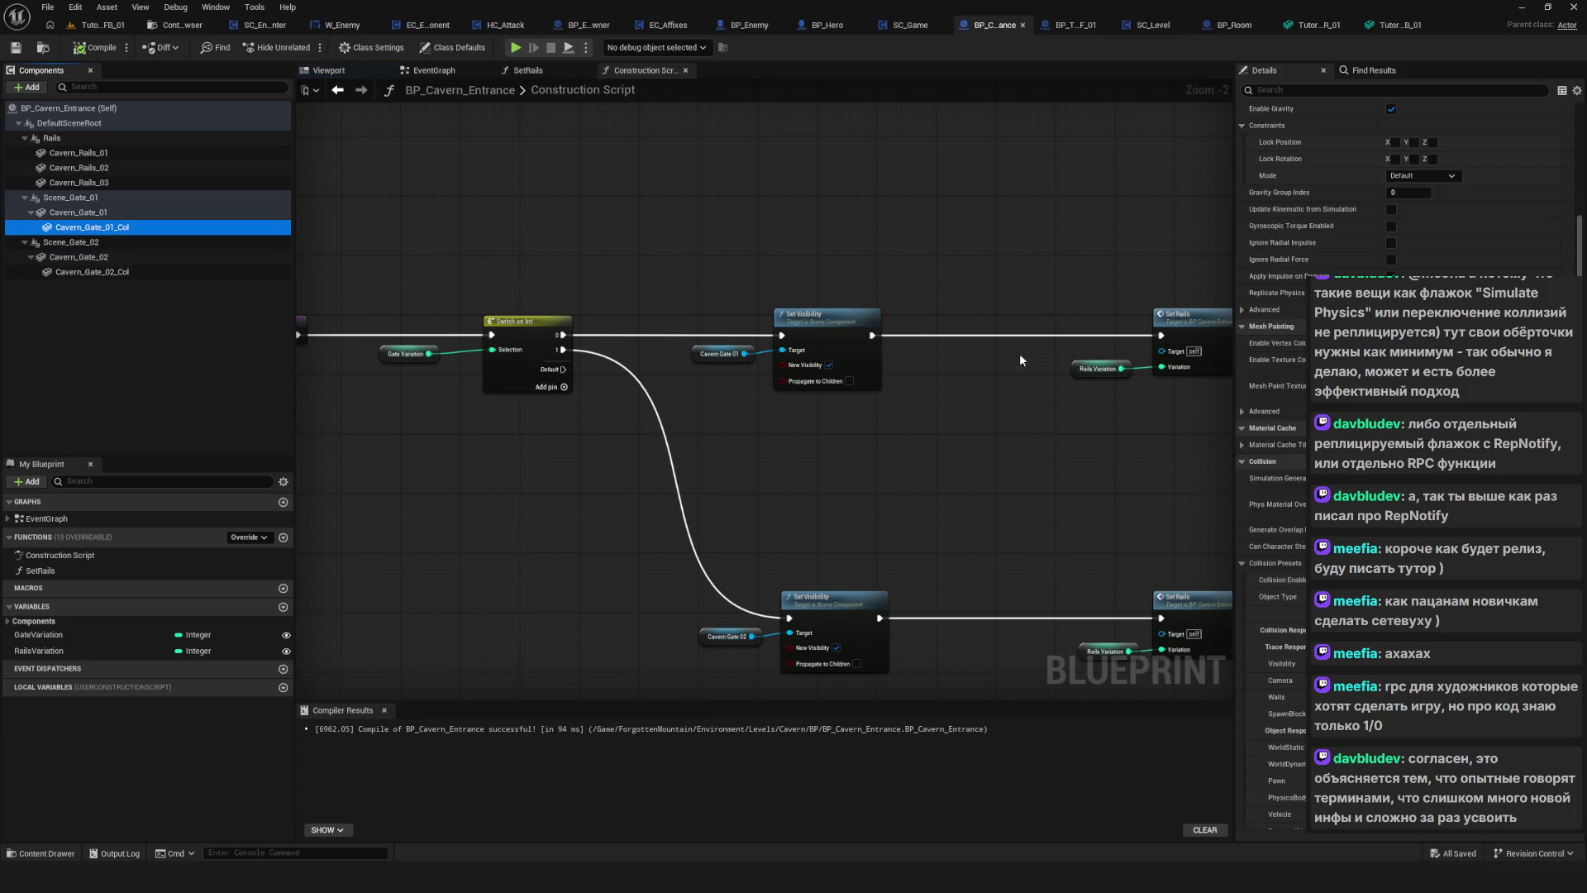
pyautogui.moveTo(821, 324); pyautogui.dragTo(697, 259)
pyautogui.scroll(-4, 1405, 414)
pyautogui.moveTo(746, 343)
pyautogui.mouseDown()
pyautogui.moveTo(863, 372)
pyautogui.moveTo(909, 357)
pyautogui.moveTo(812, 343)
pyautogui.mouseUp()
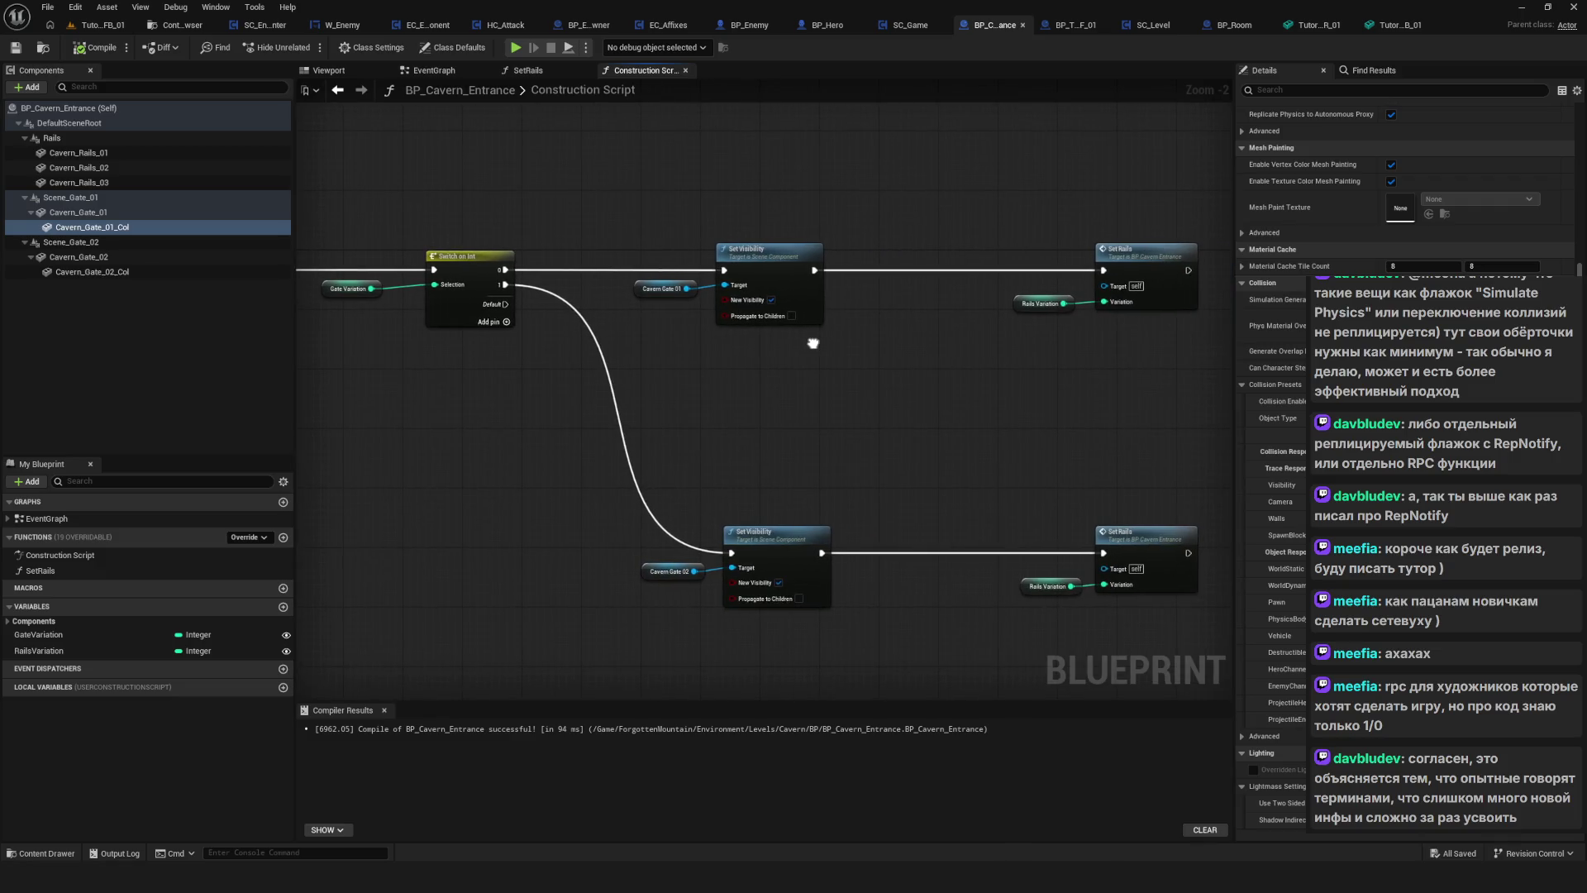
pyautogui.click(91, 272)
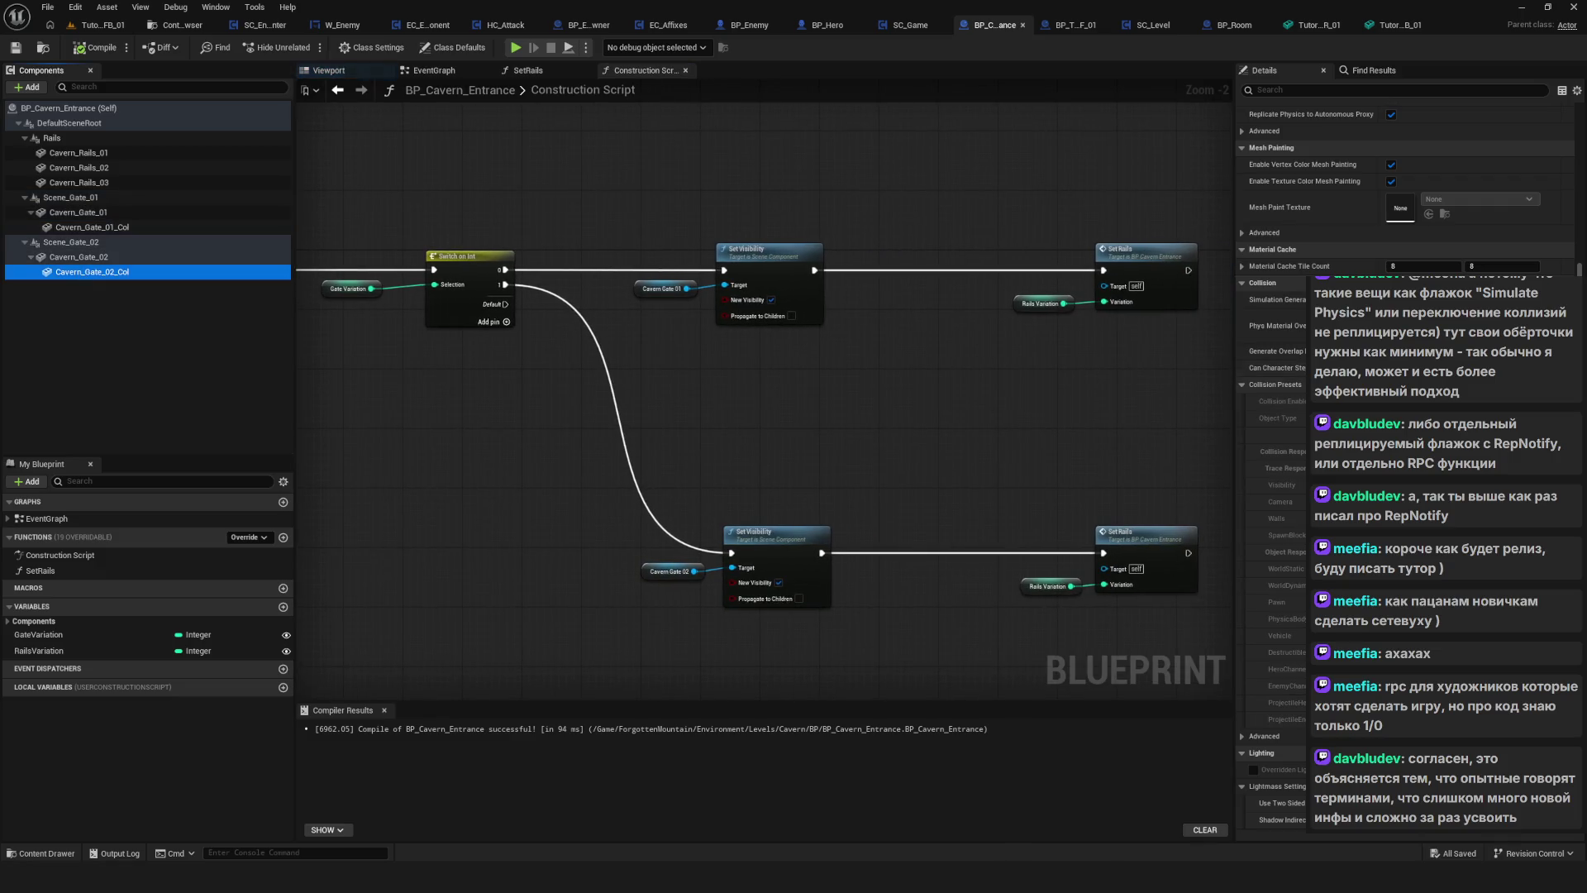
pyautogui.click(1240, 377)
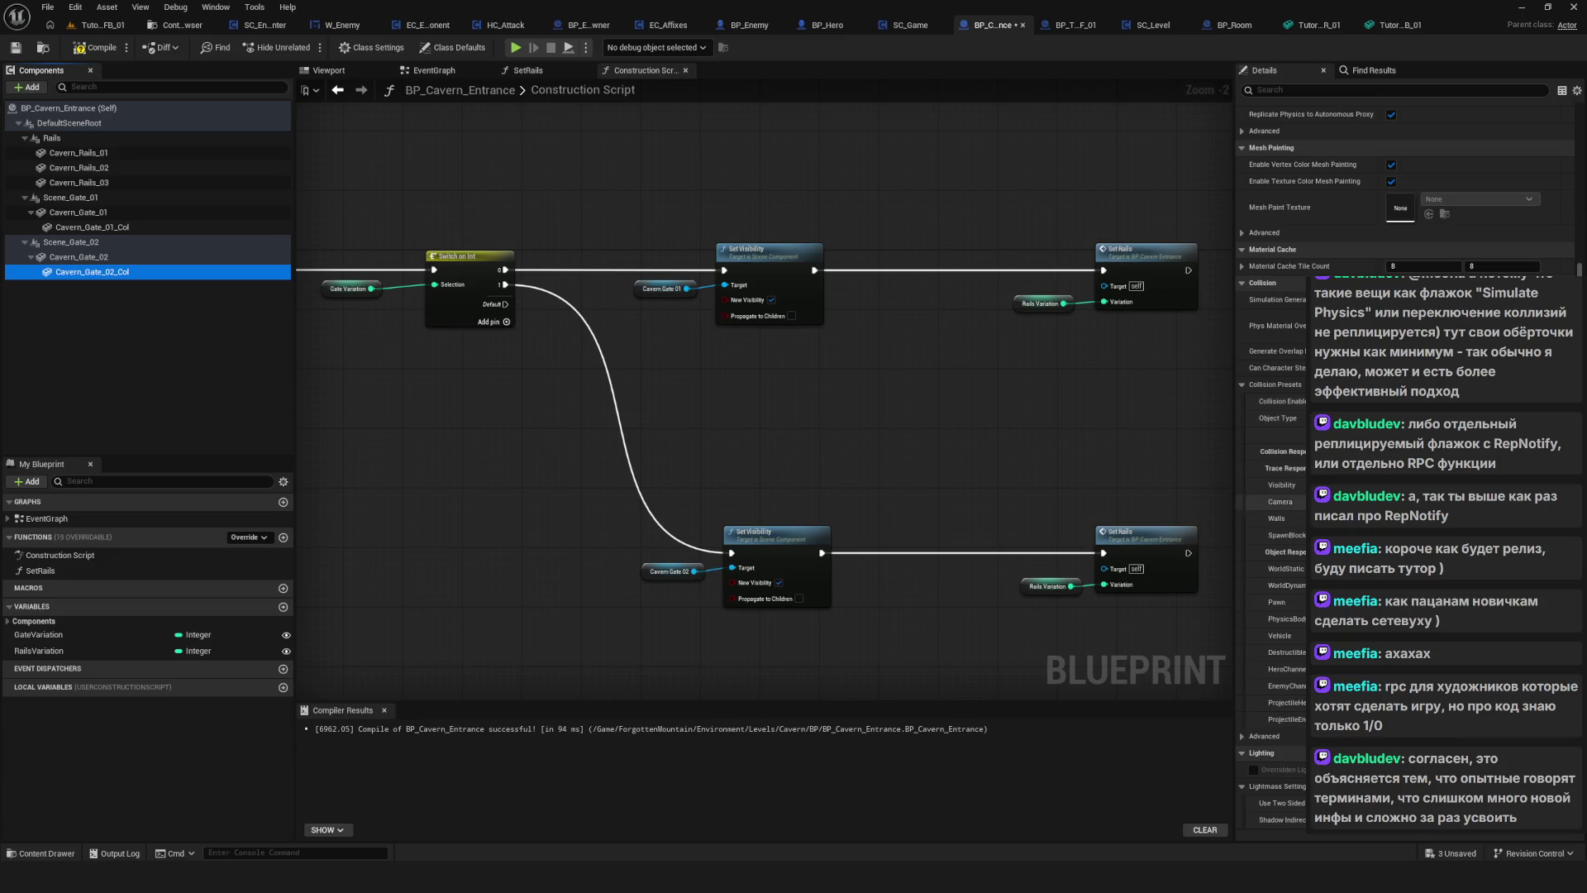
pyautogui.click(96, 47)
pyautogui.click(16, 47)
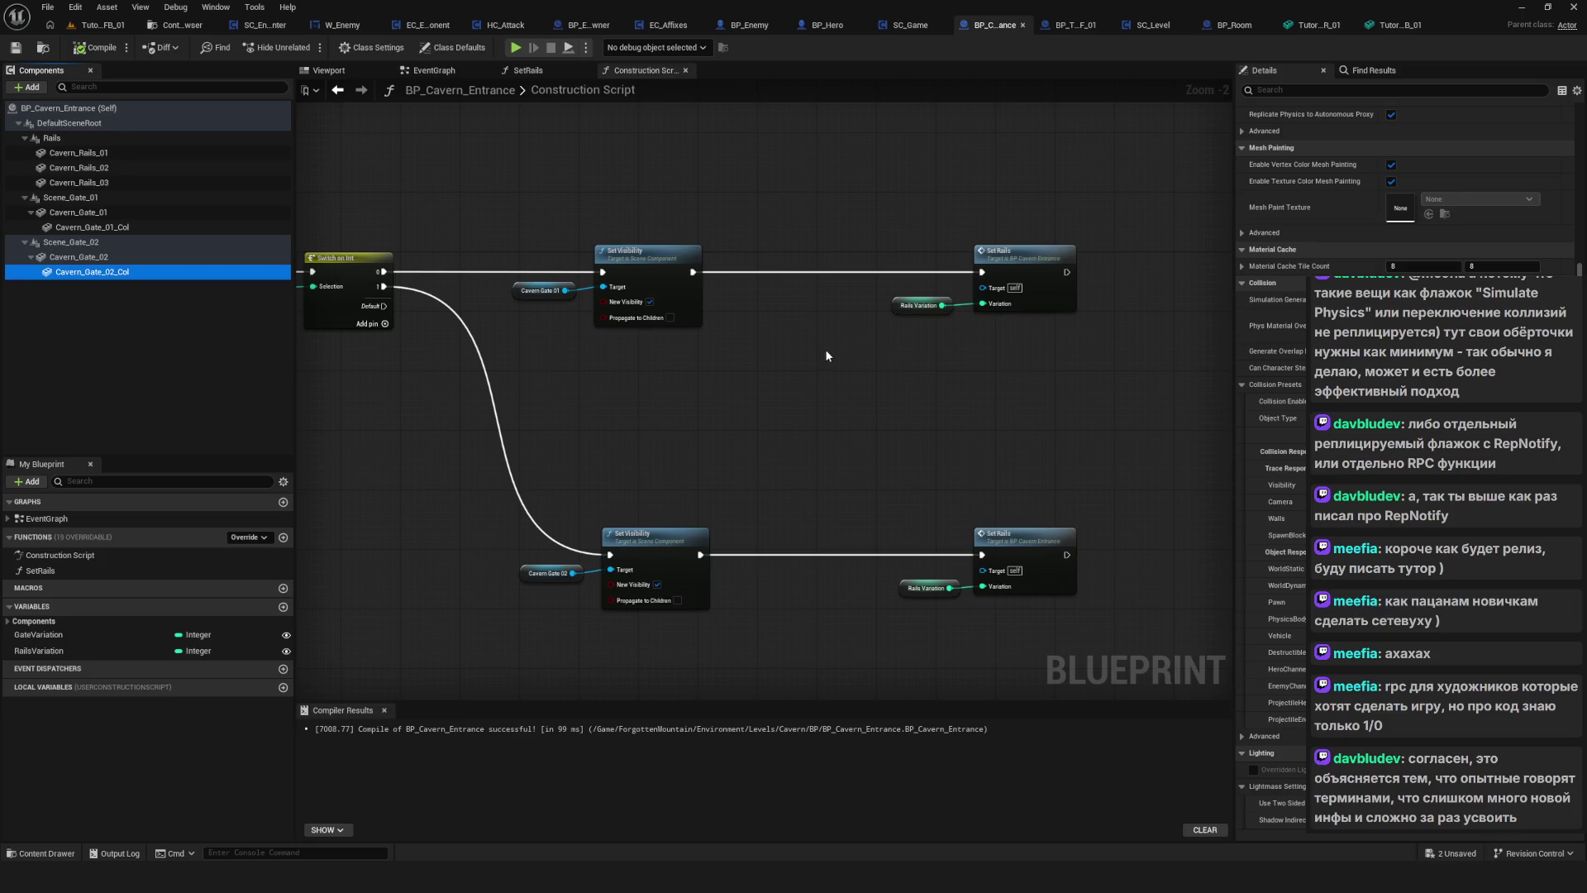
# Step: Add a Set Collision Enabled node for Cavern Gate 02 Col after Set Rails, set to Query and Physics
pyautogui.moveTo(766, 331)
pyautogui.mouseDown()
pyautogui.moveTo(1011, 338)
pyautogui.moveTo(683, 268)
pyautogui.moveTo(631, 241)
pyautogui.mouseUp()
pyautogui.moveTo(168, 280)
pyautogui.mouseDown()
pyautogui.moveTo(1089, 491)
pyautogui.moveTo(906, 448)
pyautogui.mouseUp()
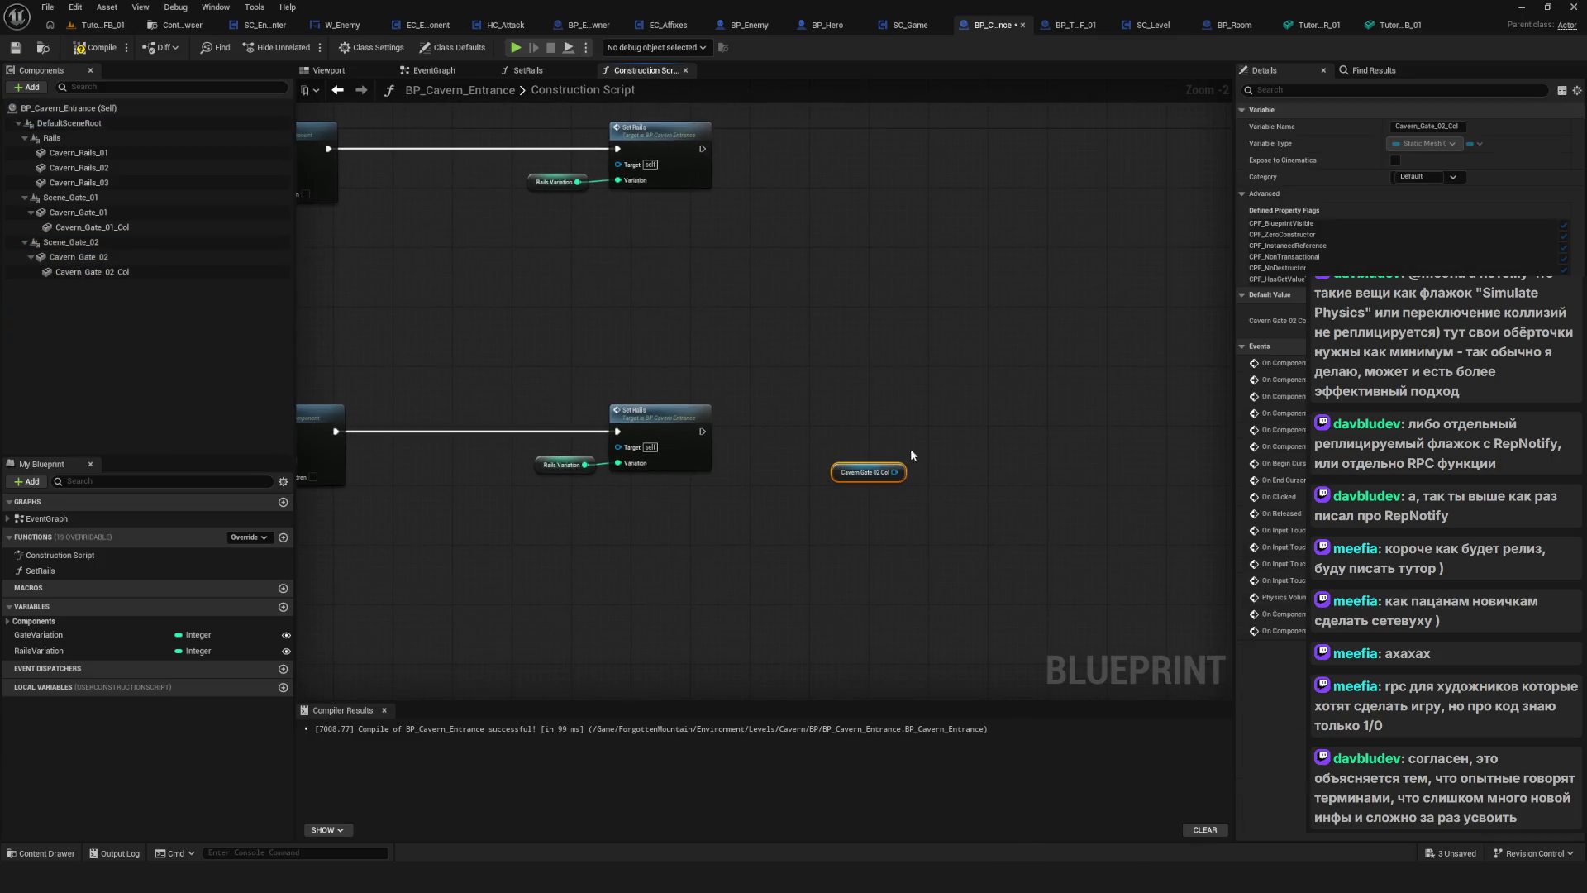
pyautogui.scroll(2, 744, 462)
pyautogui.moveTo(728, 461); pyautogui.dragTo(816, 390)
pyautogui.write('set enab')
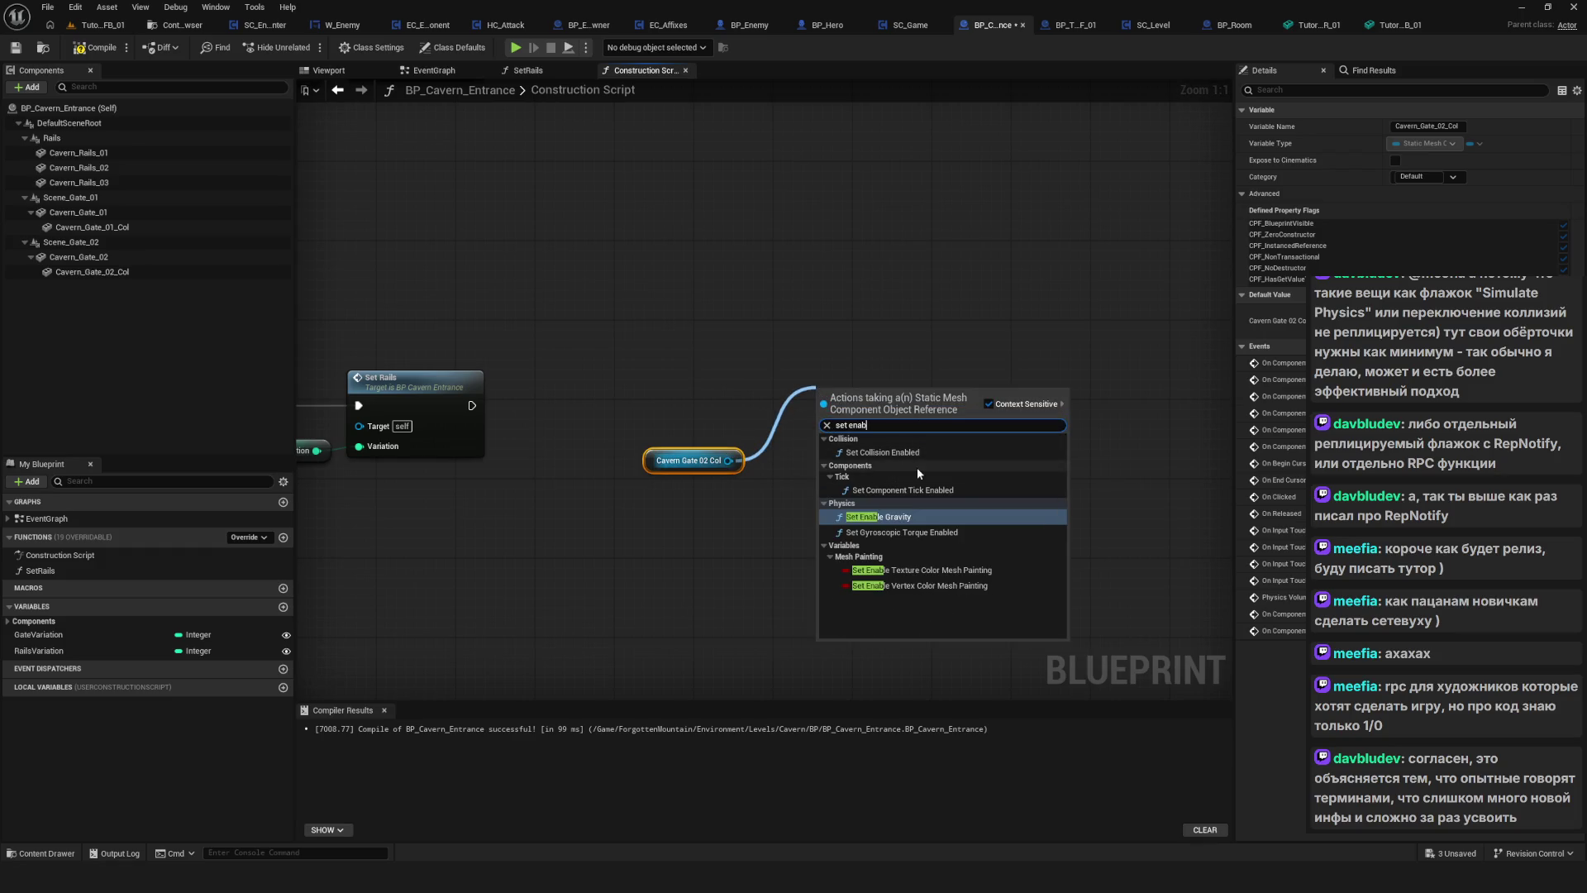
pyautogui.click(882, 452)
pyautogui.moveTo(472, 405); pyautogui.dragTo(855, 390)
pyautogui.click(875, 456)
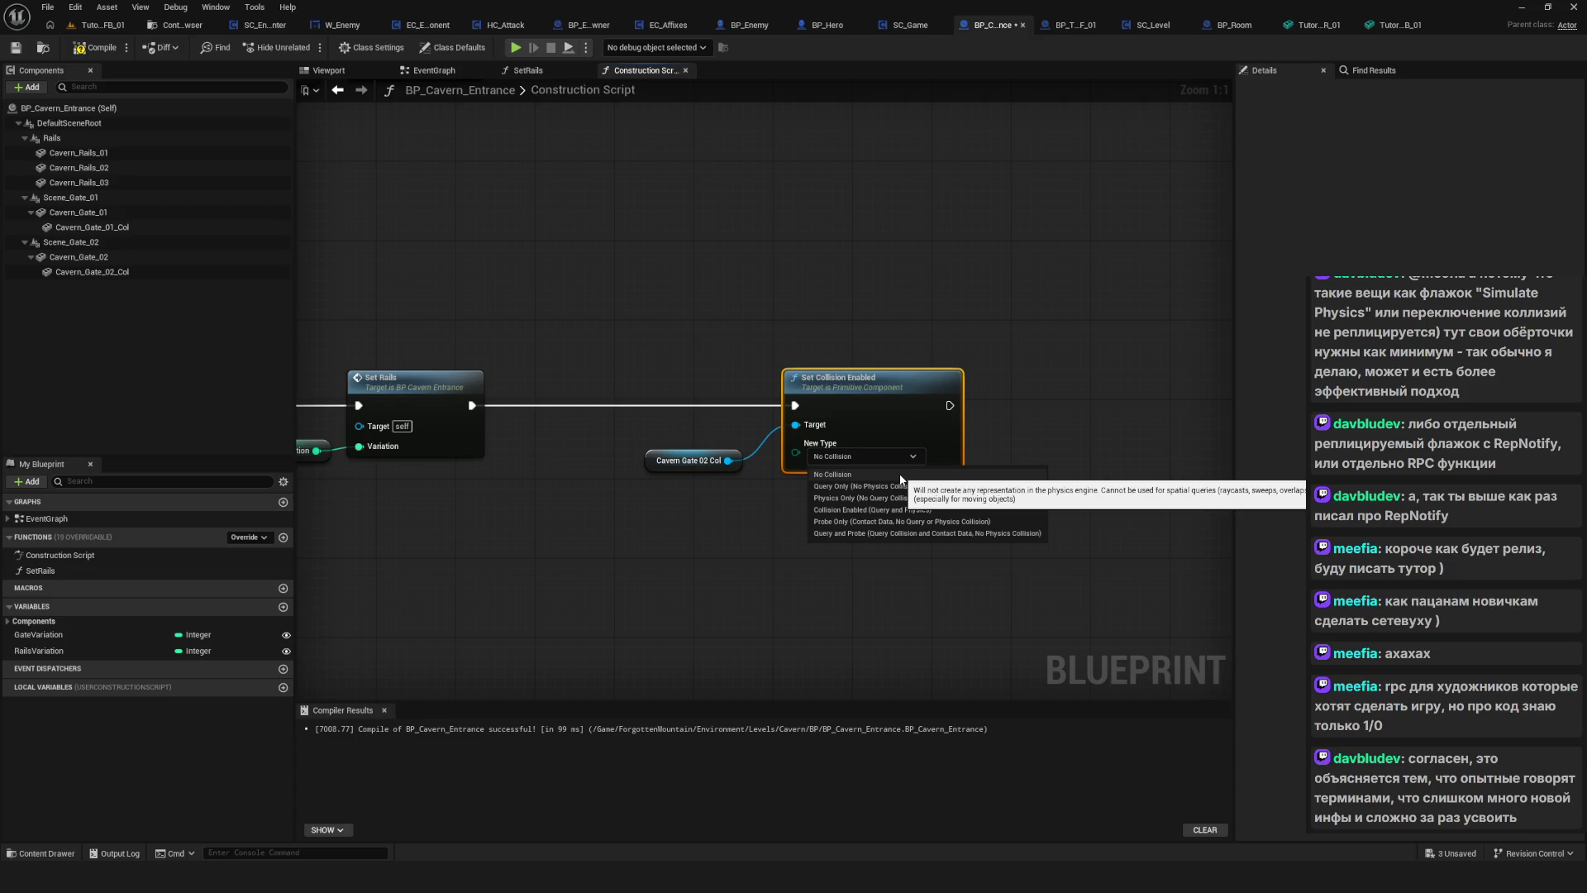
pyautogui.click(868, 509)
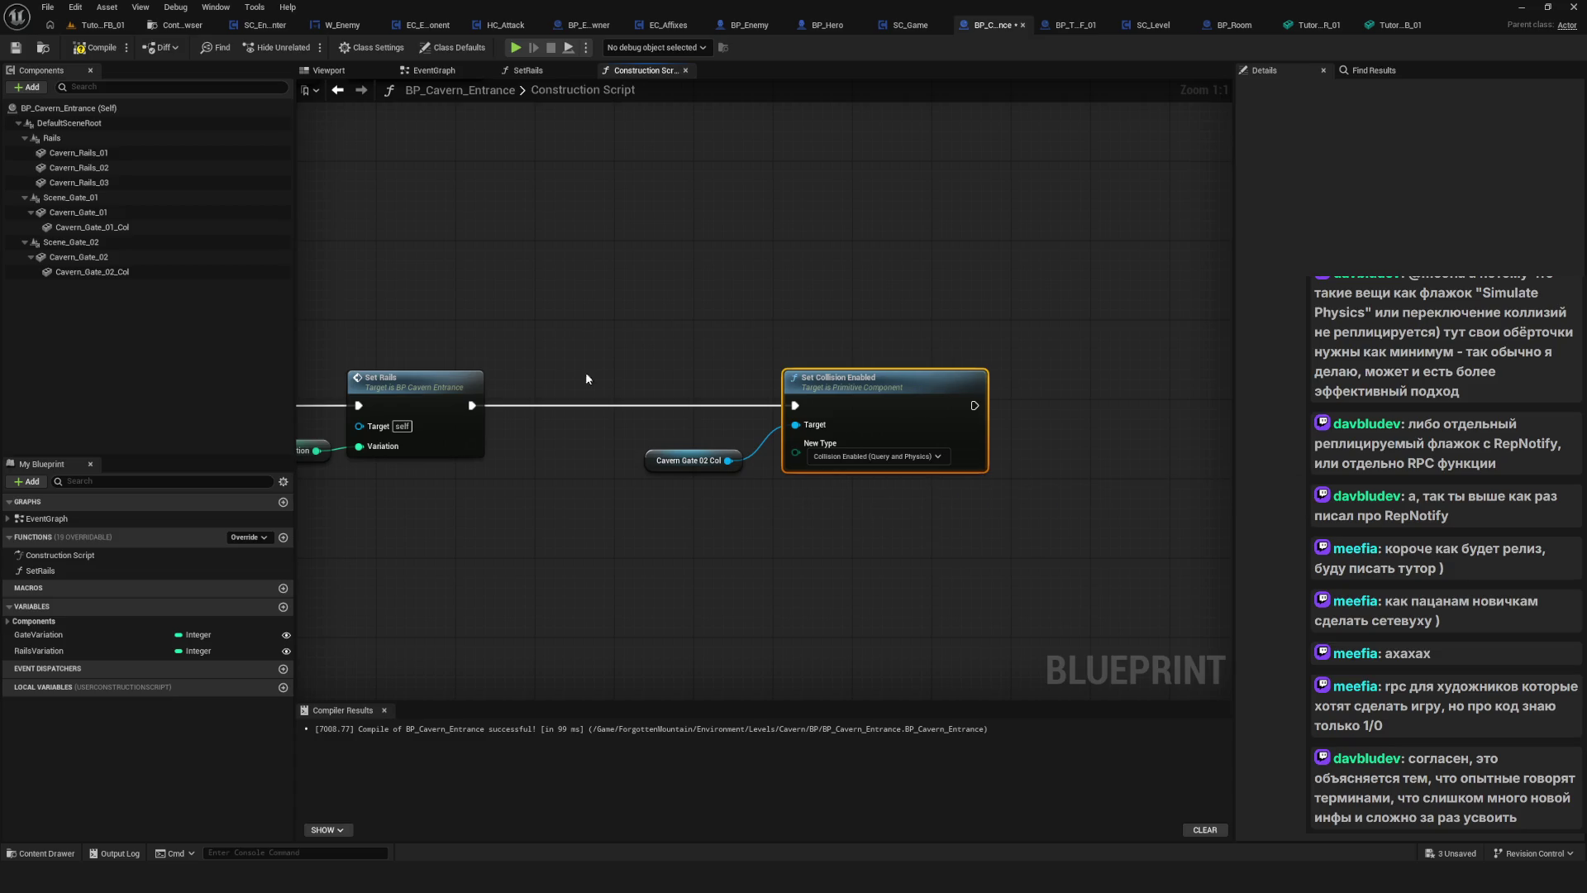
pyautogui.click(16, 47)
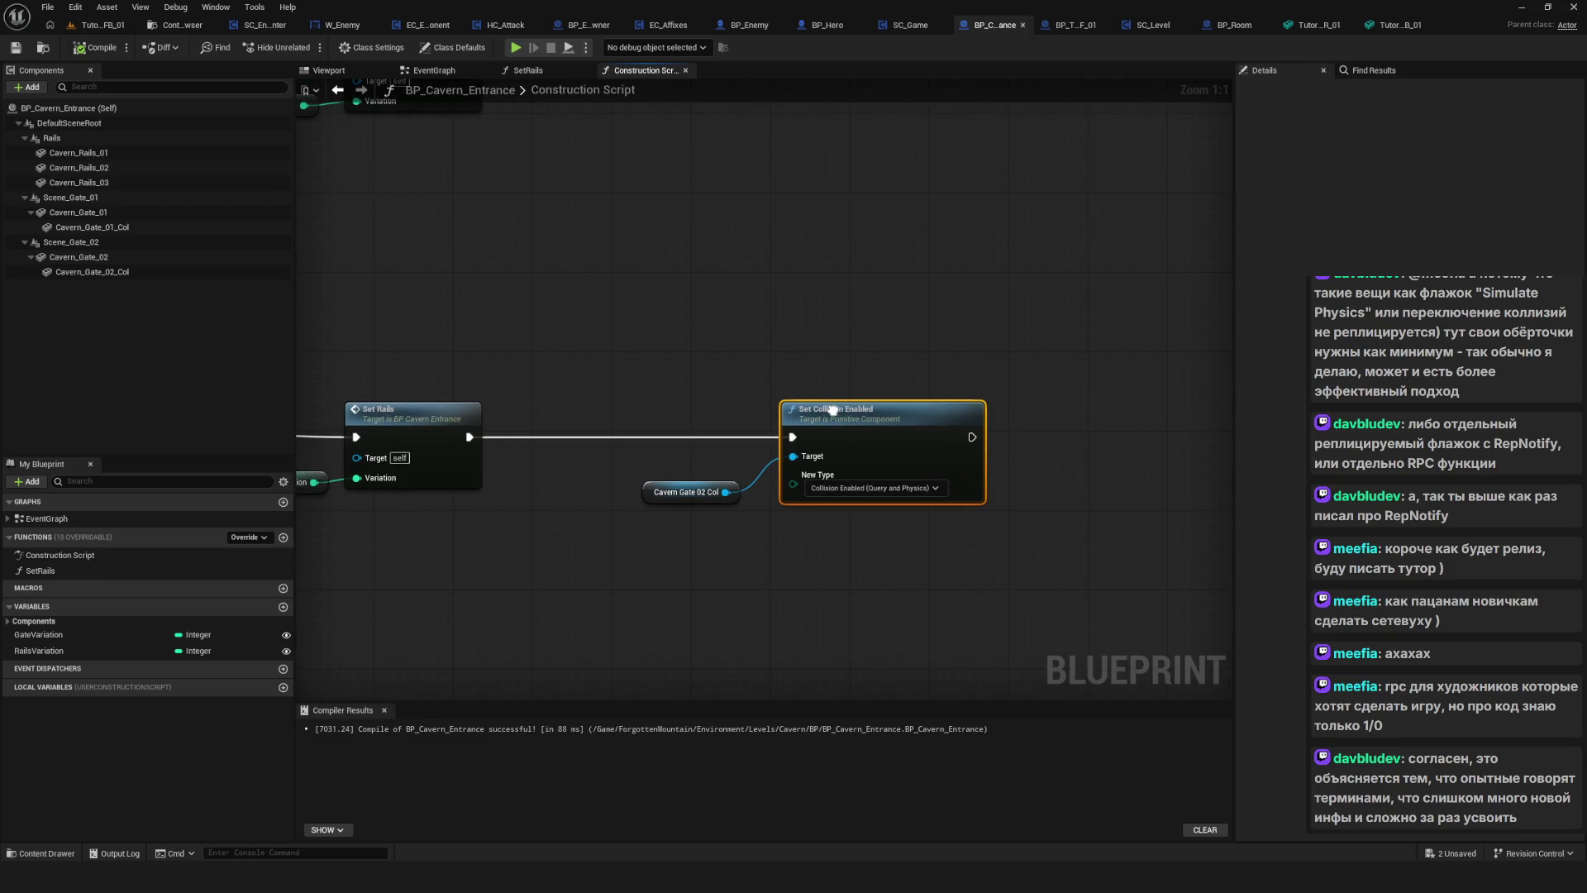
# Step: Check and change Cavern_Gate_02_Col's Collision Enabled setting in Details, then recompile and save
pyautogui.click(112, 257)
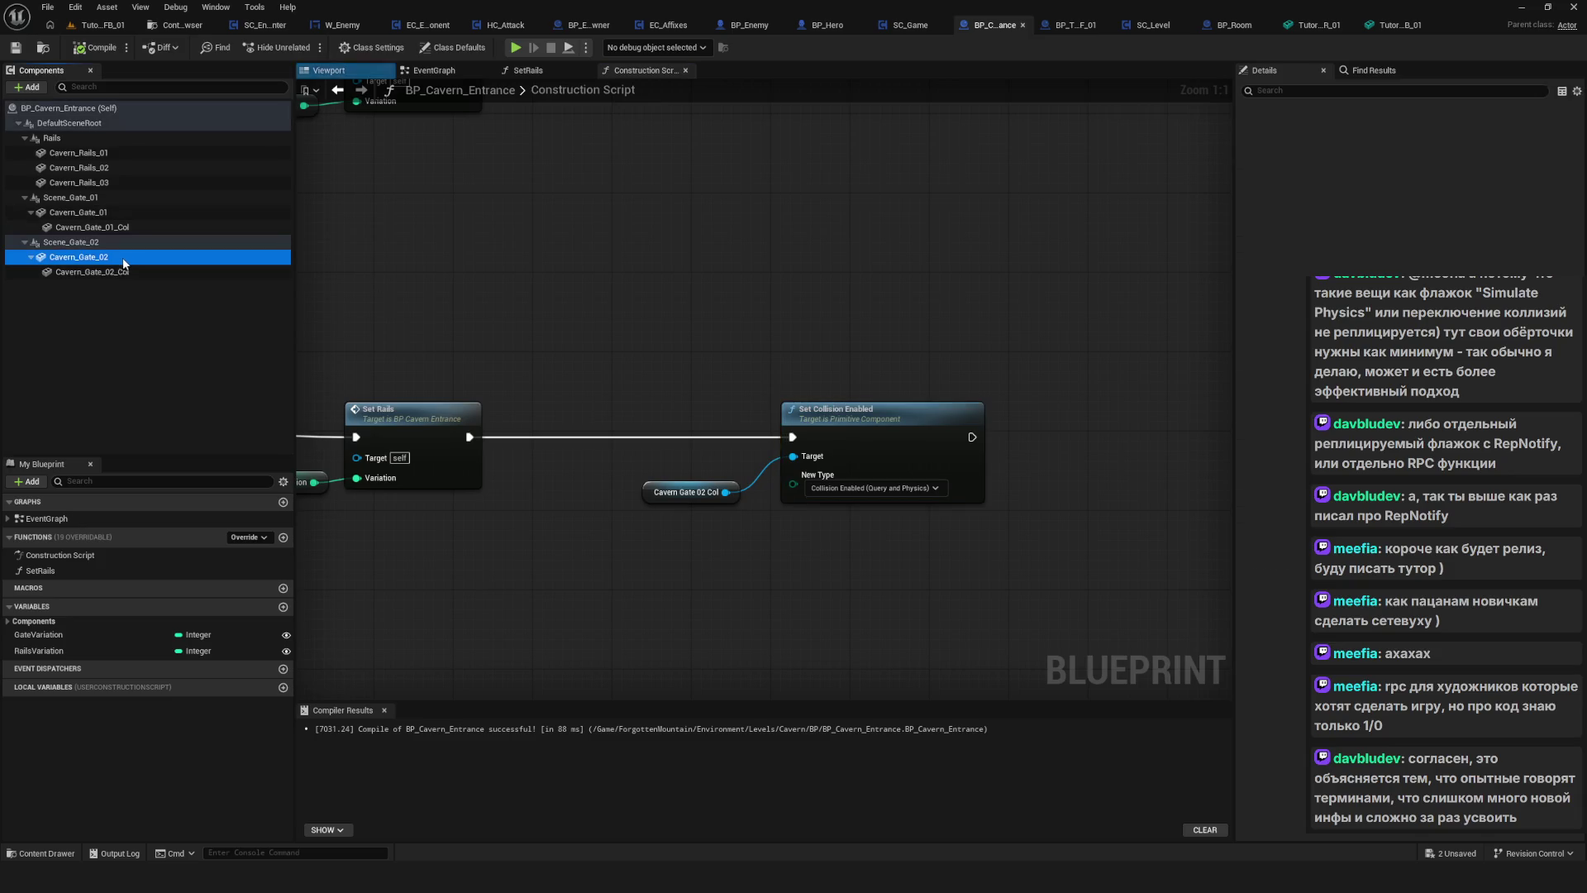
pyautogui.click(145, 267)
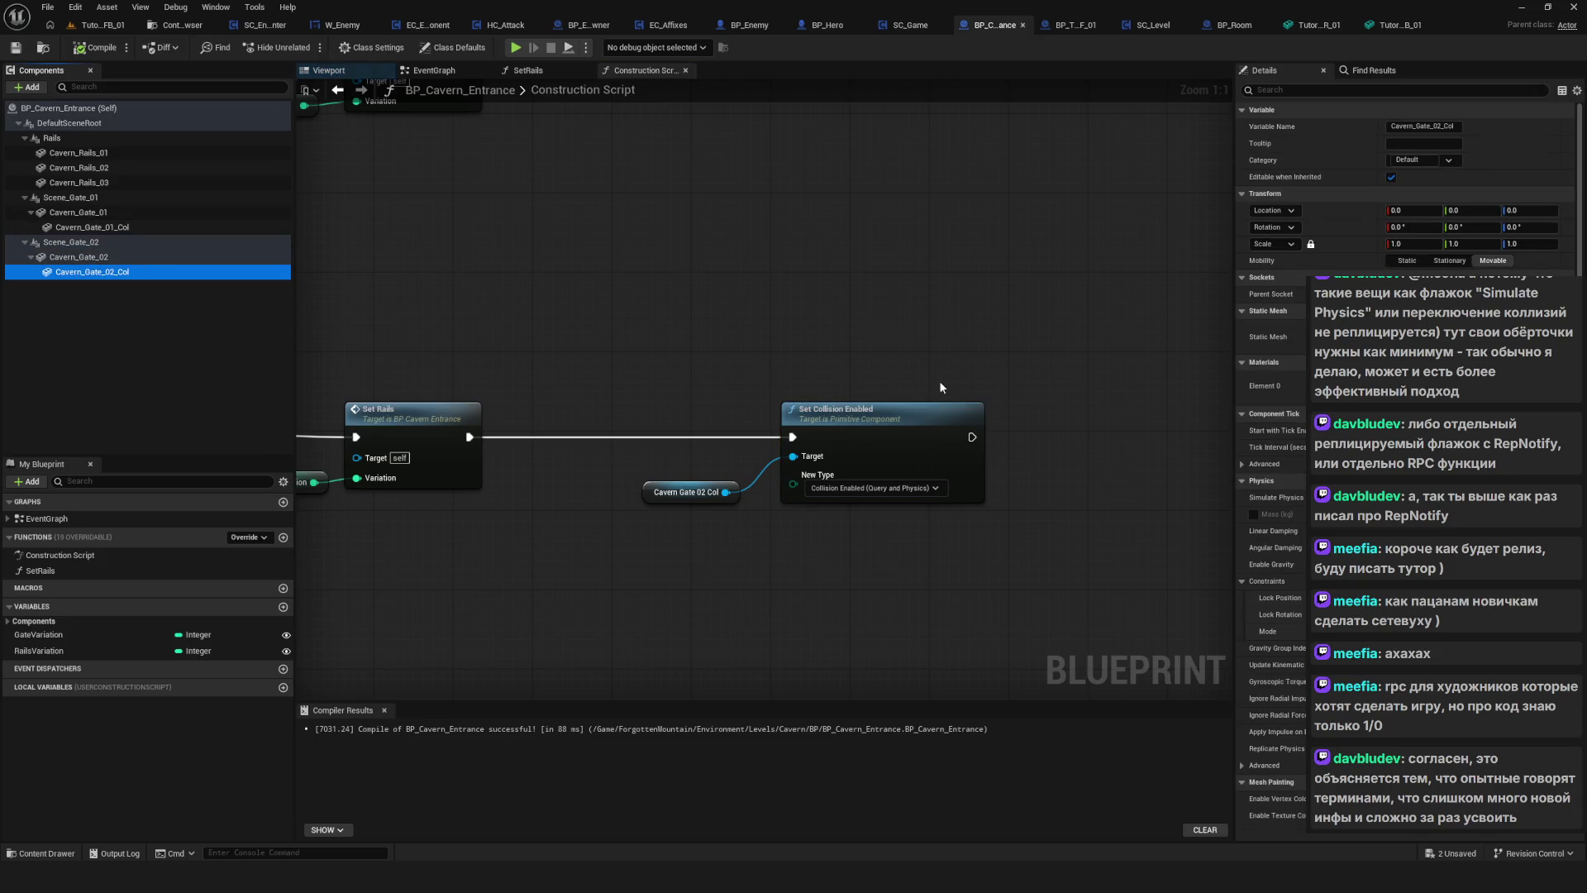
pyautogui.scroll(-10, 1273, 389)
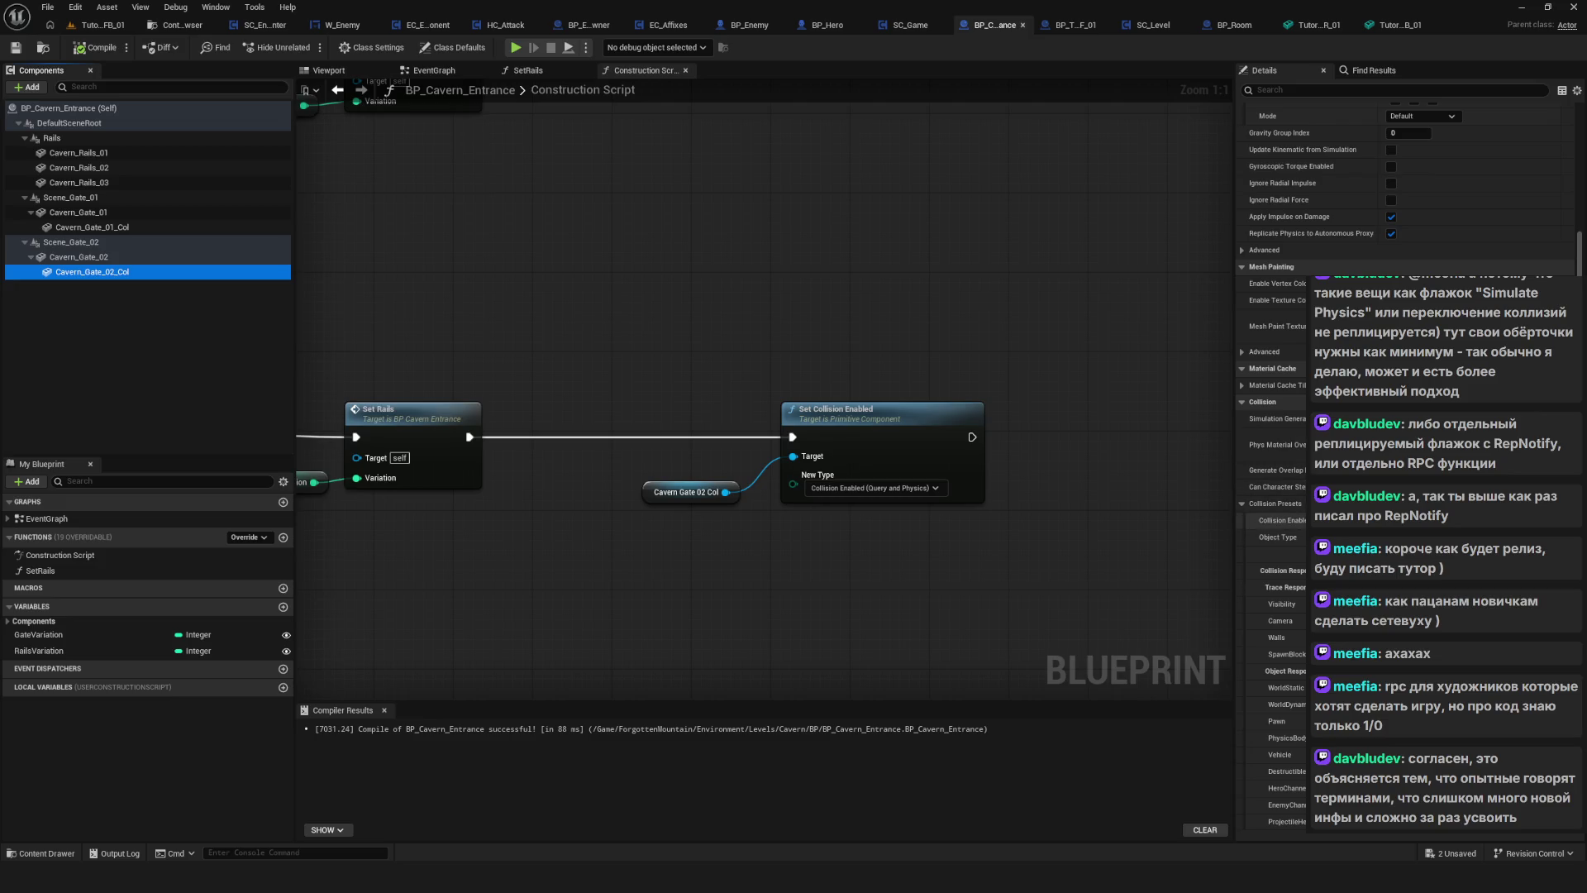
pyautogui.click(1281, 521)
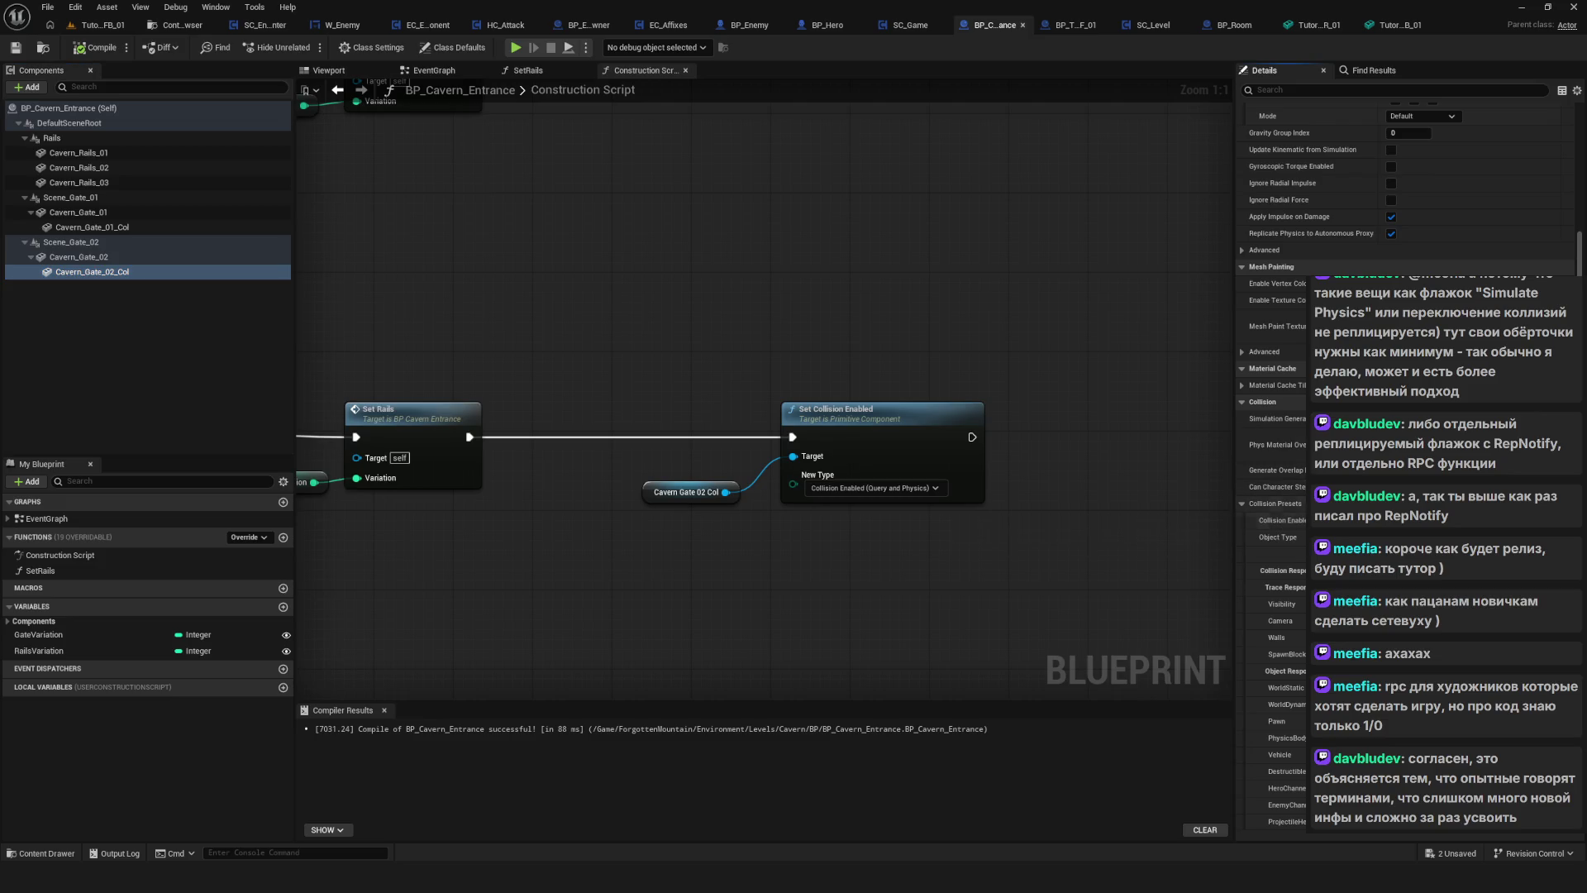
pyautogui.click(1406, 520)
pyautogui.scroll(-3, 1278, 578)
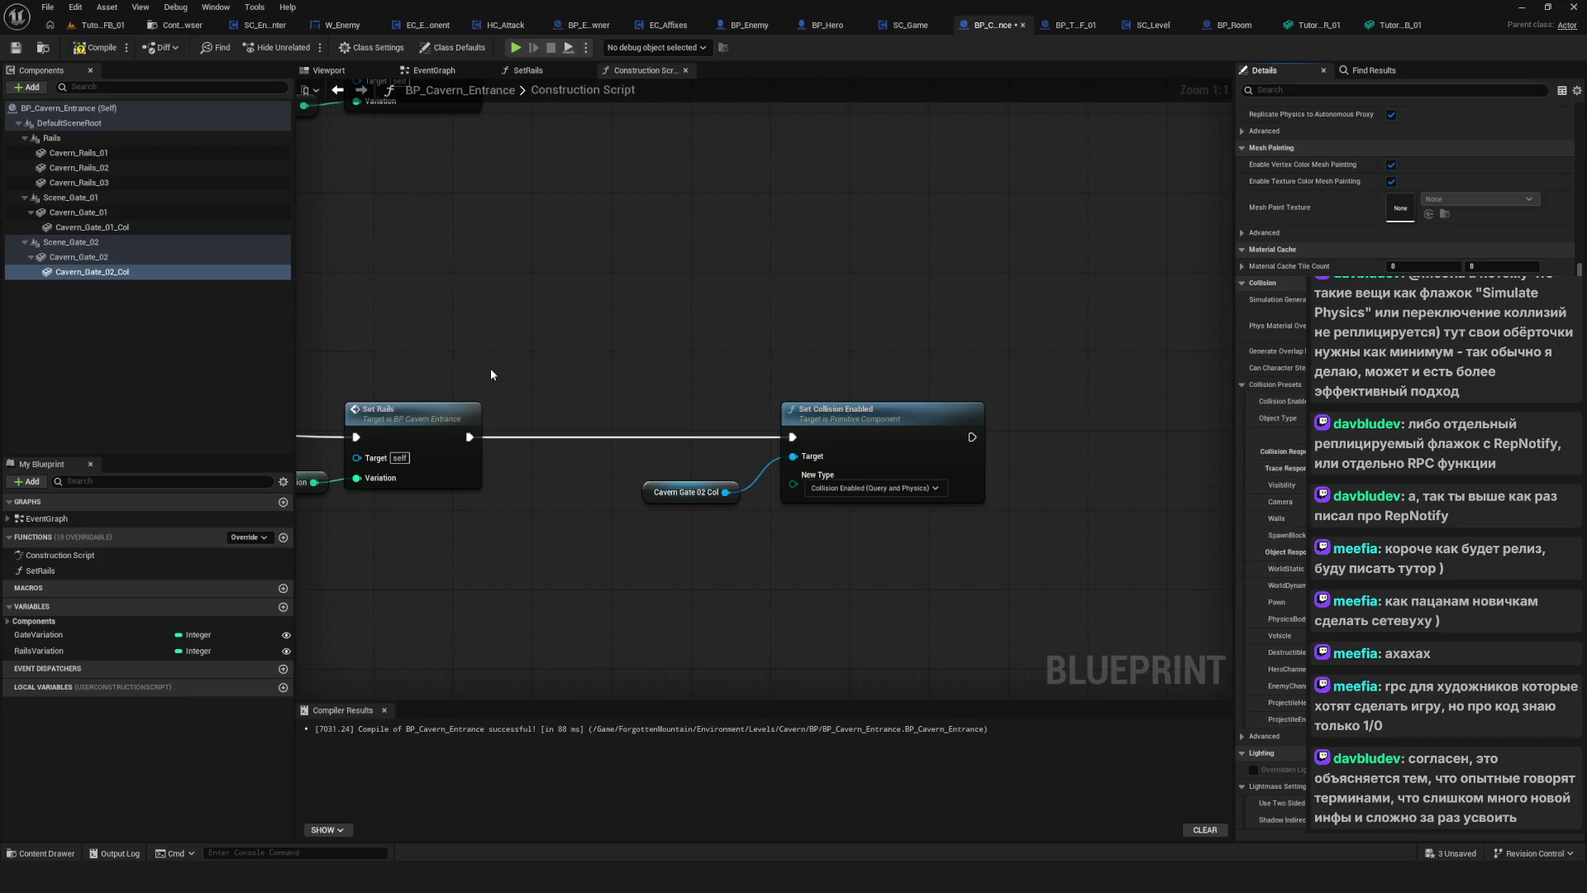
pyautogui.click(91, 47)
pyautogui.click(16, 47)
# Step: Adjust one more Details property, recompile and save, and frame all construction script nodes
pyautogui.click(1323, 418)
pyautogui.click(95, 47)
pyautogui.click(15, 47)
pyautogui.scroll(-5, 692, 440)
pyautogui.scroll(5, 692, 440)
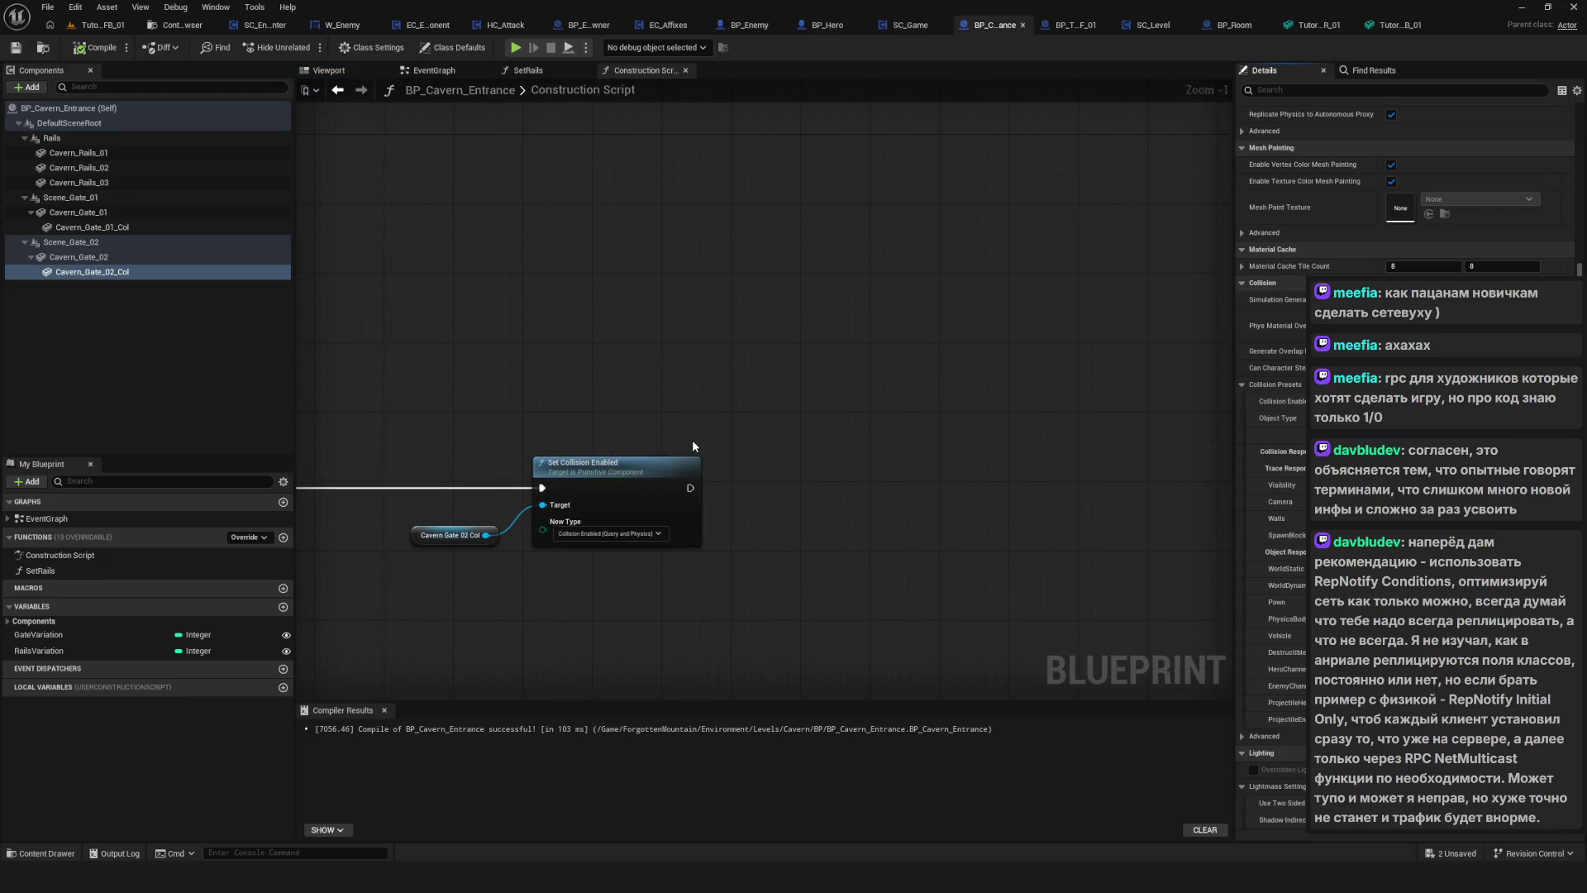
pyautogui.scroll(-5, 692, 440)
pyautogui.moveTo(645, 443); pyautogui.dragTo(785, 453)
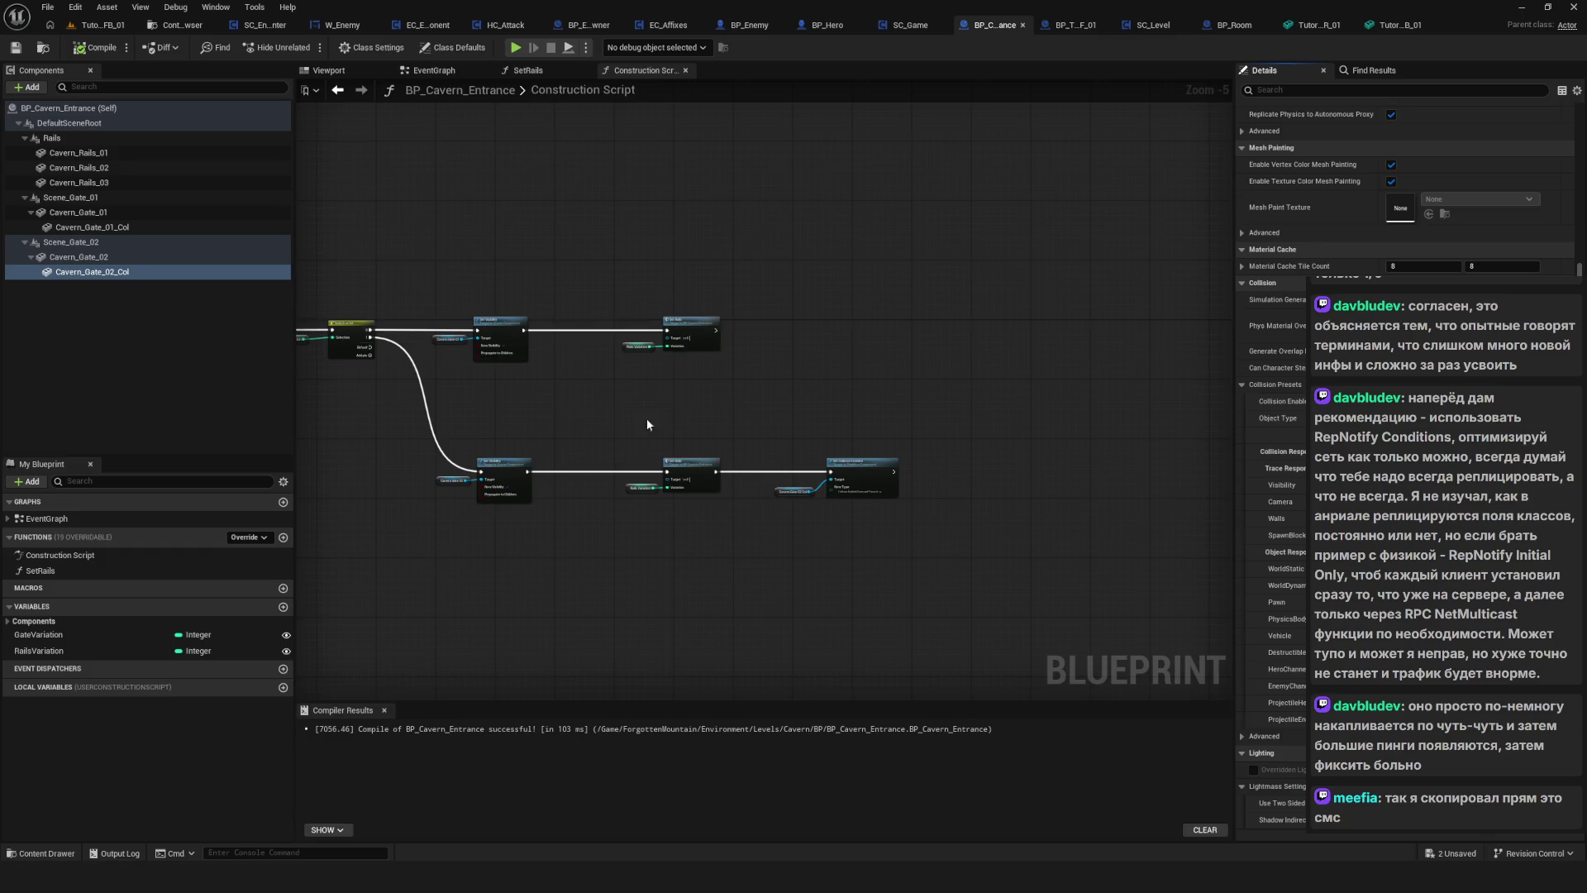
# Step: Select the Cavern Gate 02 Col reference node and inspect the gate components, undoing a stray change
pyautogui.scroll(5, 868, 471)
pyautogui.moveTo(864, 468); pyautogui.dragTo(755, 501)
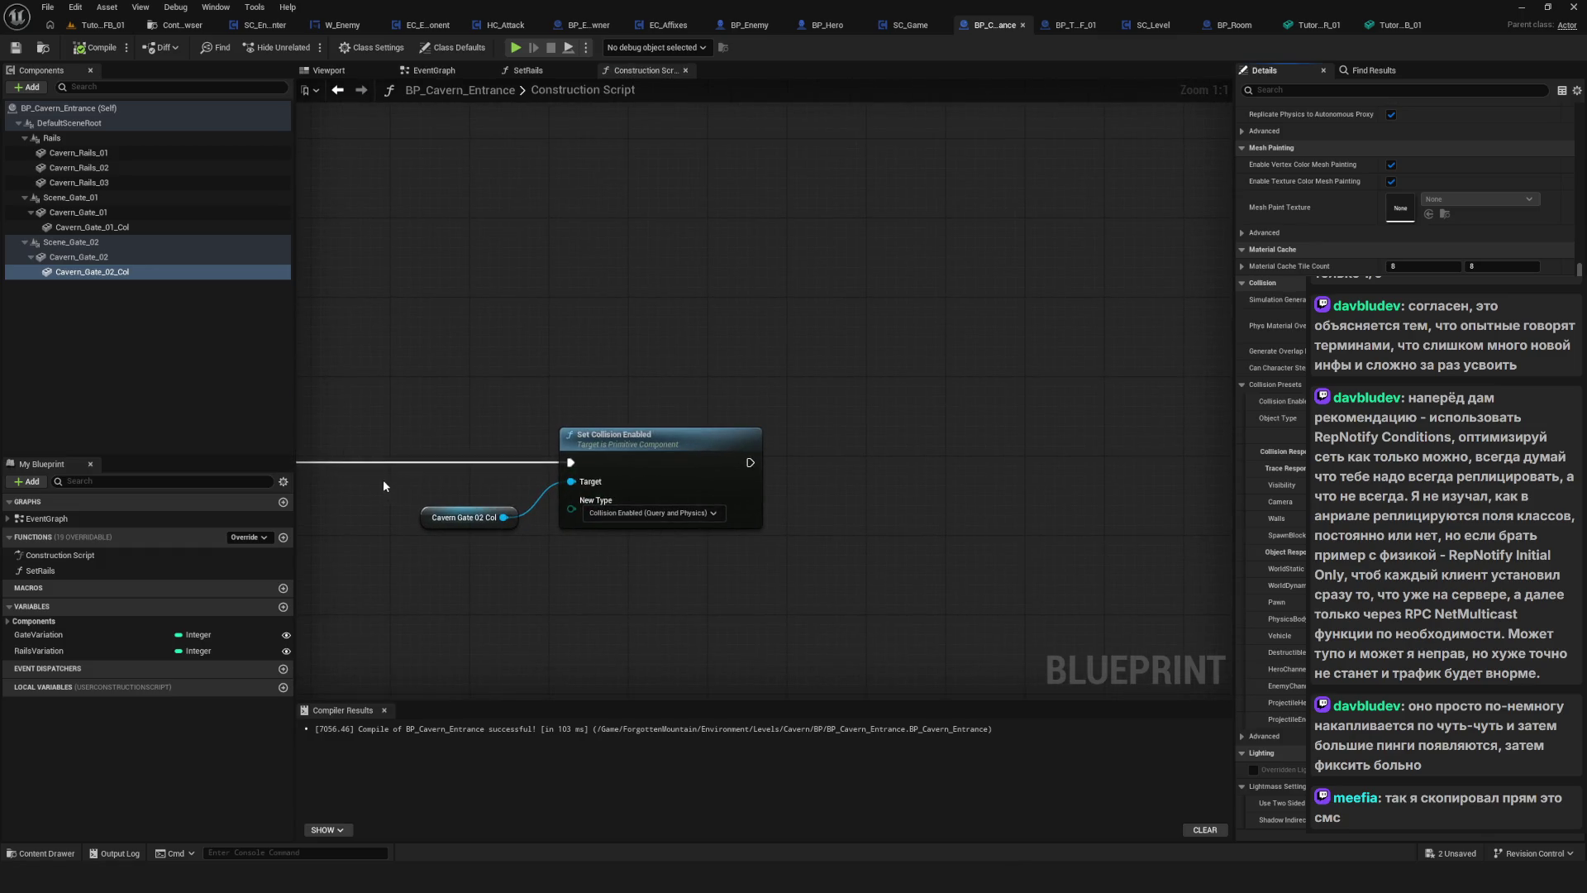
pyautogui.click(496, 507)
pyautogui.click(93, 272)
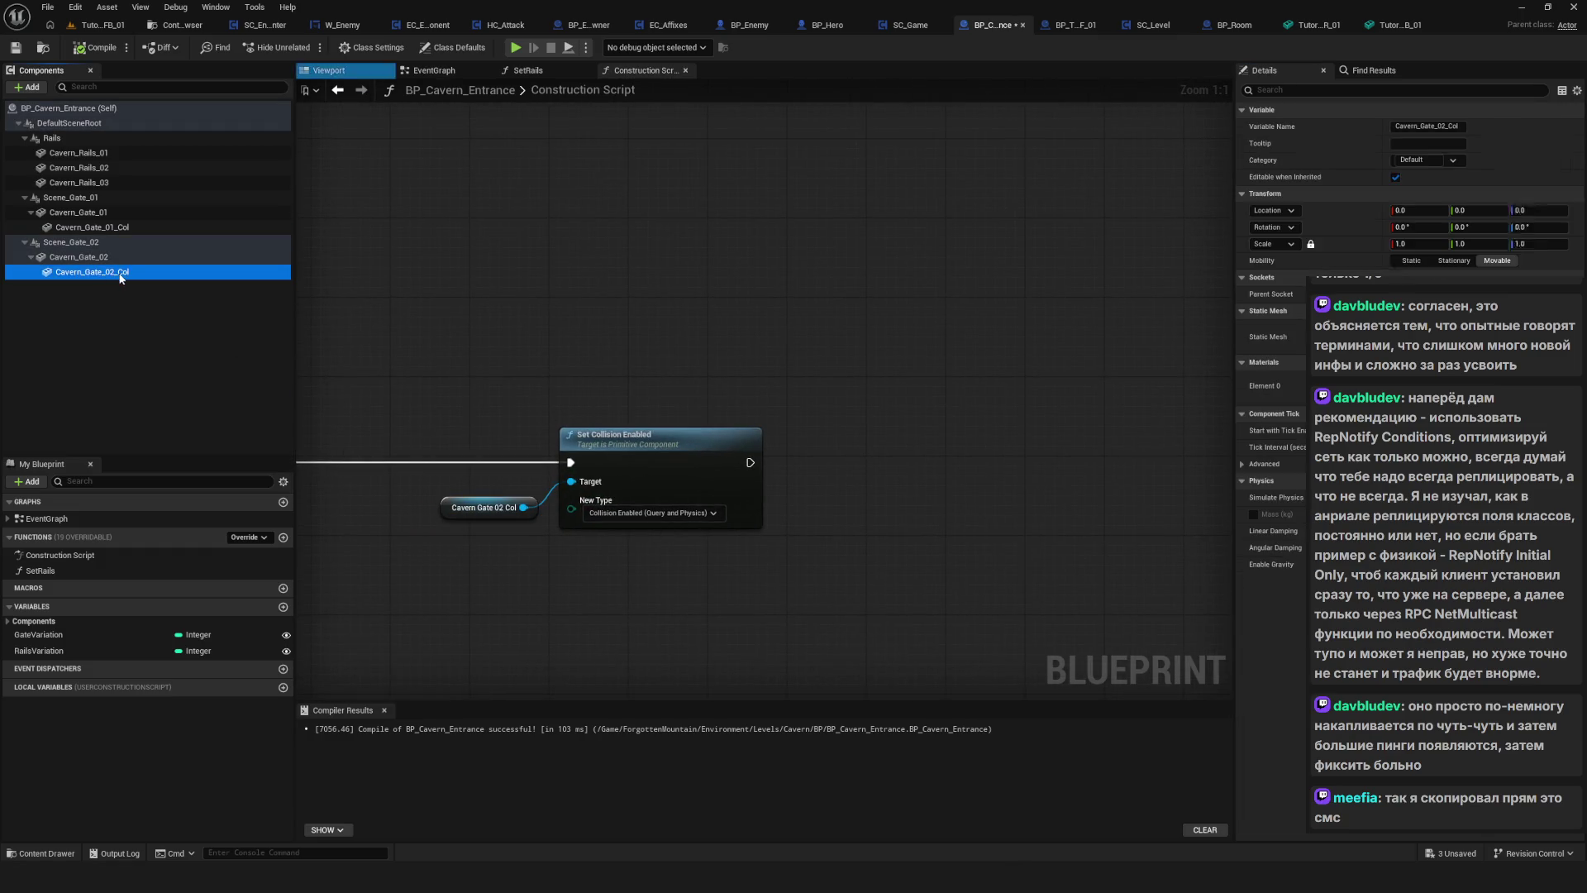
pyautogui.click(86, 258)
pyautogui.hotkey('ctrl', 'z')
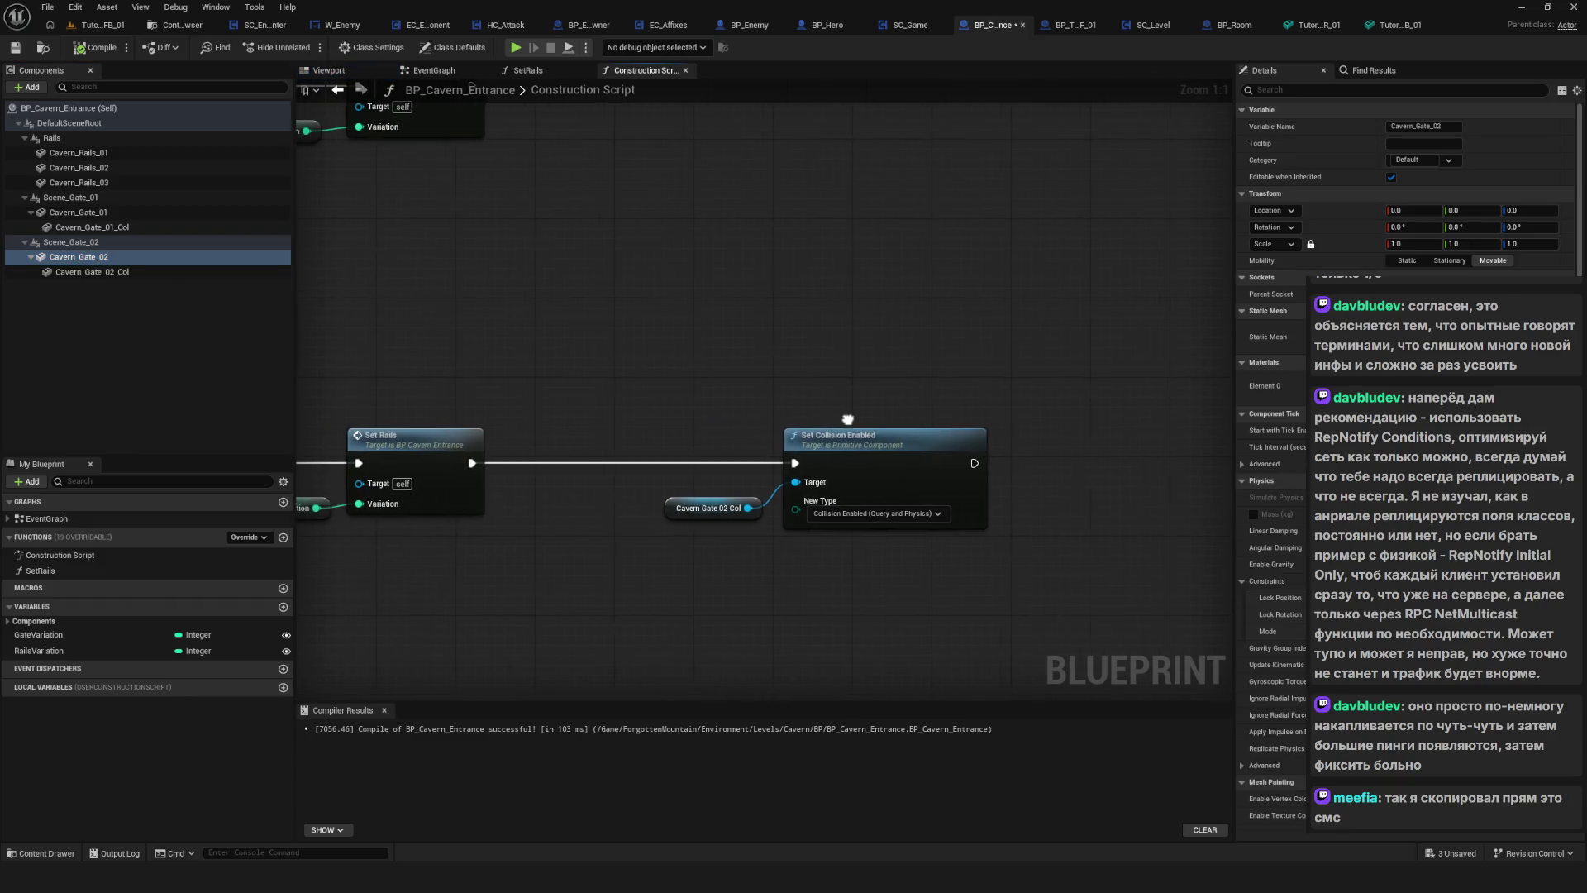
# Step: Review Cavern_Gate_02_Col's properties and the Set Collision Enabled node, then recompile and save
pyautogui.click(116, 272)
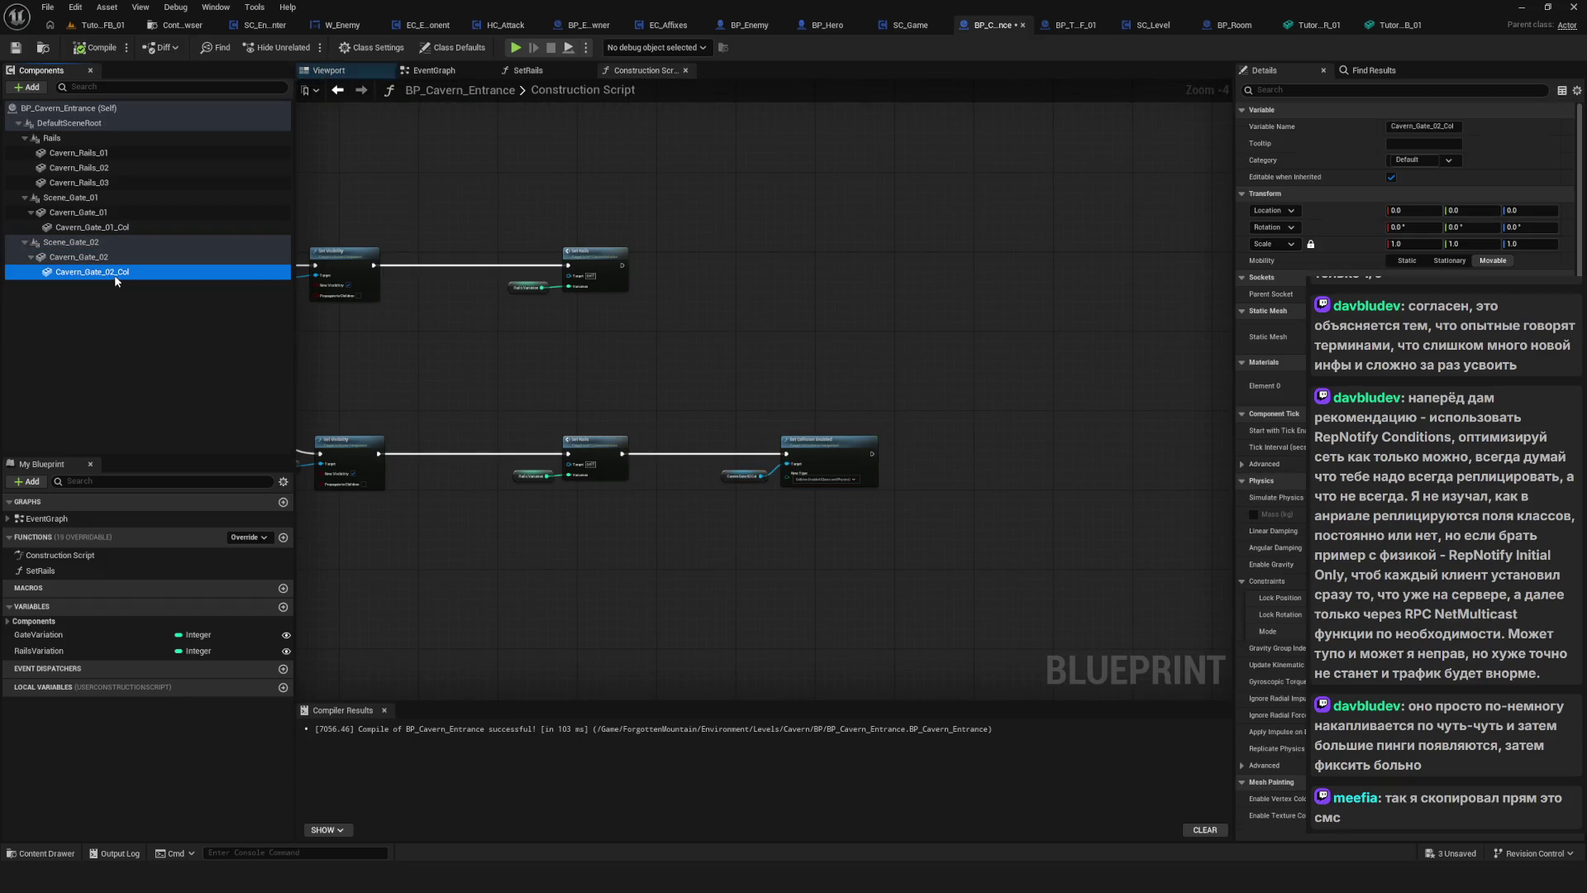
pyautogui.scroll(-5, 1406, 207)
pyautogui.scroll(-5, 1406, 413)
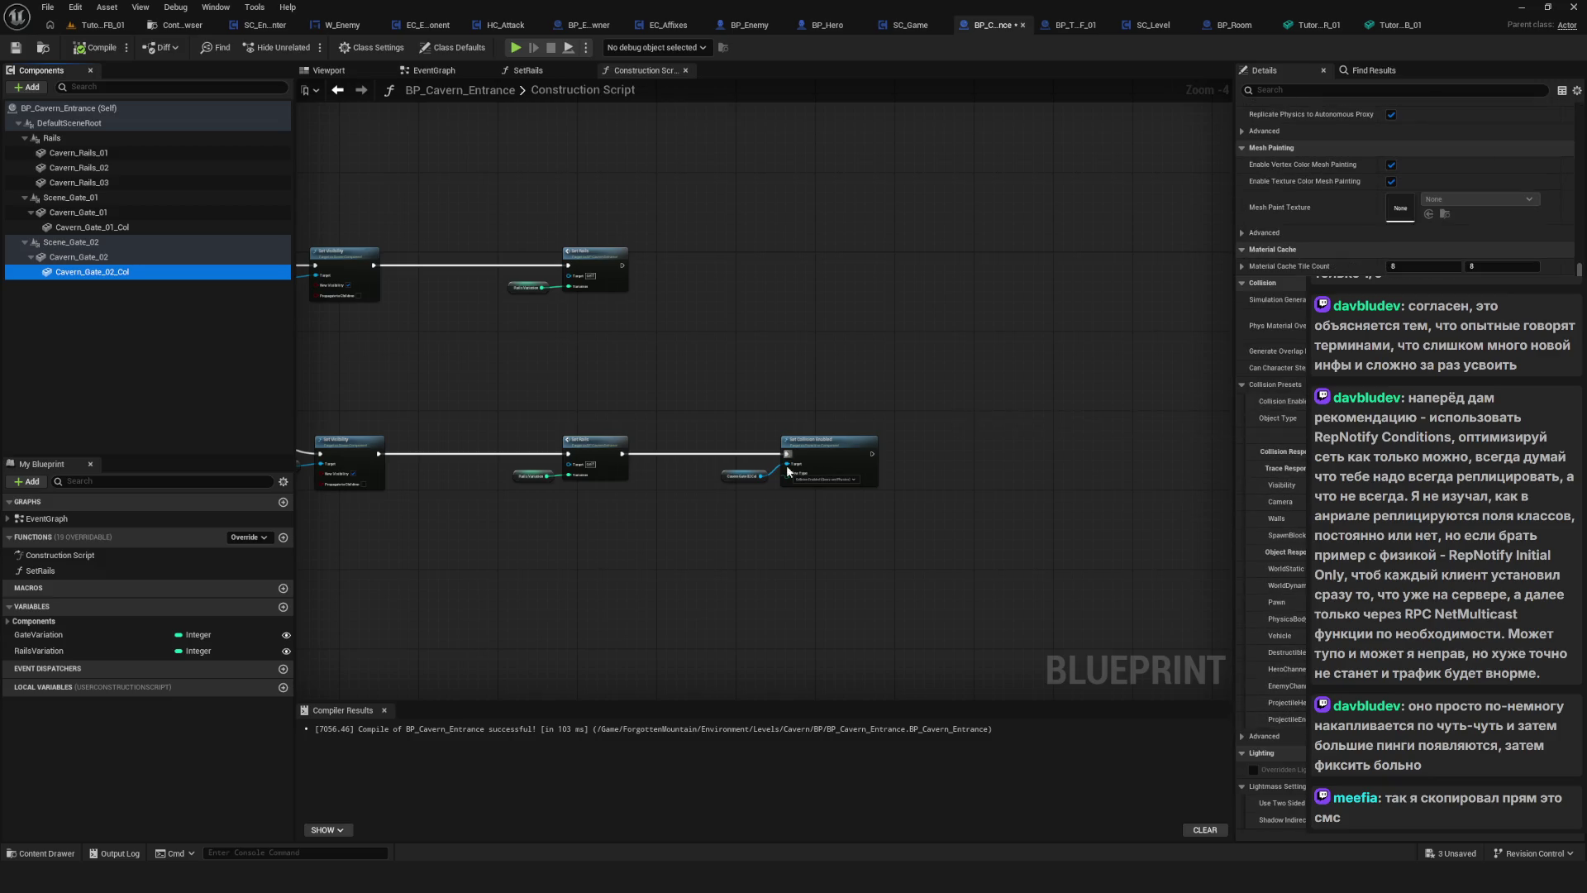
pyautogui.scroll(4, 792, 473)
pyautogui.click(859, 488)
pyautogui.click(96, 47)
pyautogui.click(16, 48)
pyautogui.press('Home')
pyautogui.scroll(-2, 811, 381)
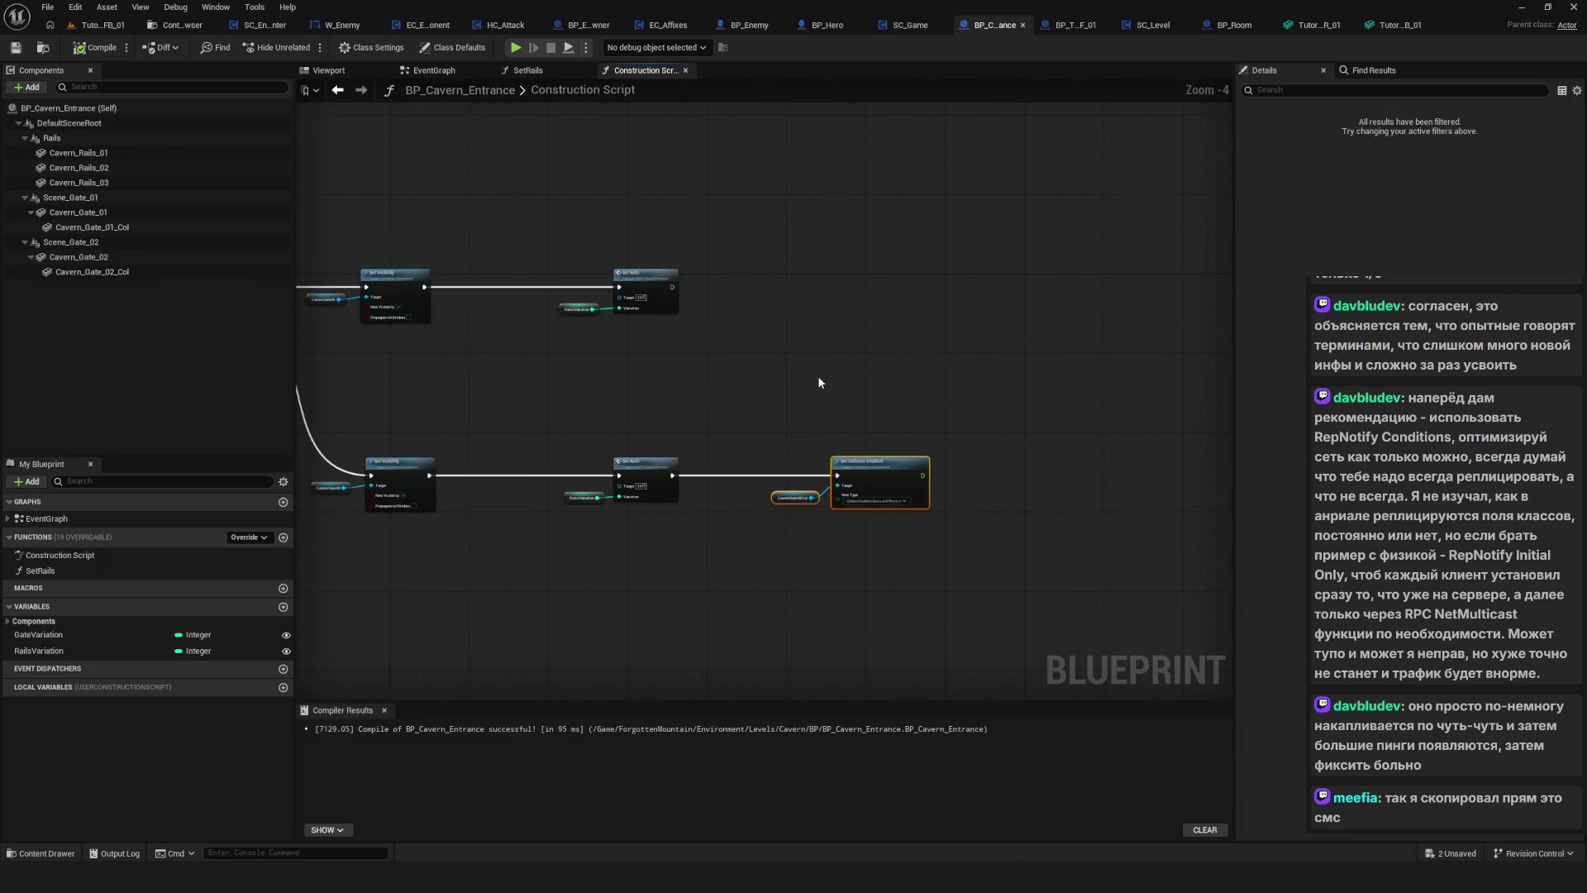
# Step: Check Cavern_Gate_01_Col's collision setting in the Details panel
pyautogui.click(127, 227)
pyautogui.scroll(-10, 1273, 413)
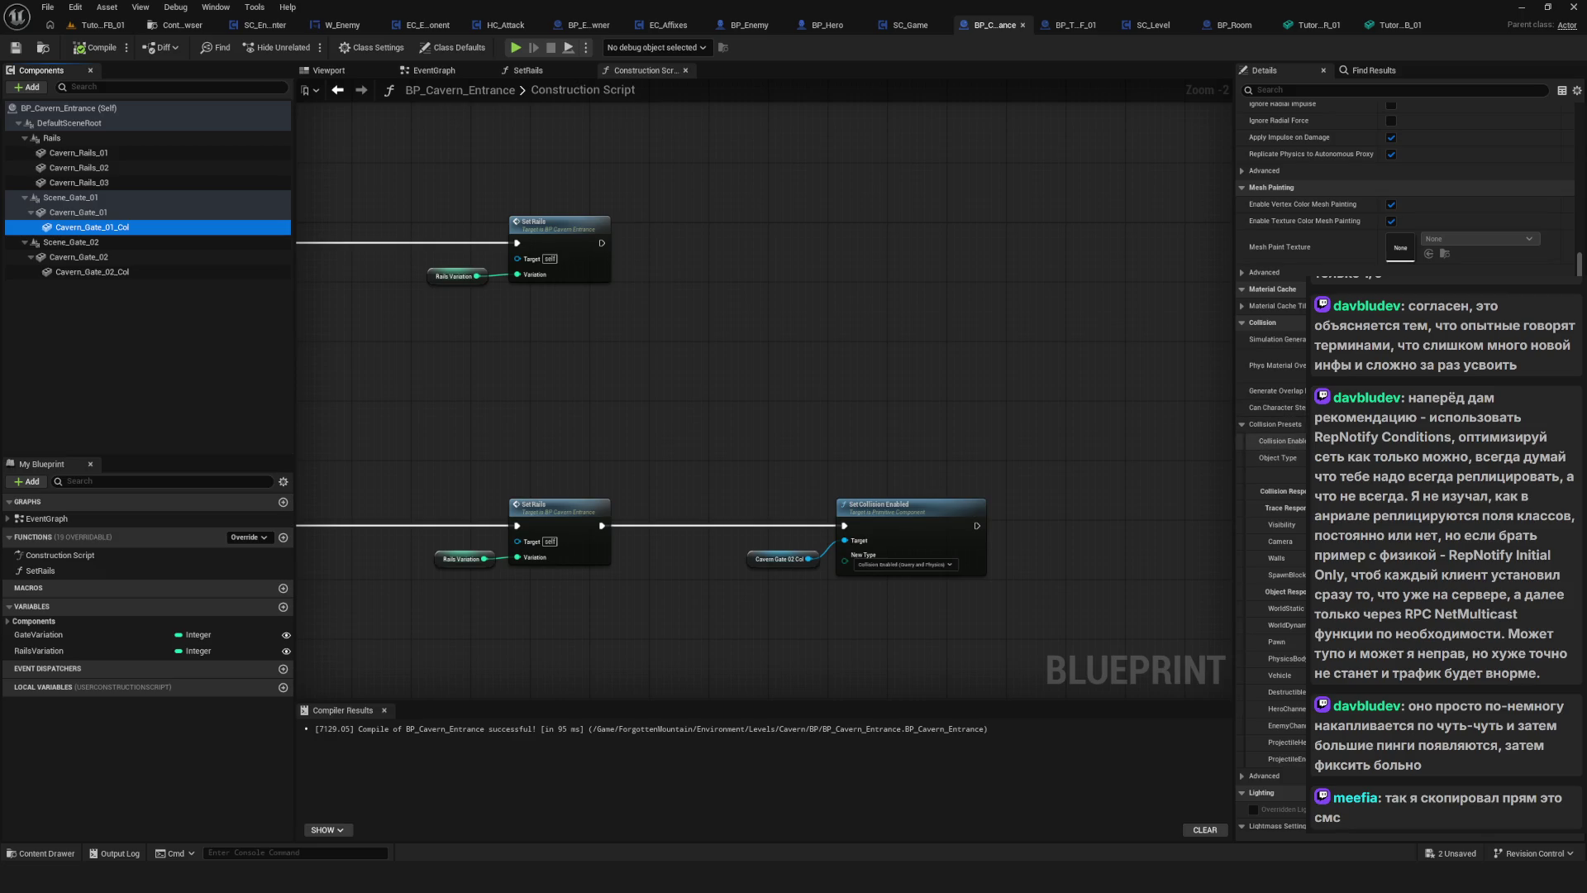
pyautogui.click(1277, 440)
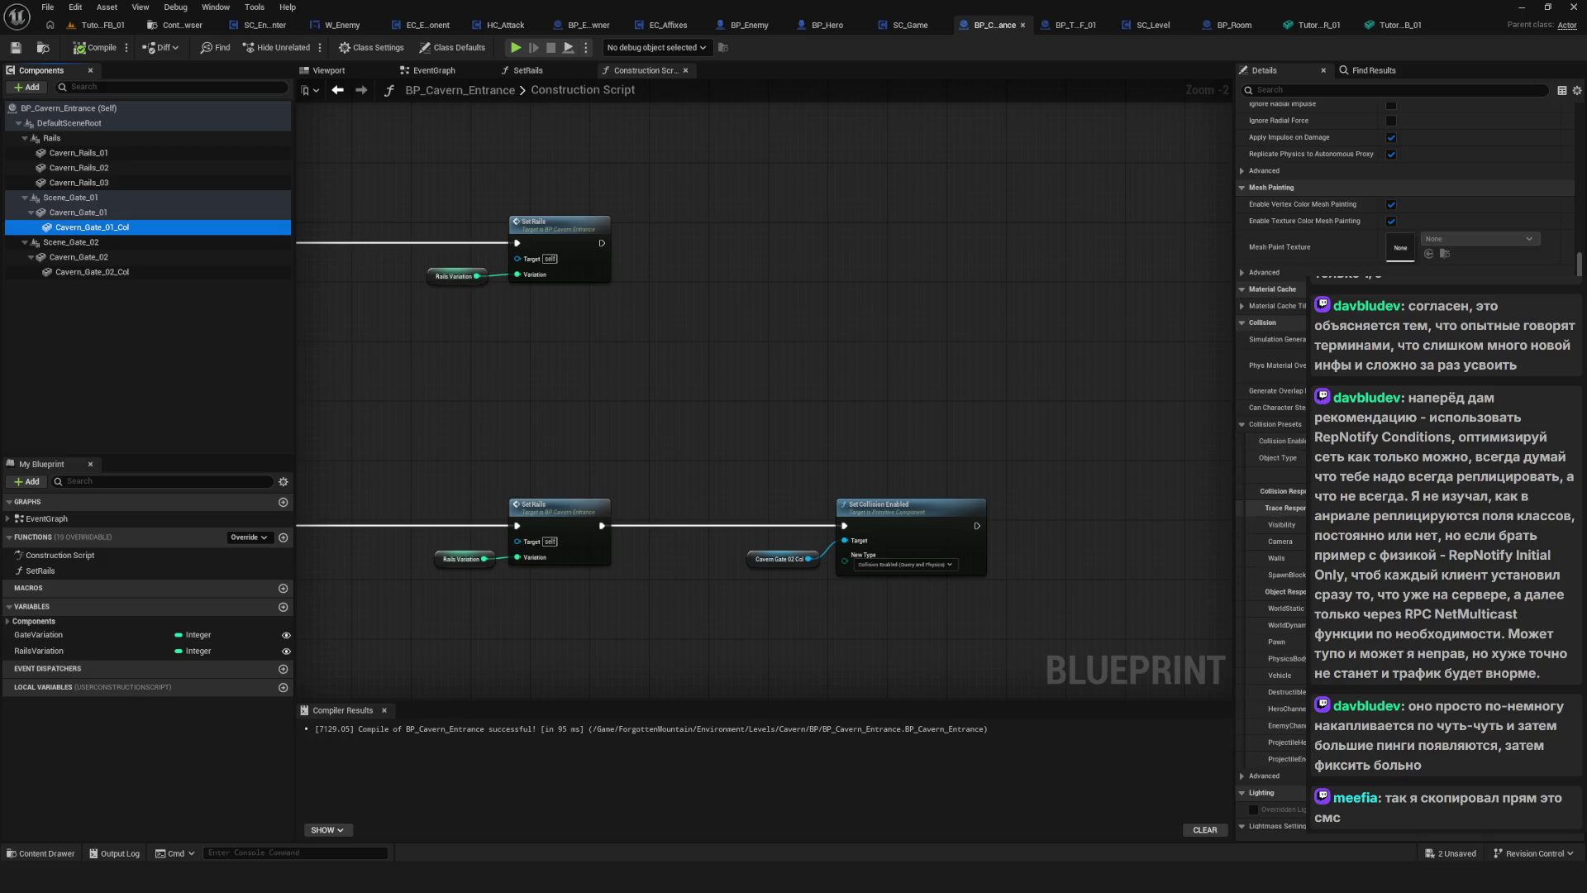
pyautogui.moveTo(911, 398); pyautogui.dragTo(807, 400)
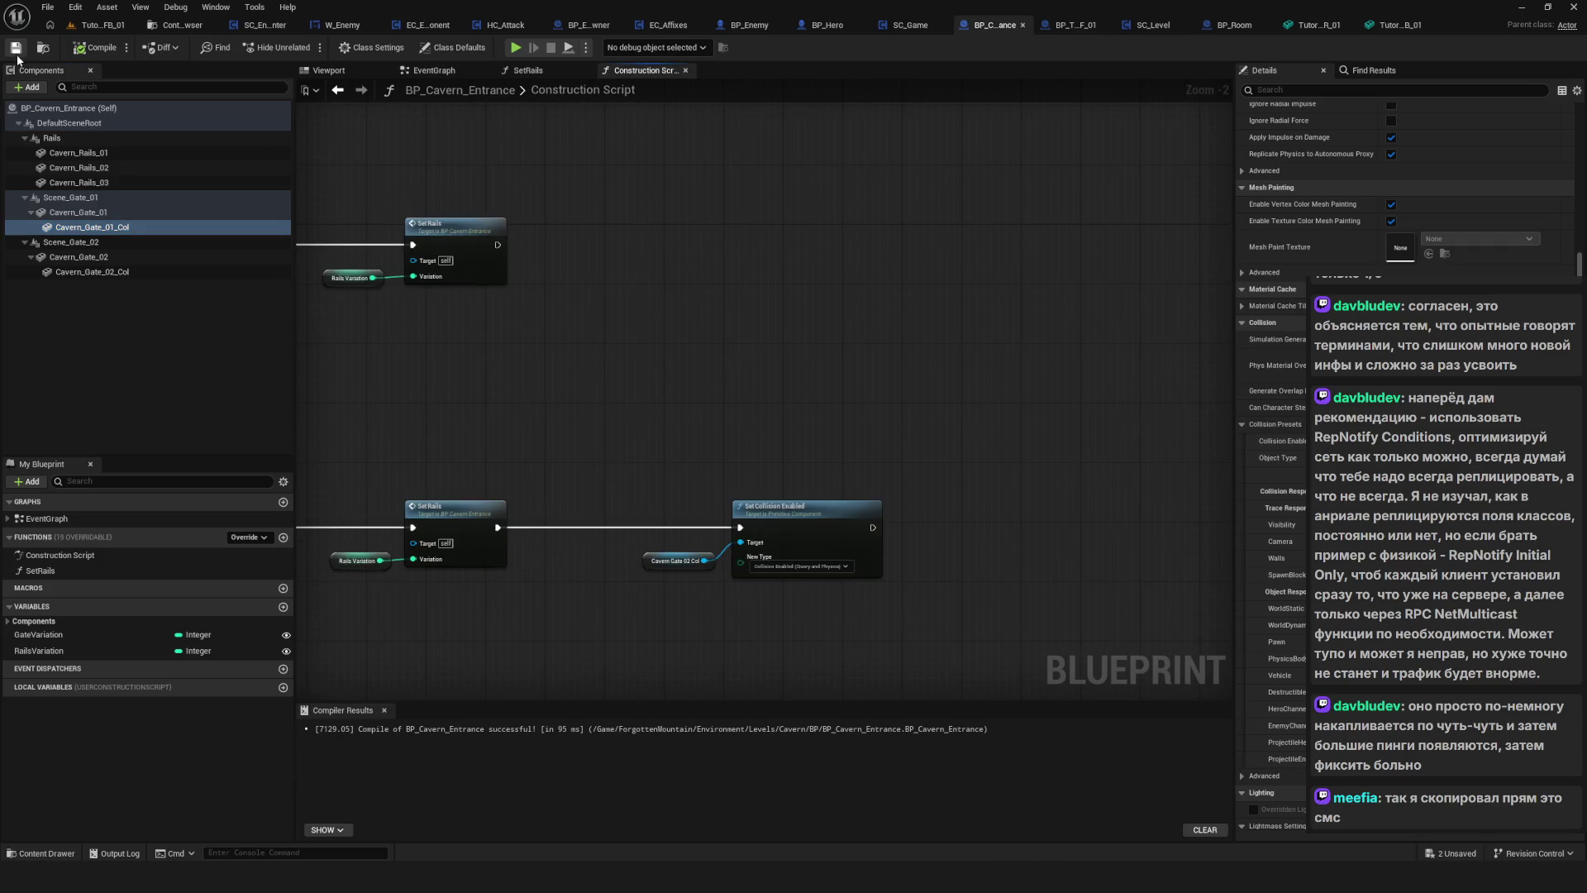
pyautogui.moveTo(730, 320); pyautogui.dragTo(752, 327)
# Step: Duplicate the Set Collision Enabled node, wire the upper Set Rails output into it, and compile
pyautogui.moveTo(674, 433); pyautogui.dragTo(960, 641)
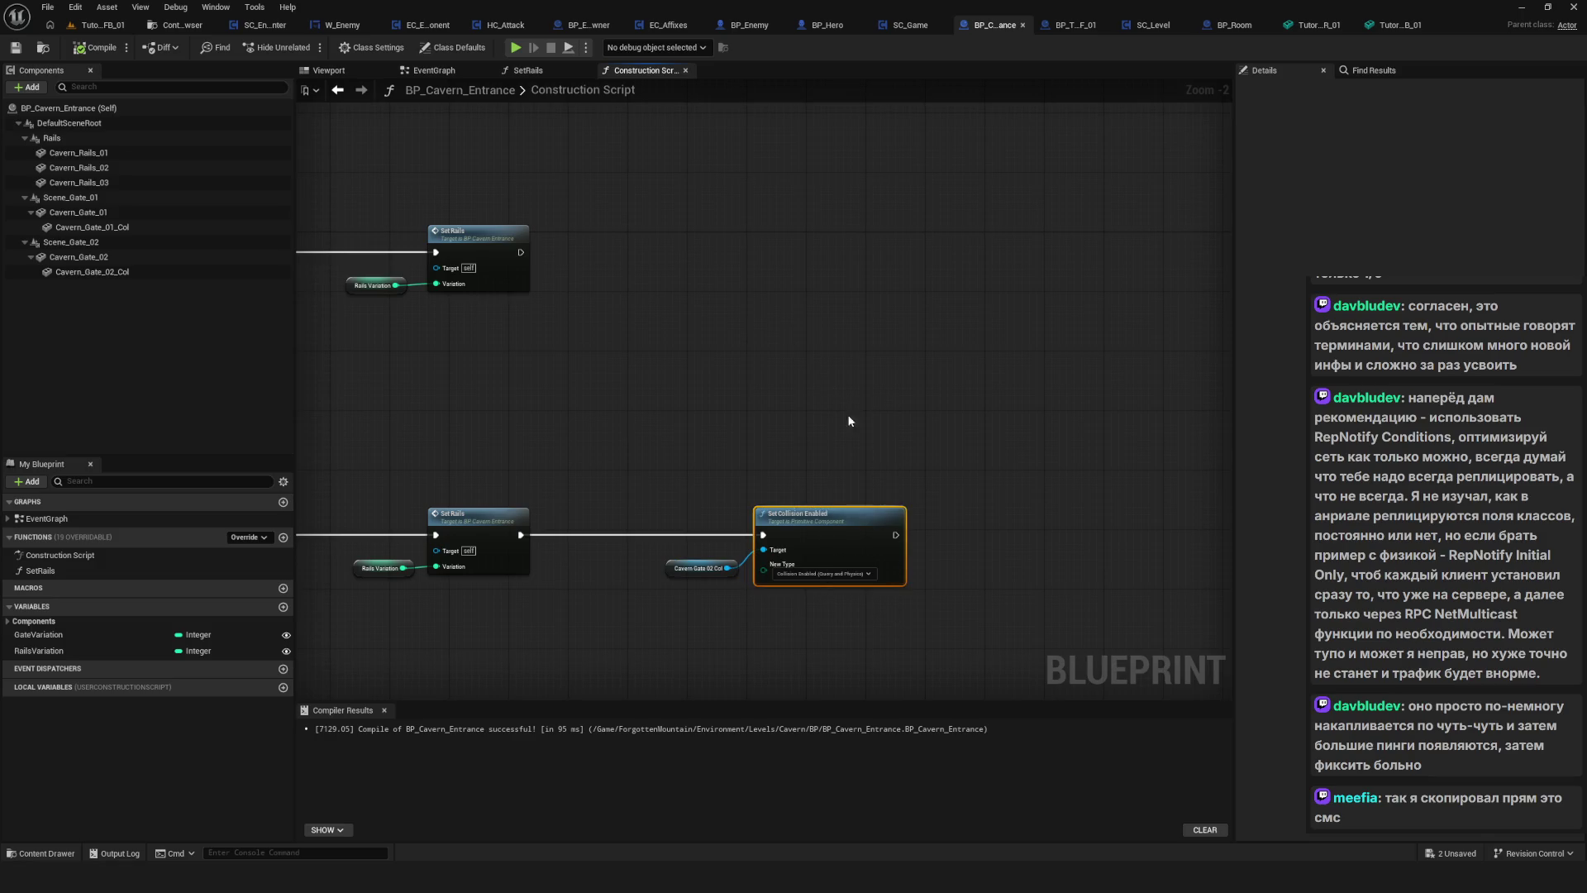
pyautogui.hotkey('ctrl', 'c')
pyautogui.hotkey('ctrl', 'v')
pyautogui.scroll(2, 693, 258)
pyautogui.moveTo(452, 244); pyautogui.dragTo(775, 245)
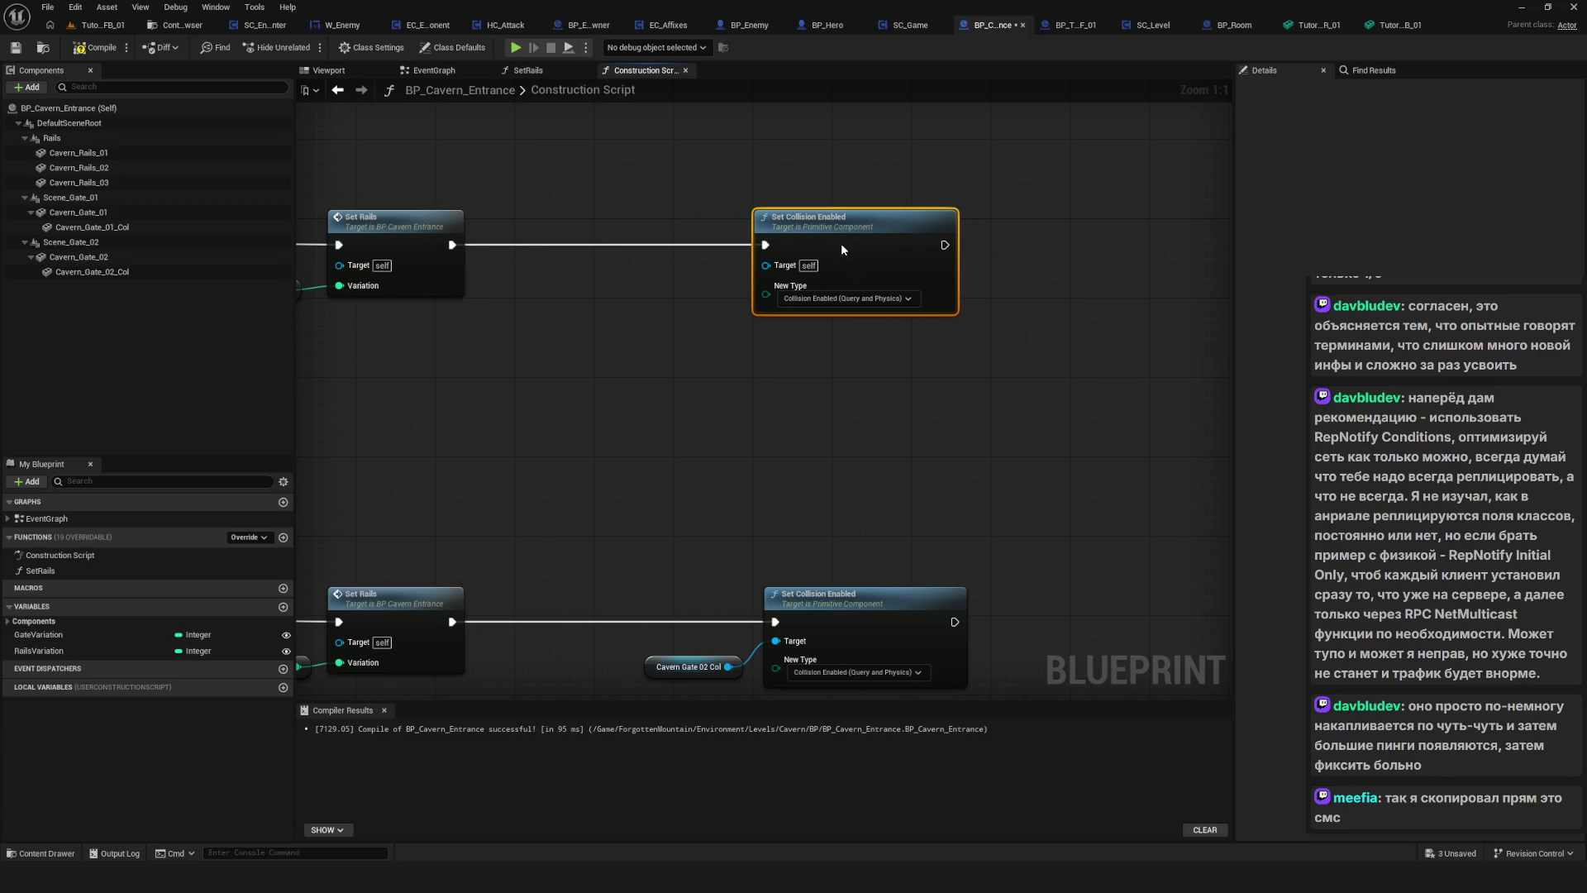
pyautogui.click(95, 48)
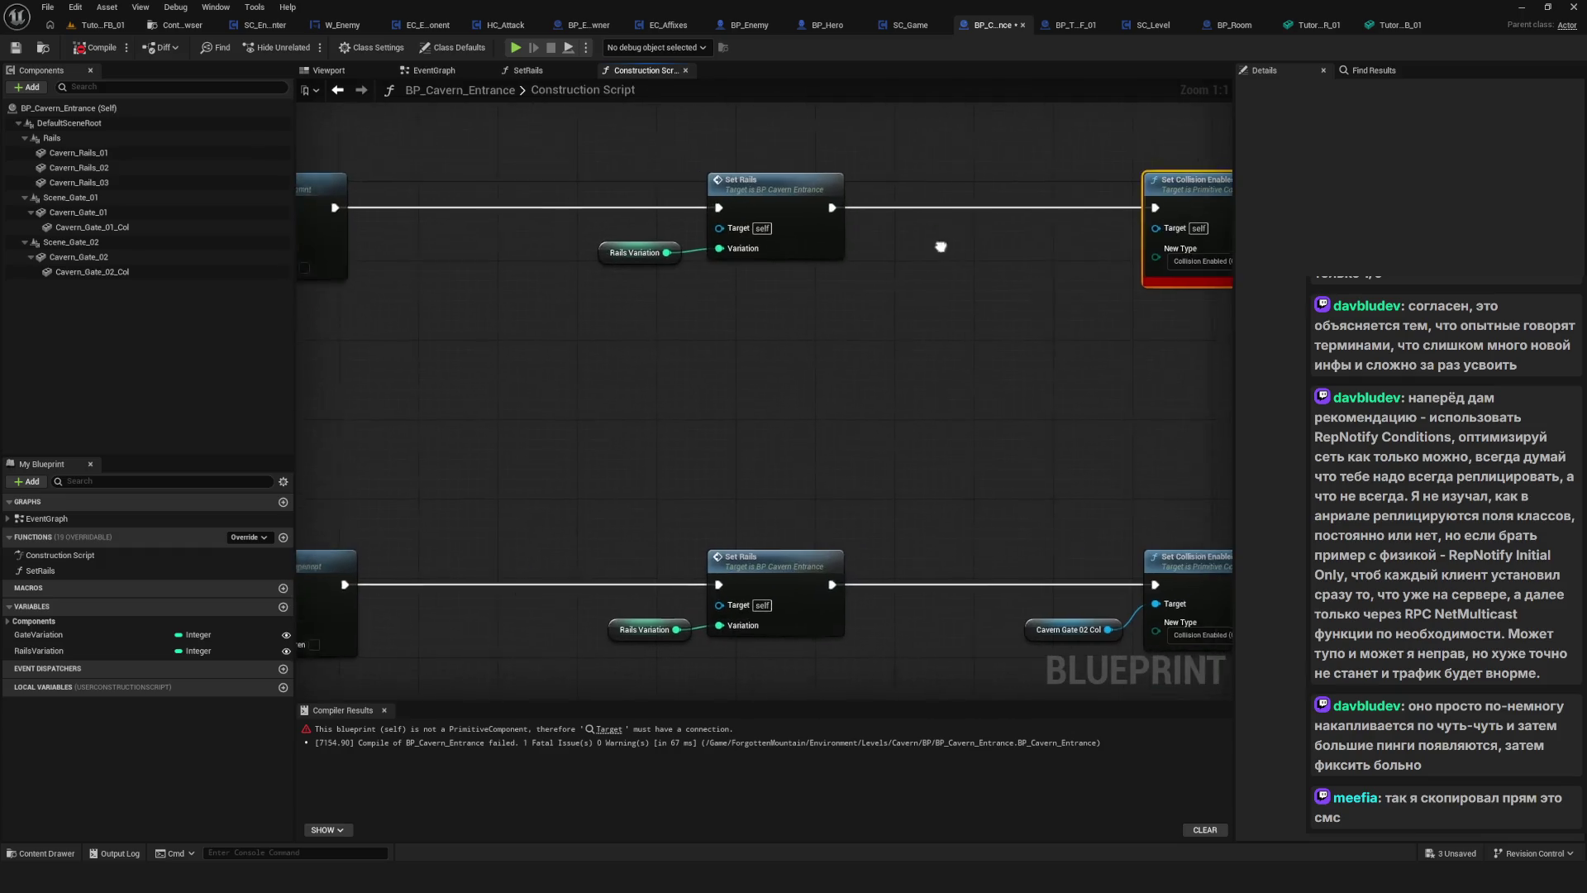
# Step: Select Cavern_Gate_01_Col in the Components list, then recompile and save
pyautogui.click(74, 226)
pyautogui.scroll(-6, 1273, 414)
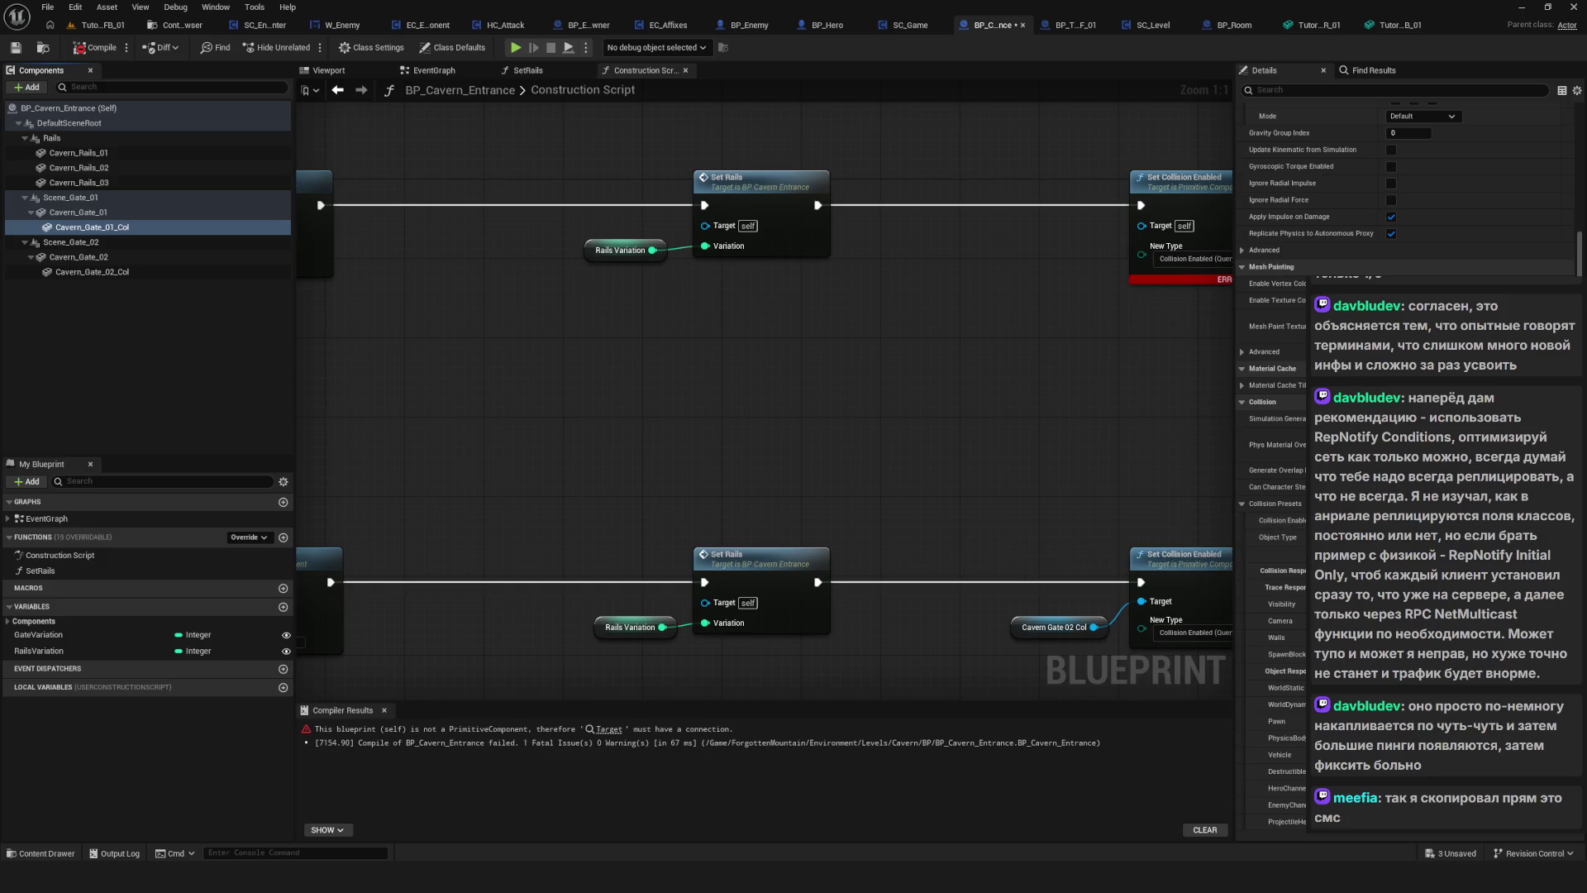
pyautogui.click(96, 47)
pyautogui.click(10, 48)
pyautogui.scroll(-6, 1049, 400)
pyautogui.scroll(3, 778, 438)
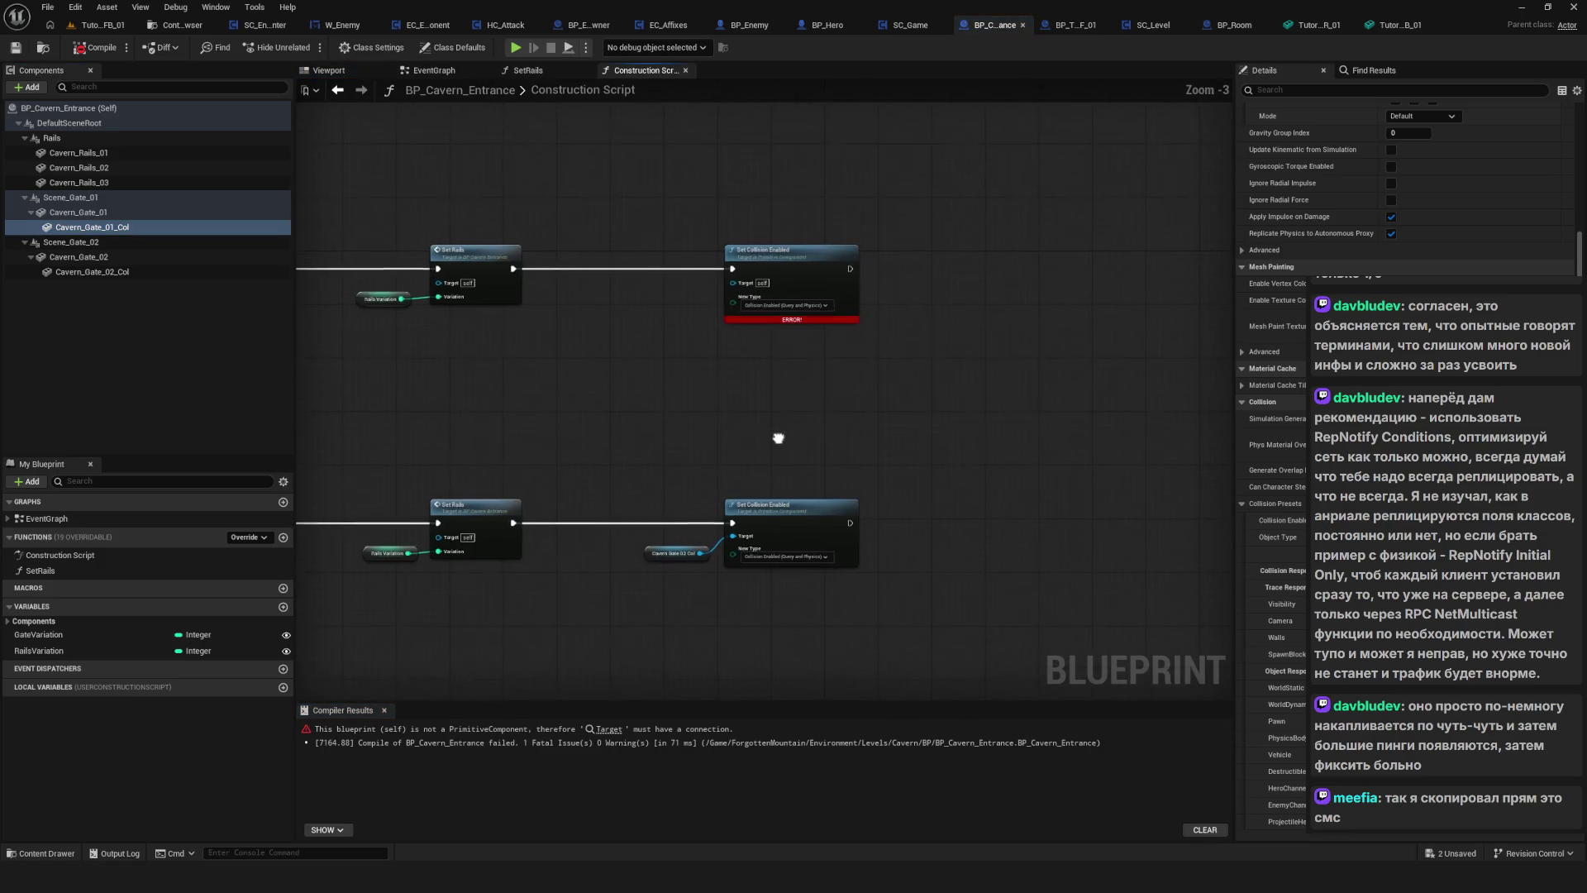
pyautogui.scroll(1, 778, 438)
pyautogui.scroll(2, 741, 382)
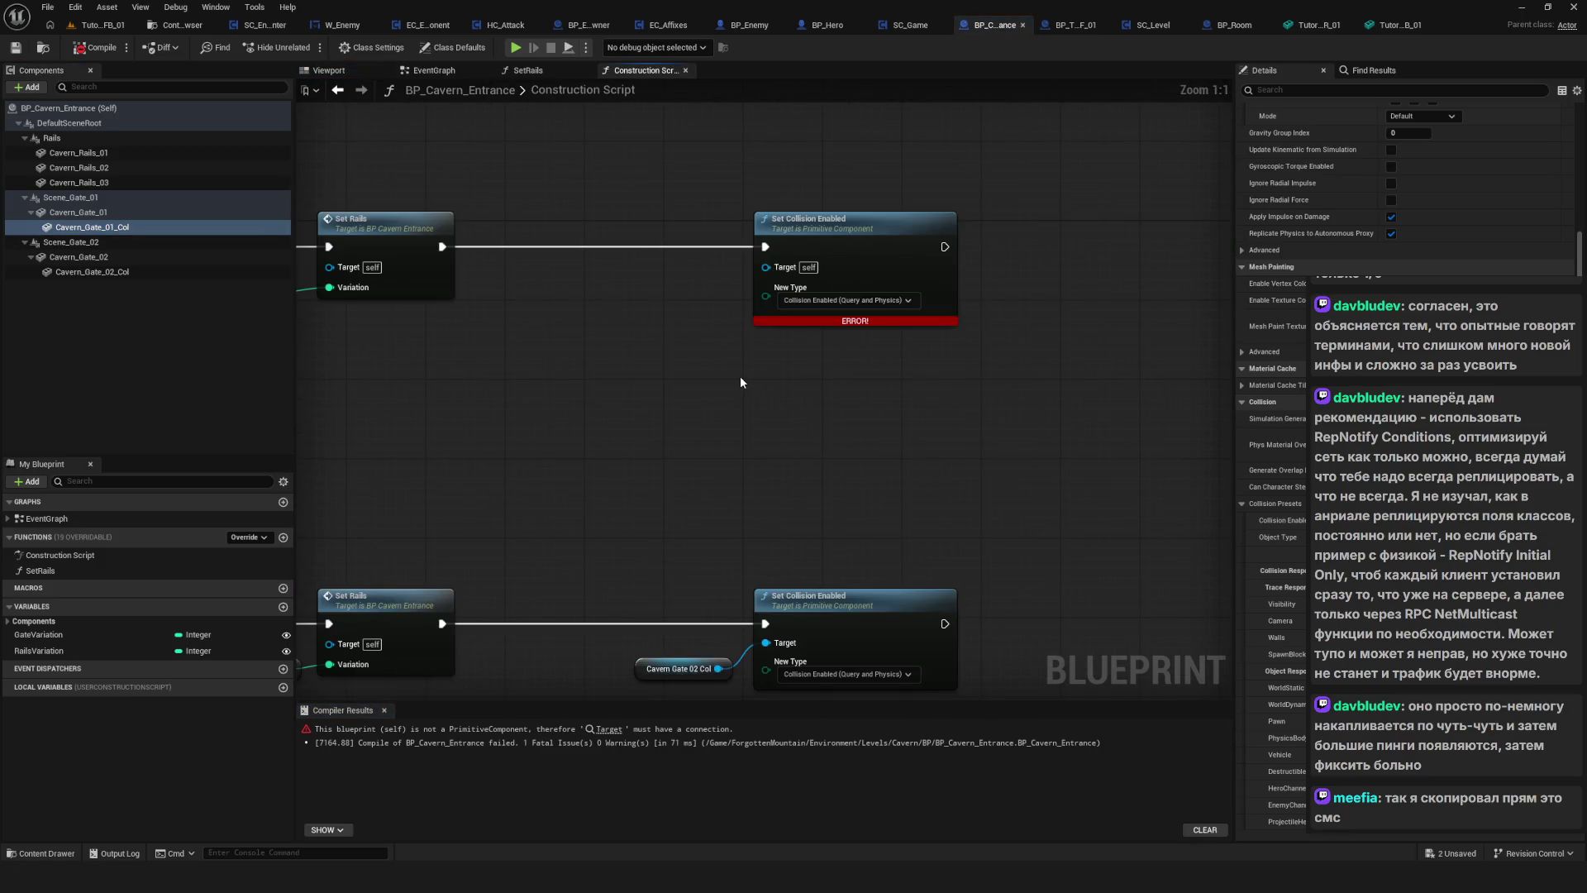
# Step: Wire a Cavern Gate 01 Col reference into the upper collision node's Target, then compile and save
pyautogui.moveTo(740, 383); pyautogui.dragTo(898, 340)
pyautogui.hotkey('ctrl', 'v')
pyautogui.moveTo(857, 239); pyautogui.dragTo(924, 224)
pyautogui.click(96, 47)
pyautogui.click(15, 47)
pyautogui.moveTo(583, 372); pyautogui.dragTo(1330, 422)
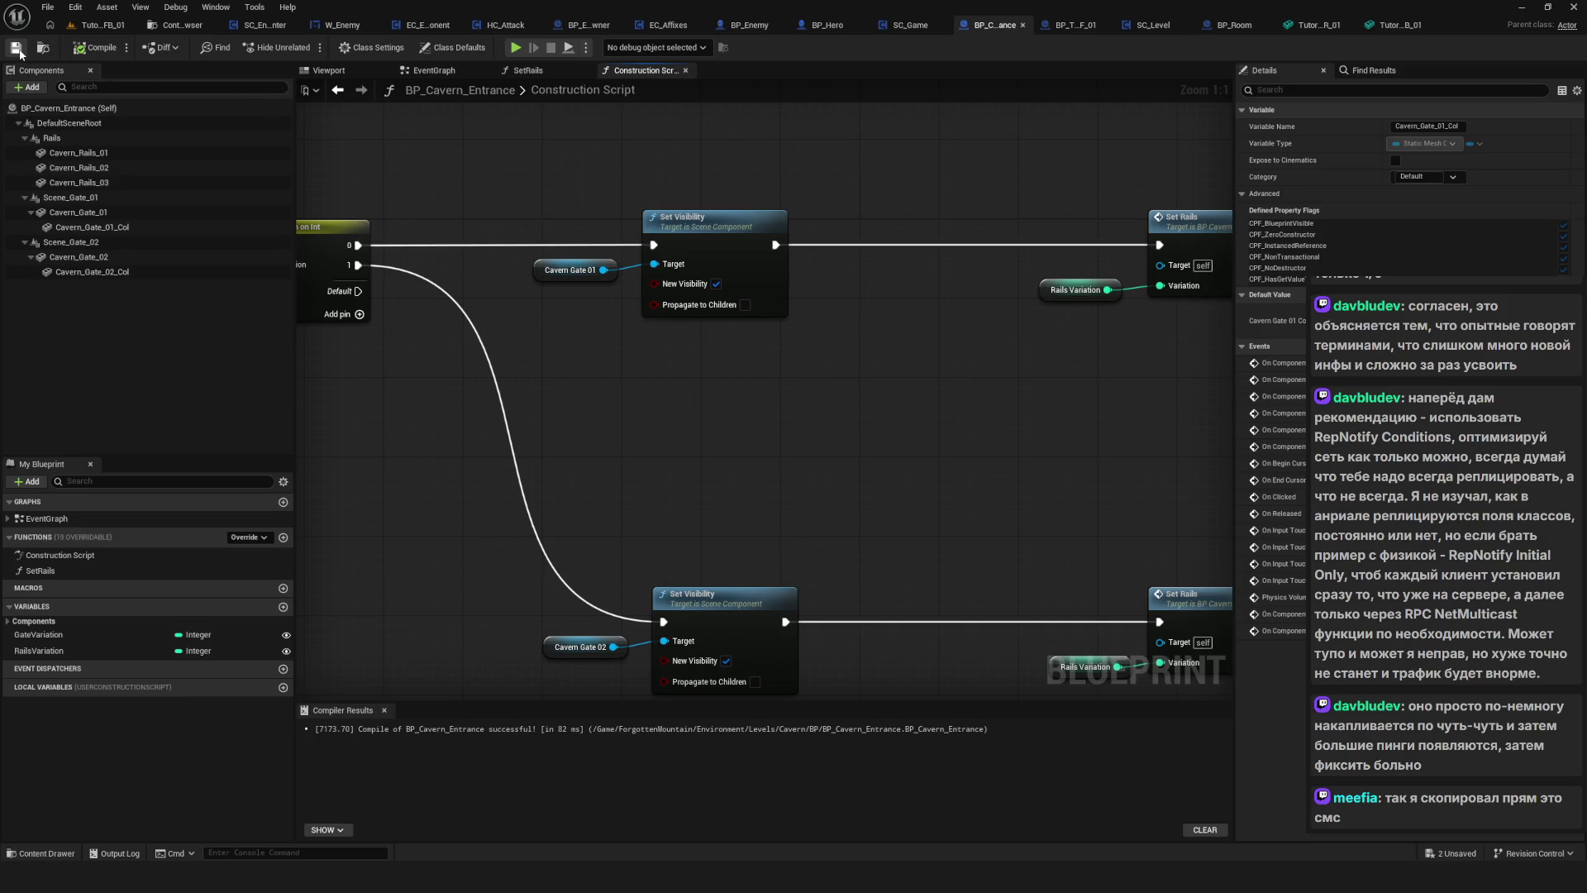
# Step: Review the Construction Script's Switch on Int, visibility, rails and collision nodes, then return to the level
pyautogui.moveTo(470, 353); pyautogui.dragTo(1001, 323)
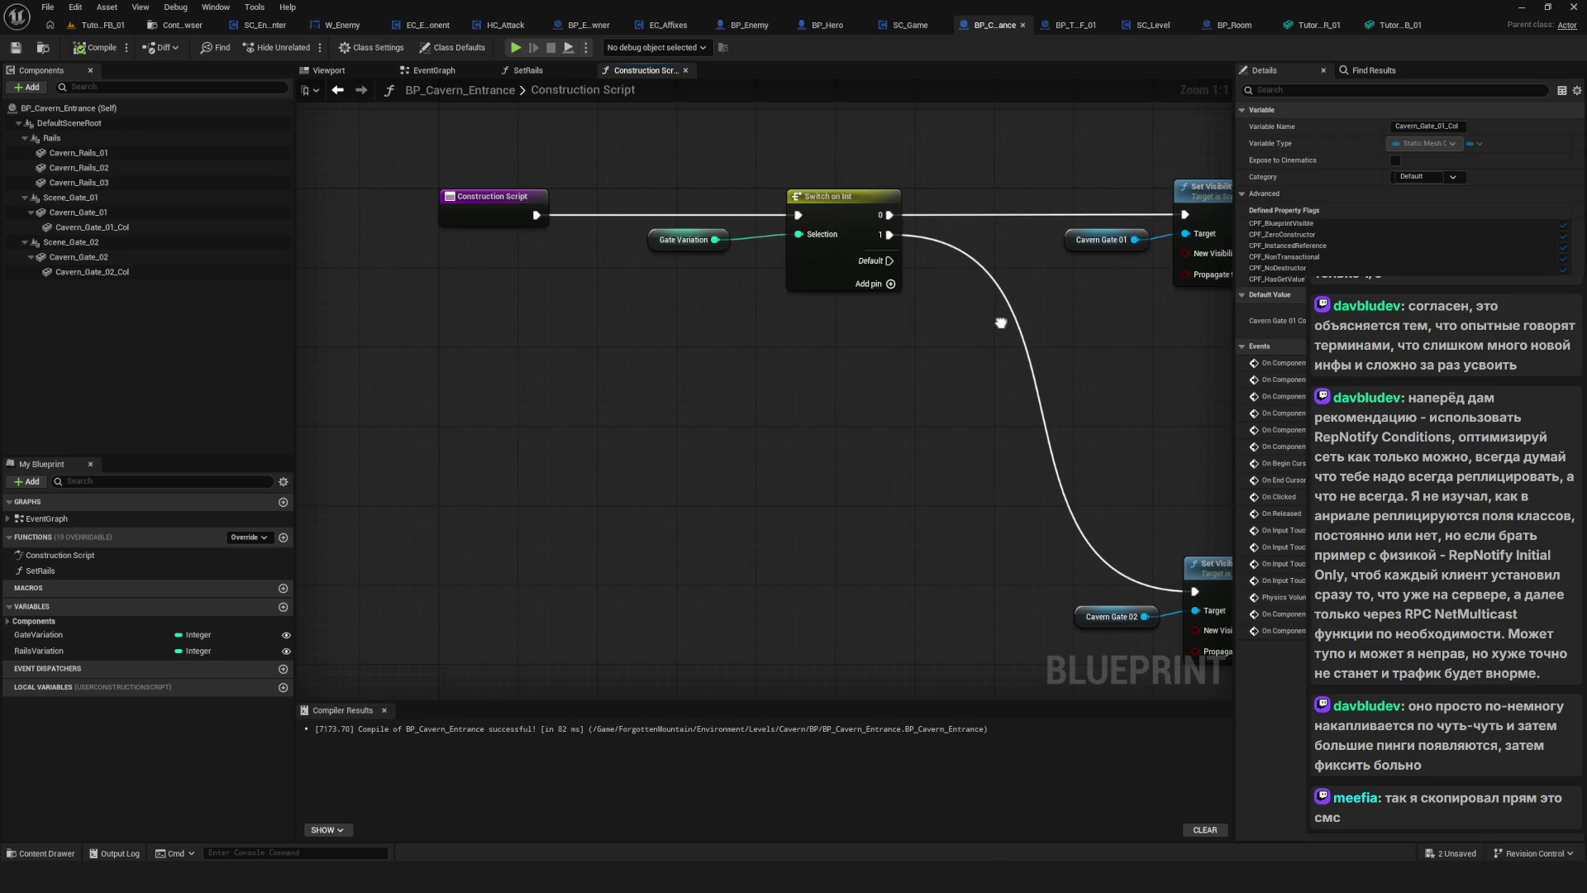
pyautogui.moveTo(1001, 323)
pyautogui.mouseDown()
pyautogui.moveTo(667, 387)
pyautogui.moveTo(233, 342)
pyautogui.mouseUp()
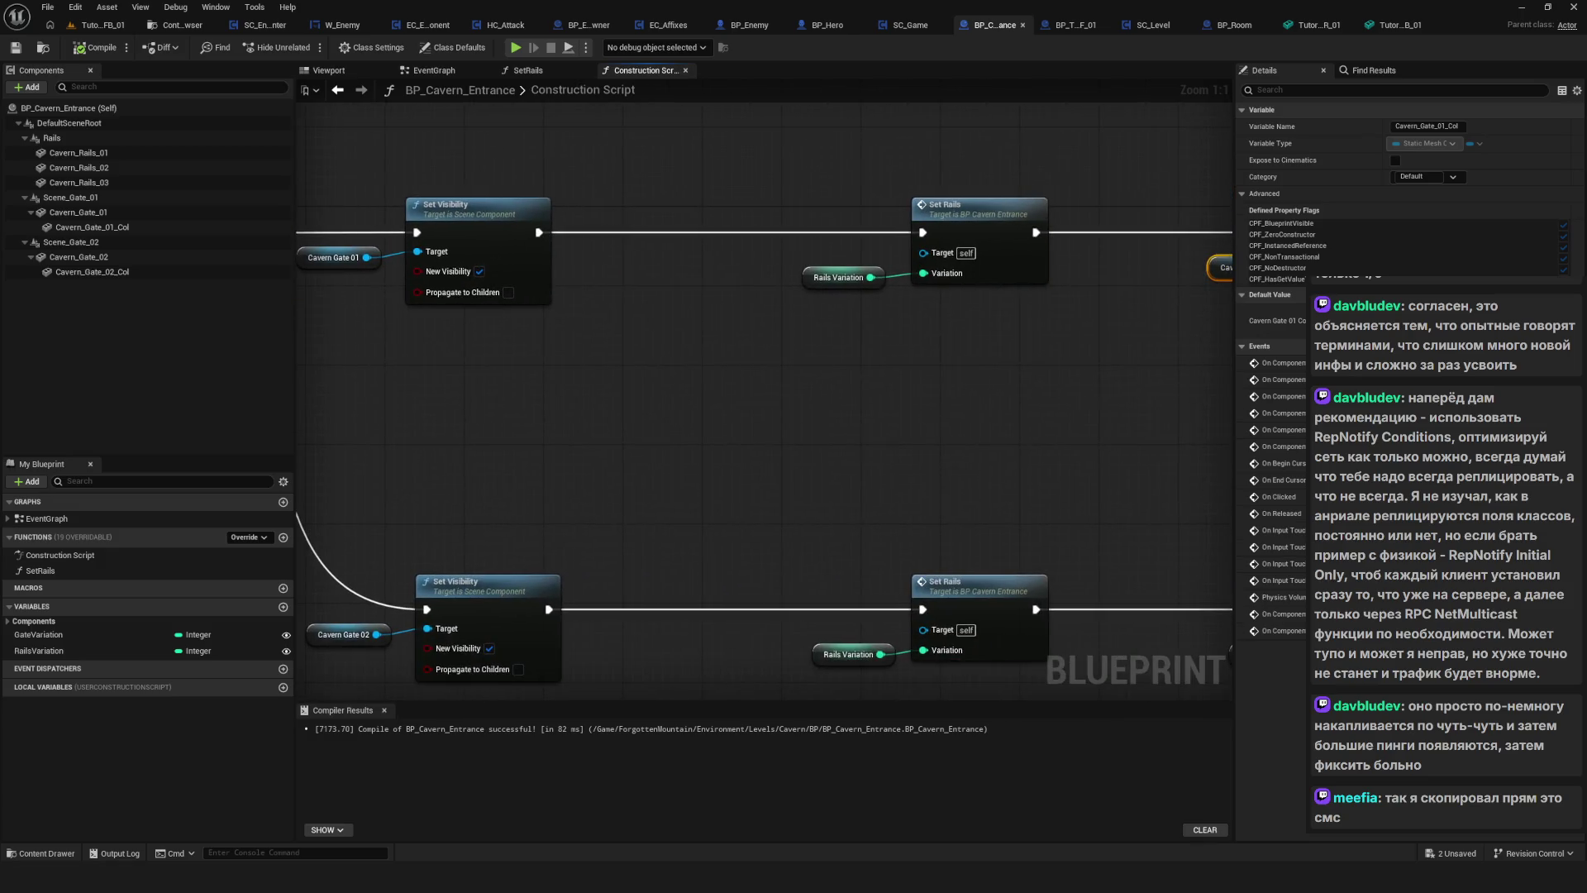
pyautogui.scroll(-5, 744, 413)
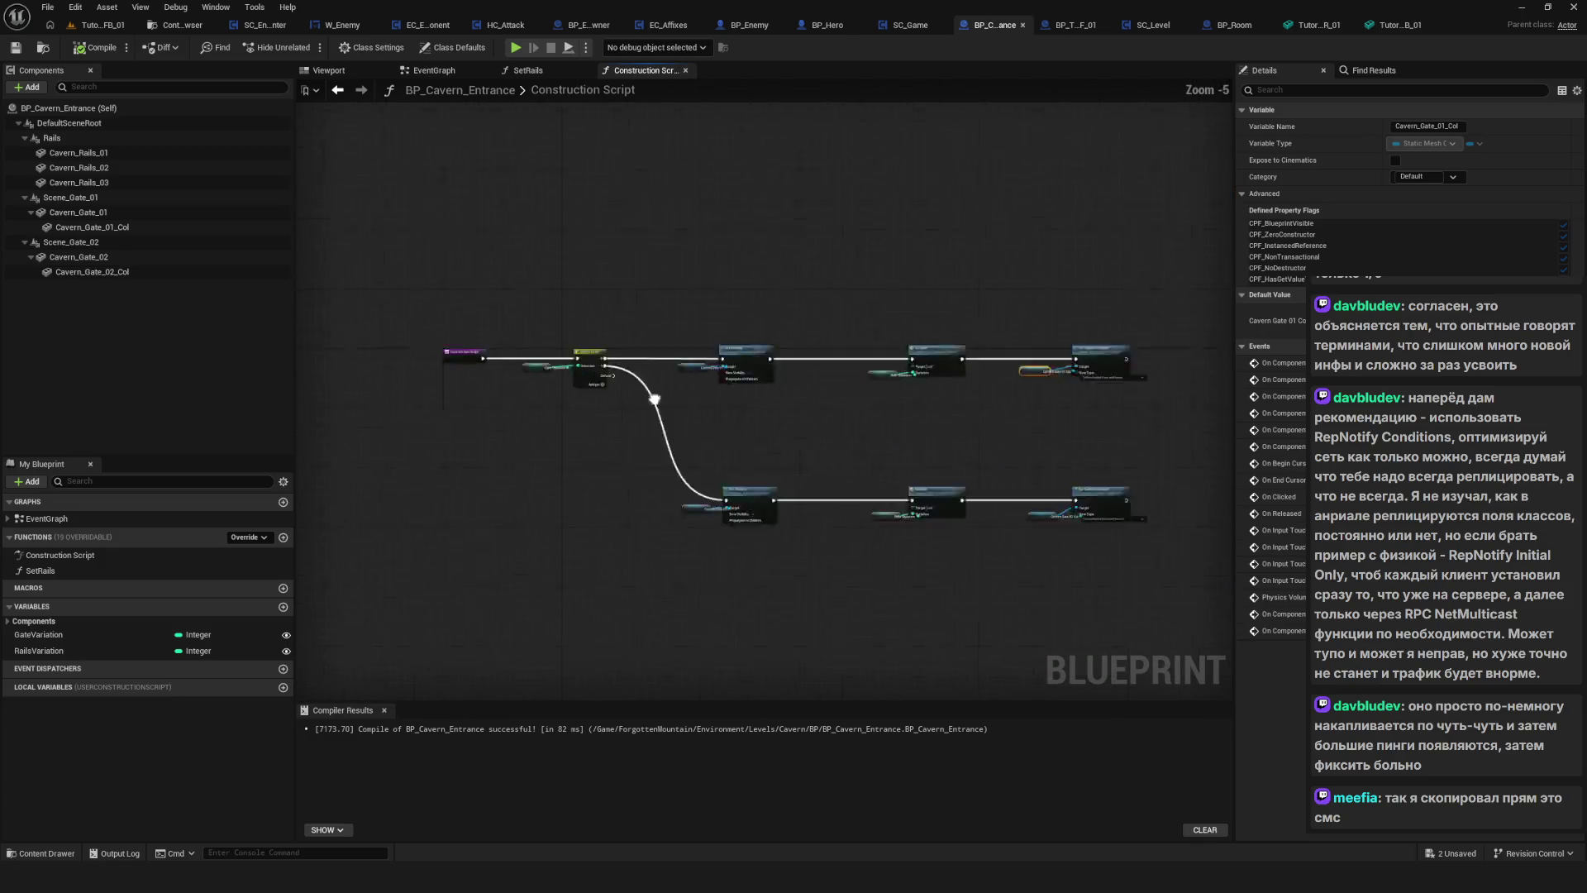
pyautogui.scroll(3, 757, 417)
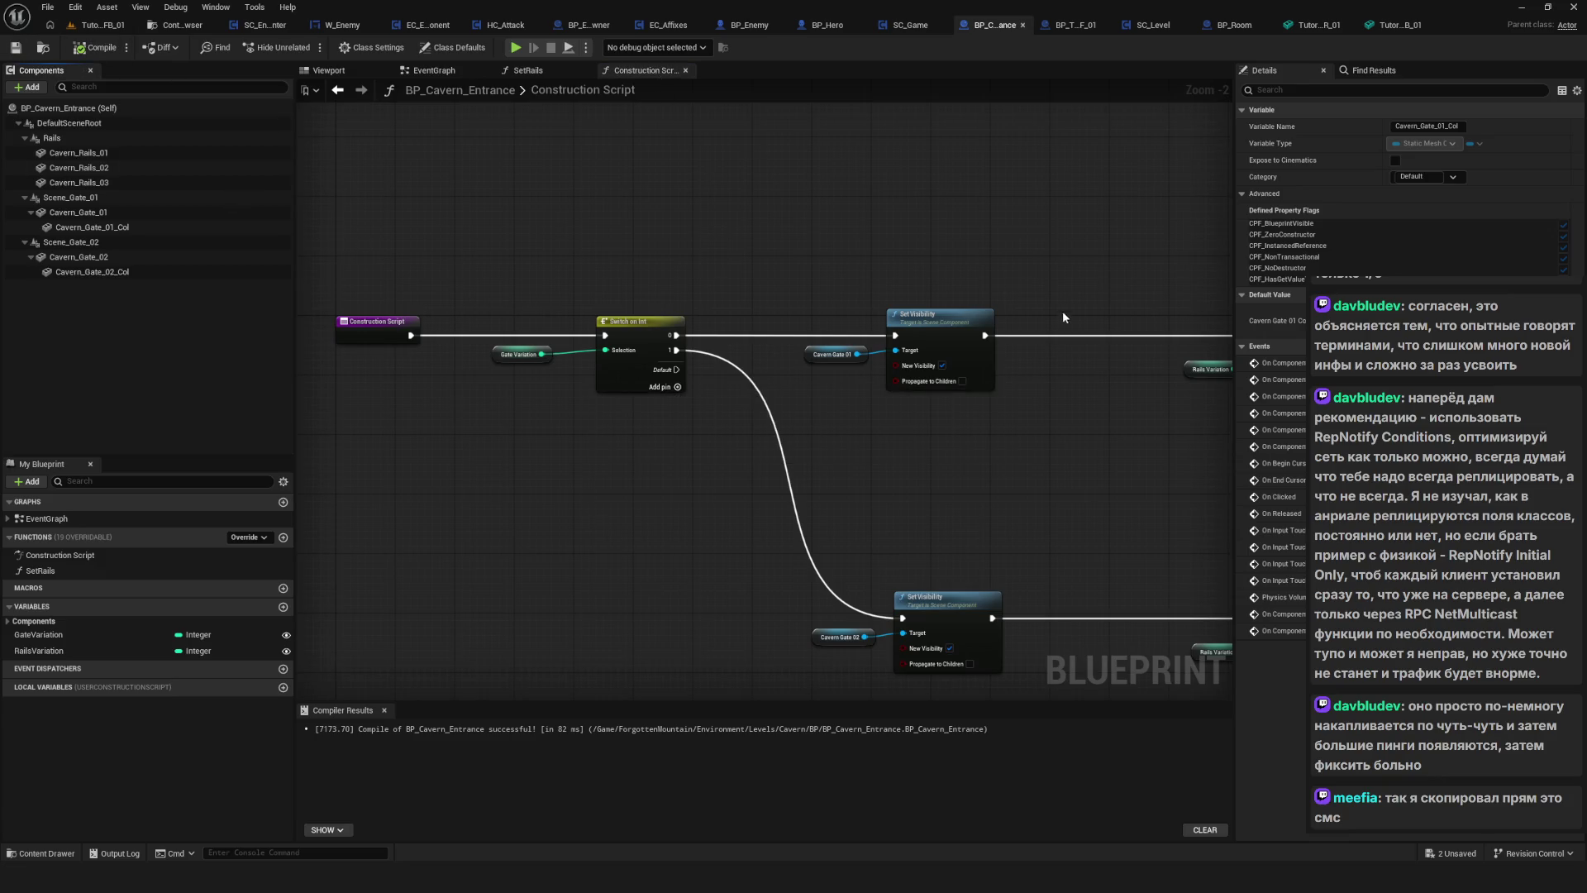
pyautogui.moveTo(1048, 304); pyautogui.dragTo(258, 237)
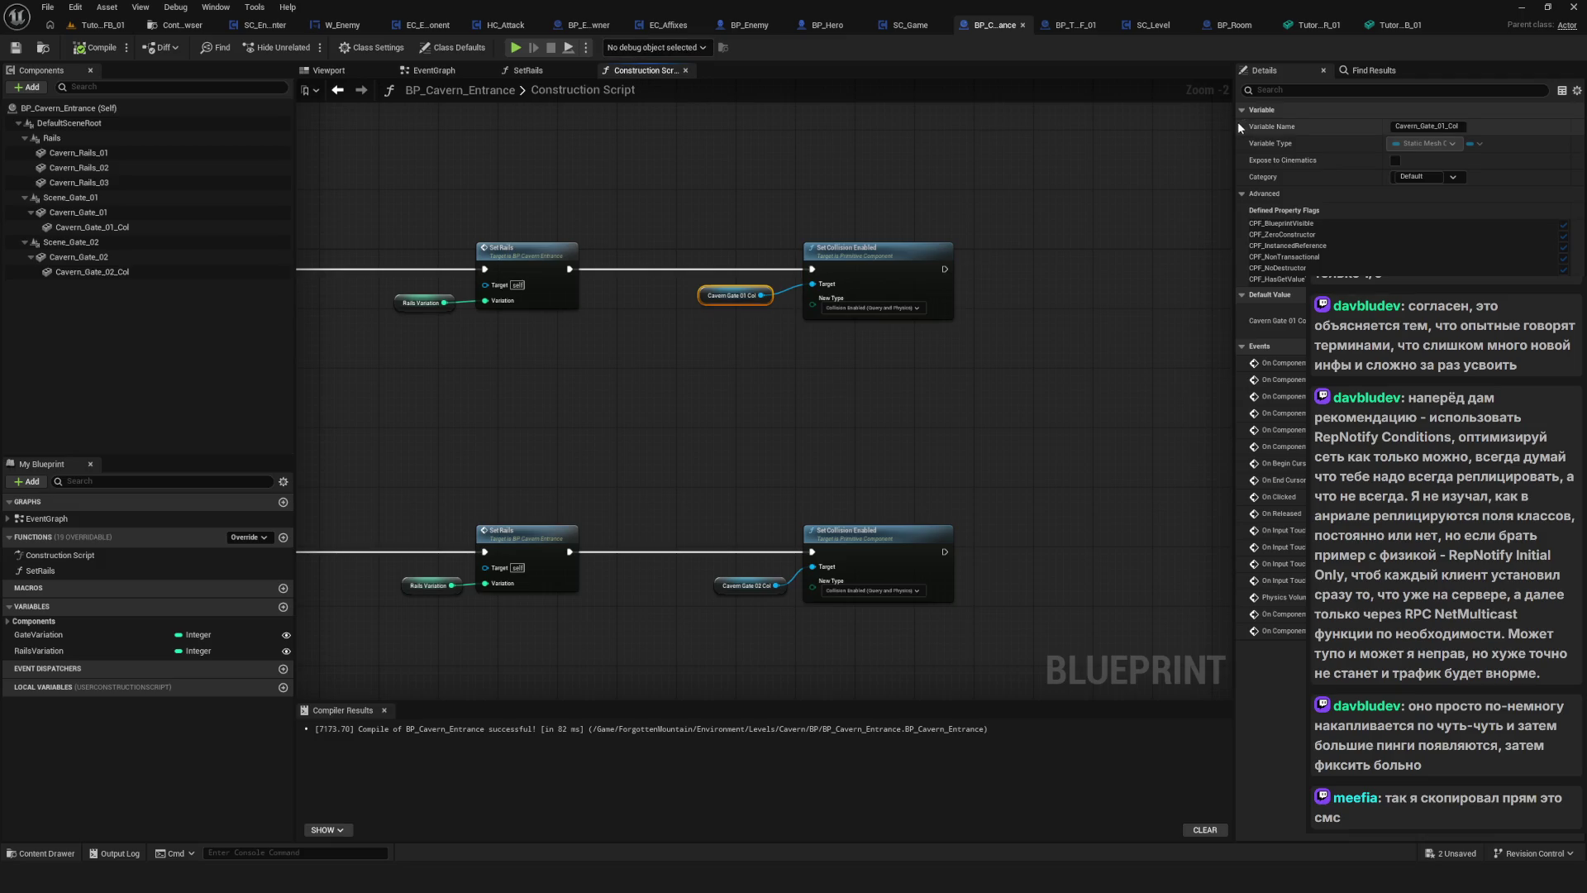
pyautogui.click(1001, 380)
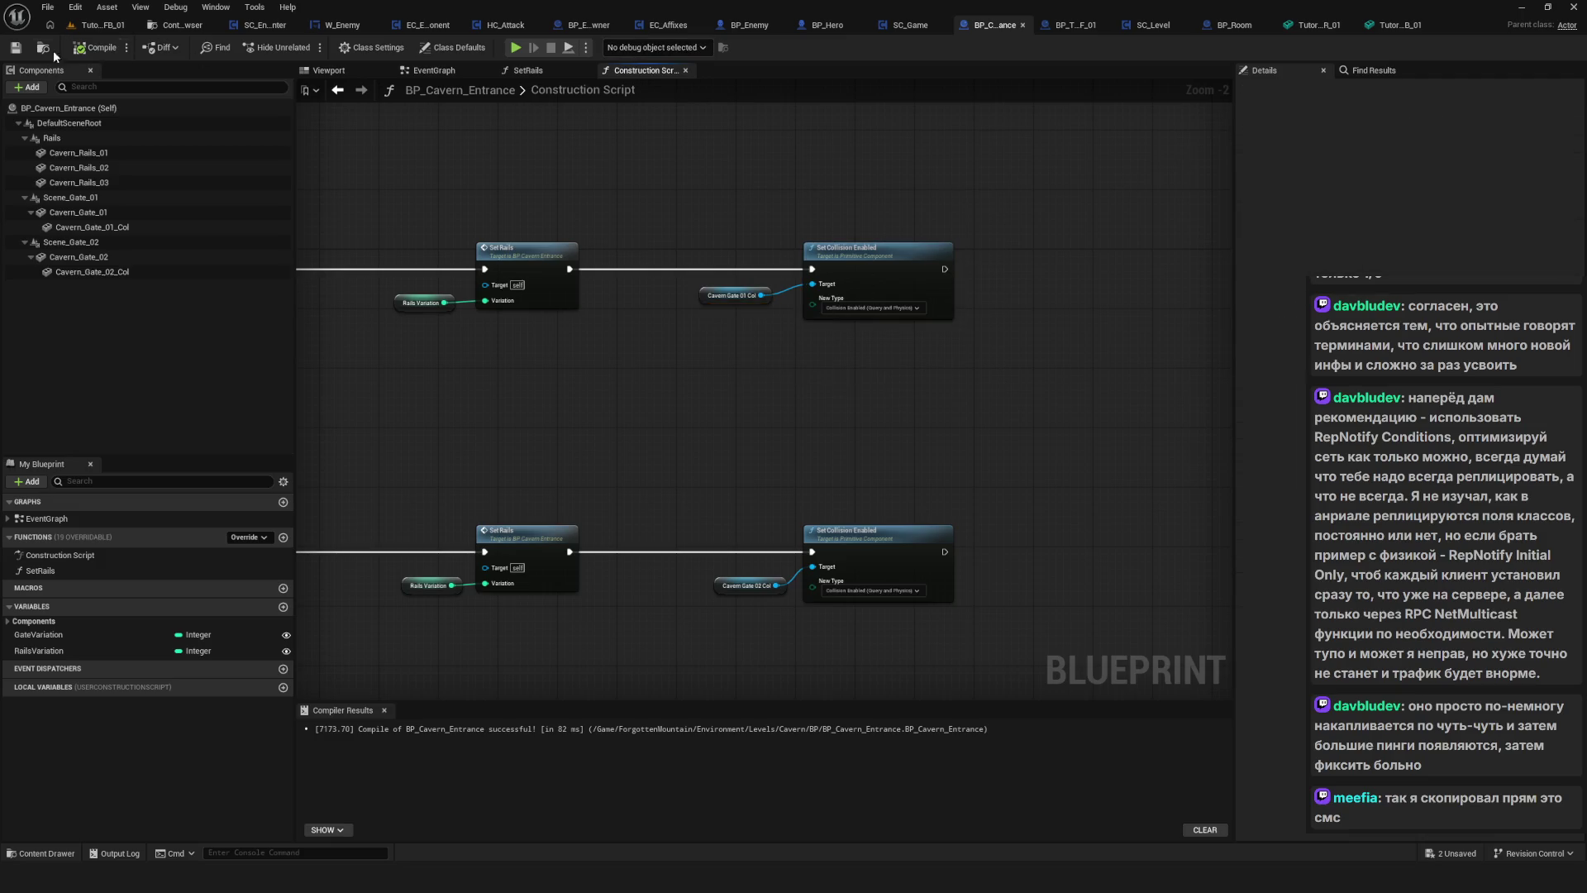
pyautogui.moveTo(744, 197); pyautogui.dragTo(857, 182)
pyautogui.click(100, 25)
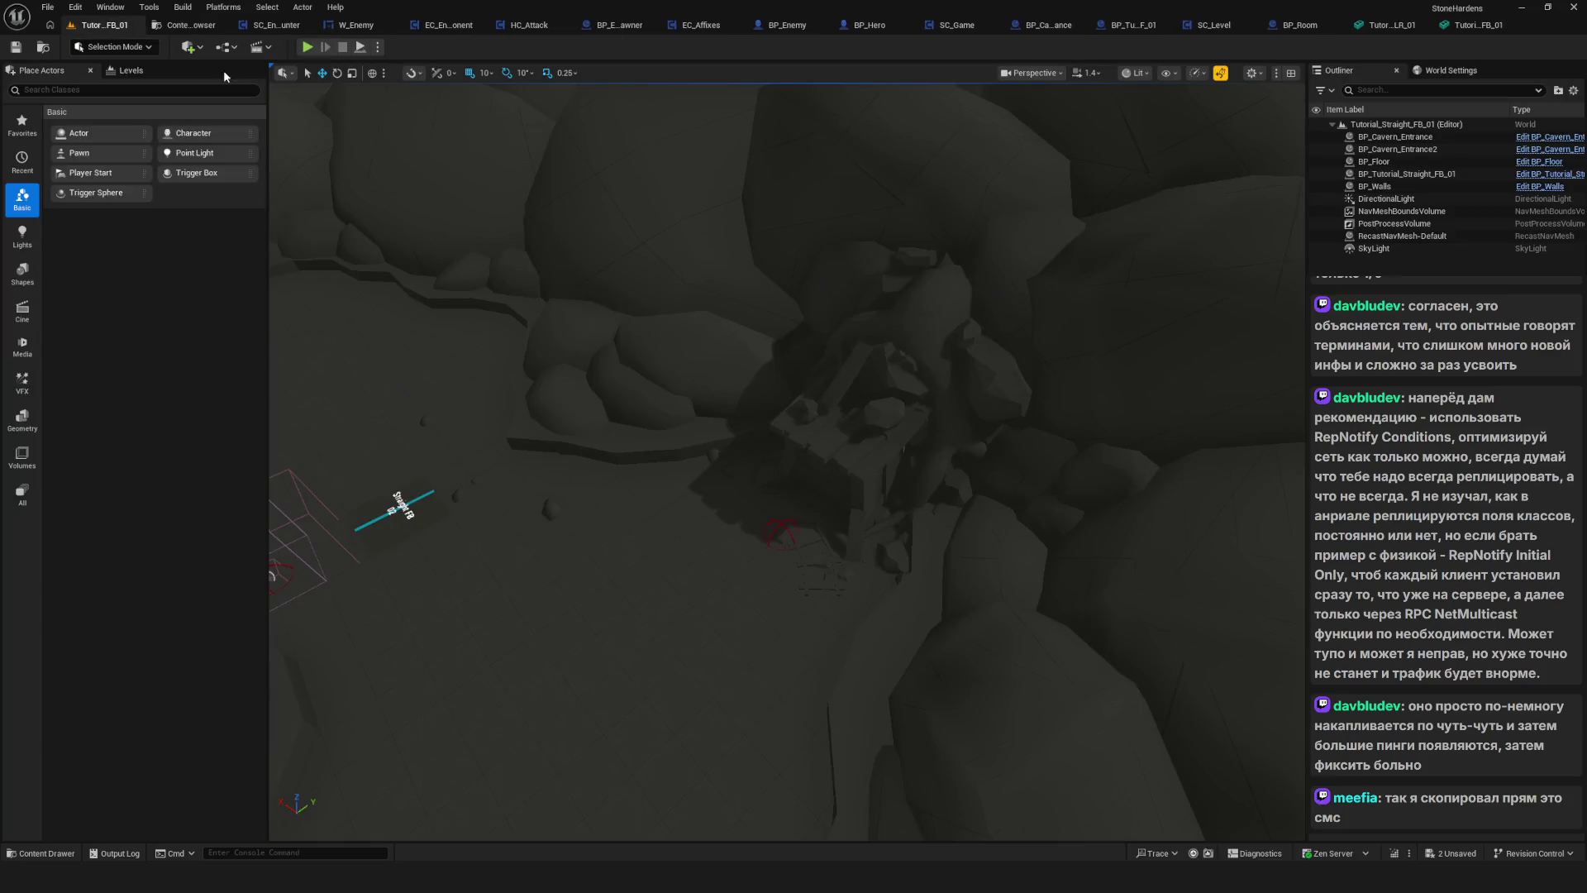
# Step: Start Play In Editor, delete the old saved game slots, and begin a new game
pyautogui.hotkey('alt', 'p')
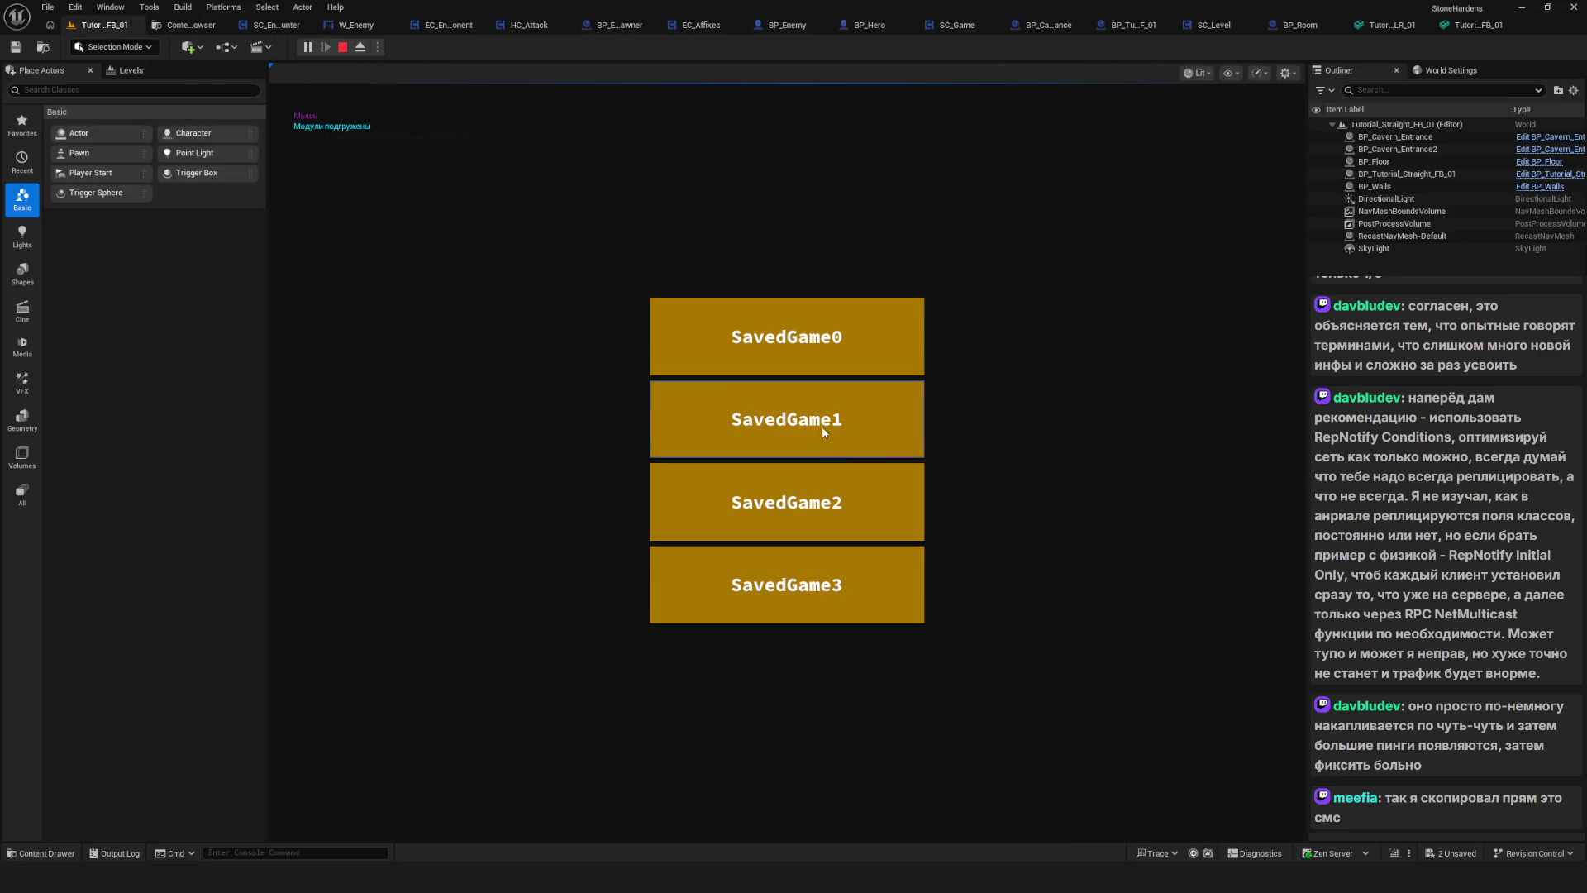
pyautogui.click(841, 590)
pyautogui.click(728, 498)
pyautogui.click(727, 499)
pyautogui.click(728, 499)
pyautogui.click(728, 499)
pyautogui.click(728, 499)
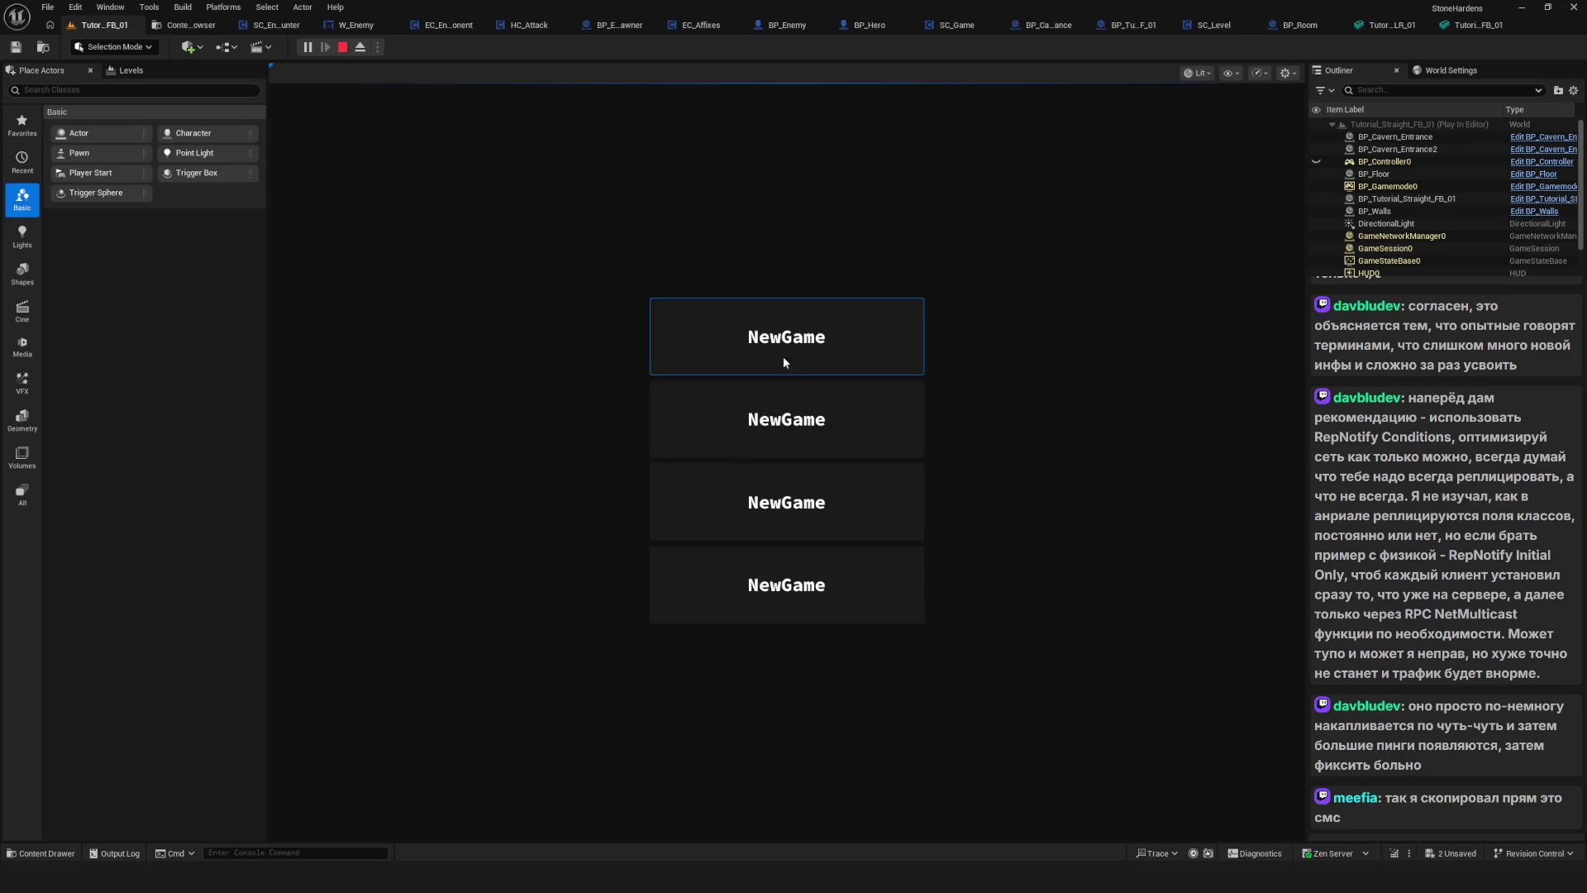
pyautogui.click(777, 374)
# Step: Walk the character up-right through the cave, then stop the play session
pyautogui.moveTo(959, 279); pyautogui.dragTo(969, 280)
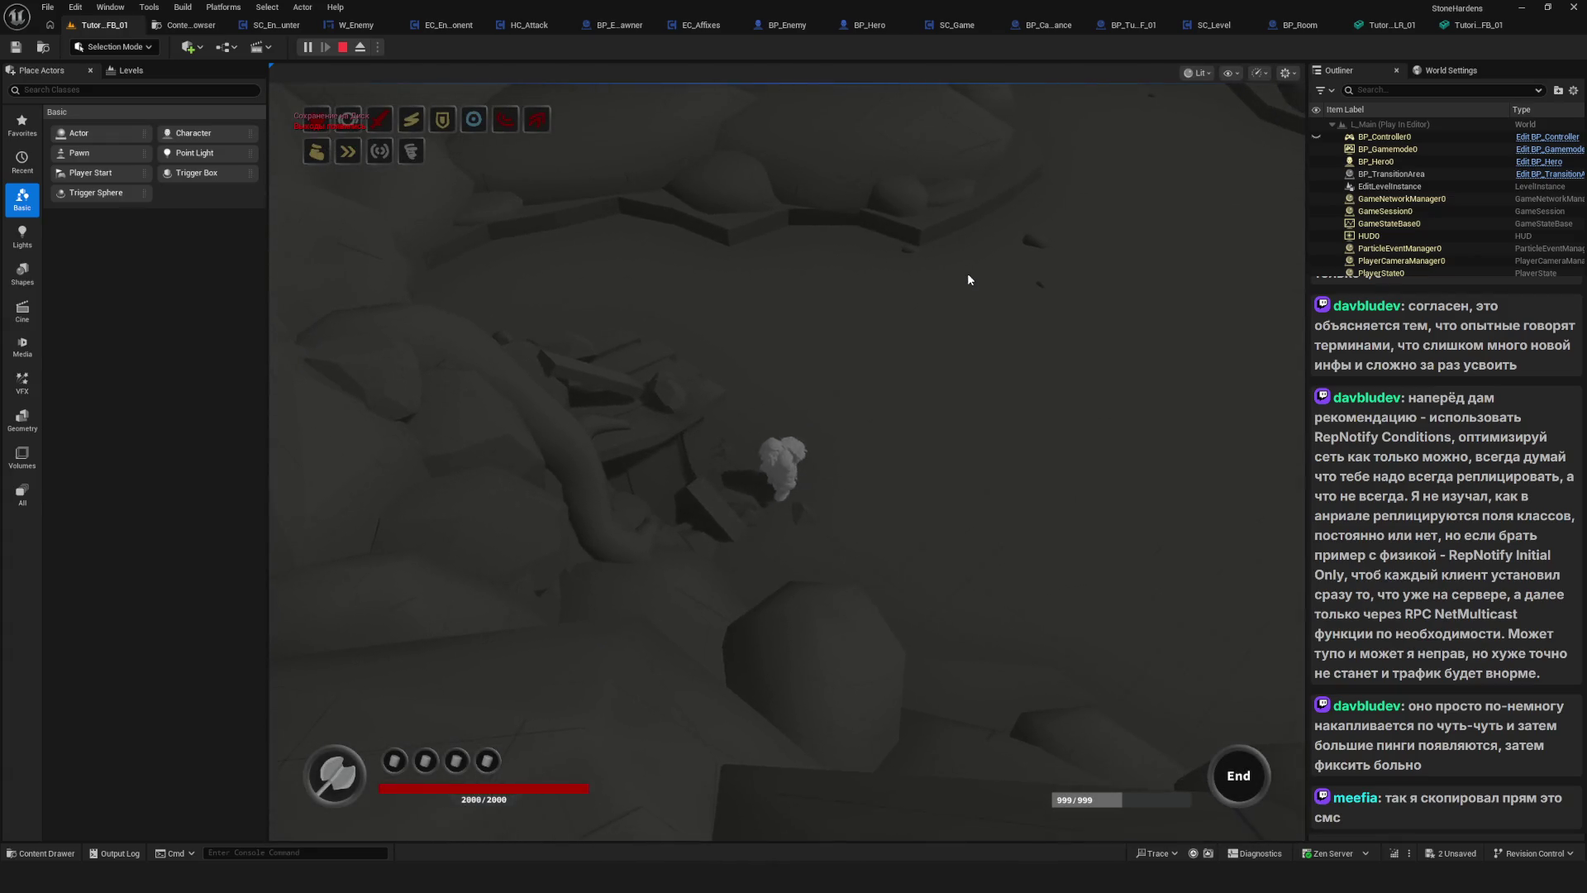
pyautogui.click(969, 279)
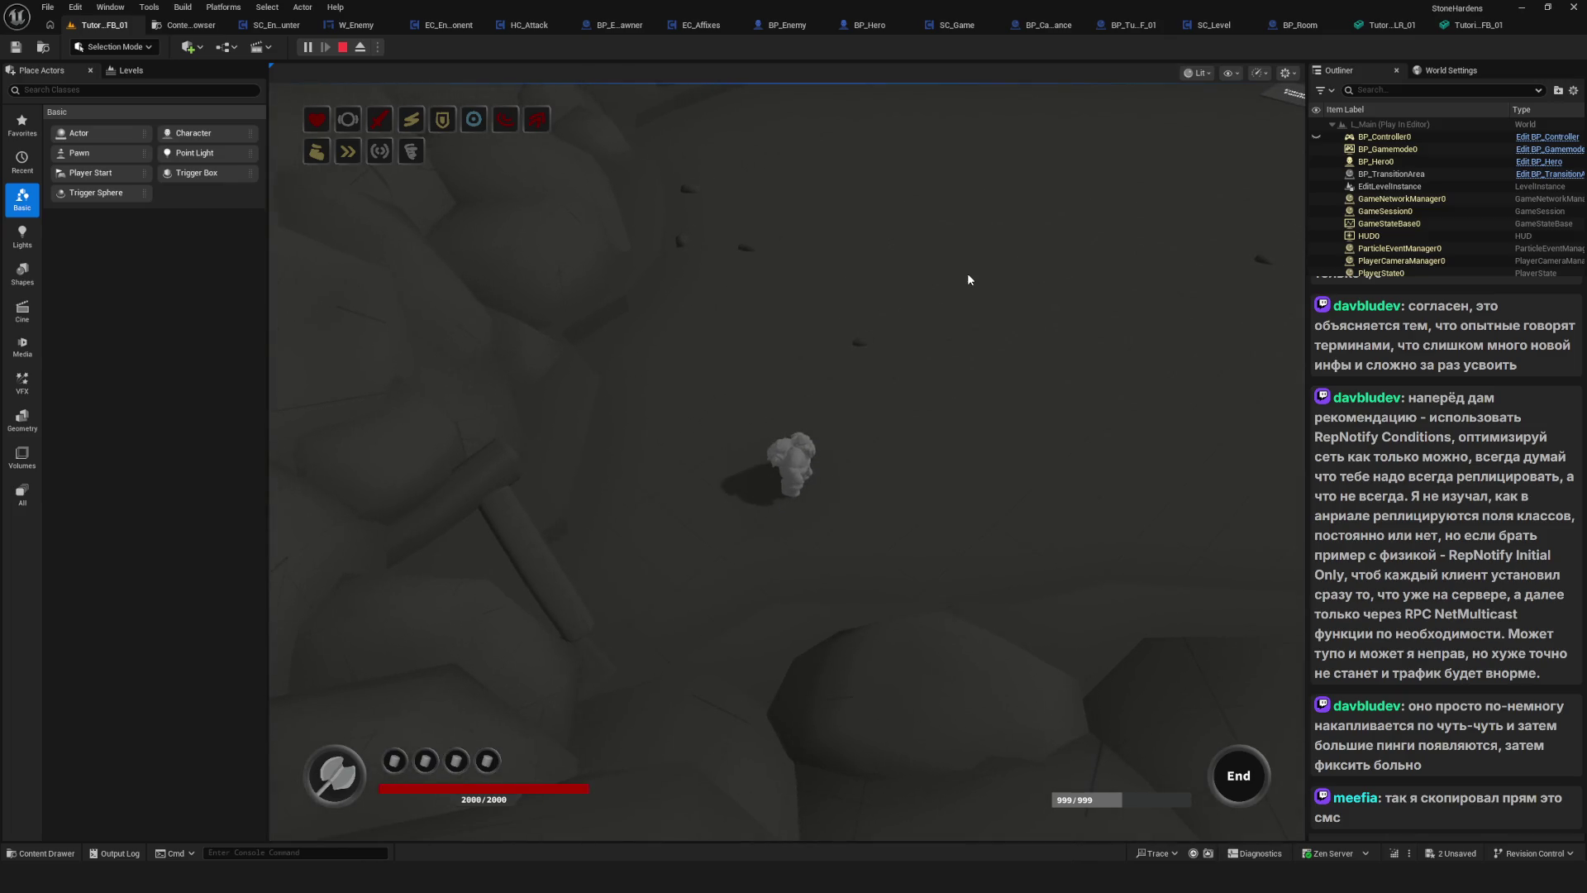
pyautogui.press('Escape')
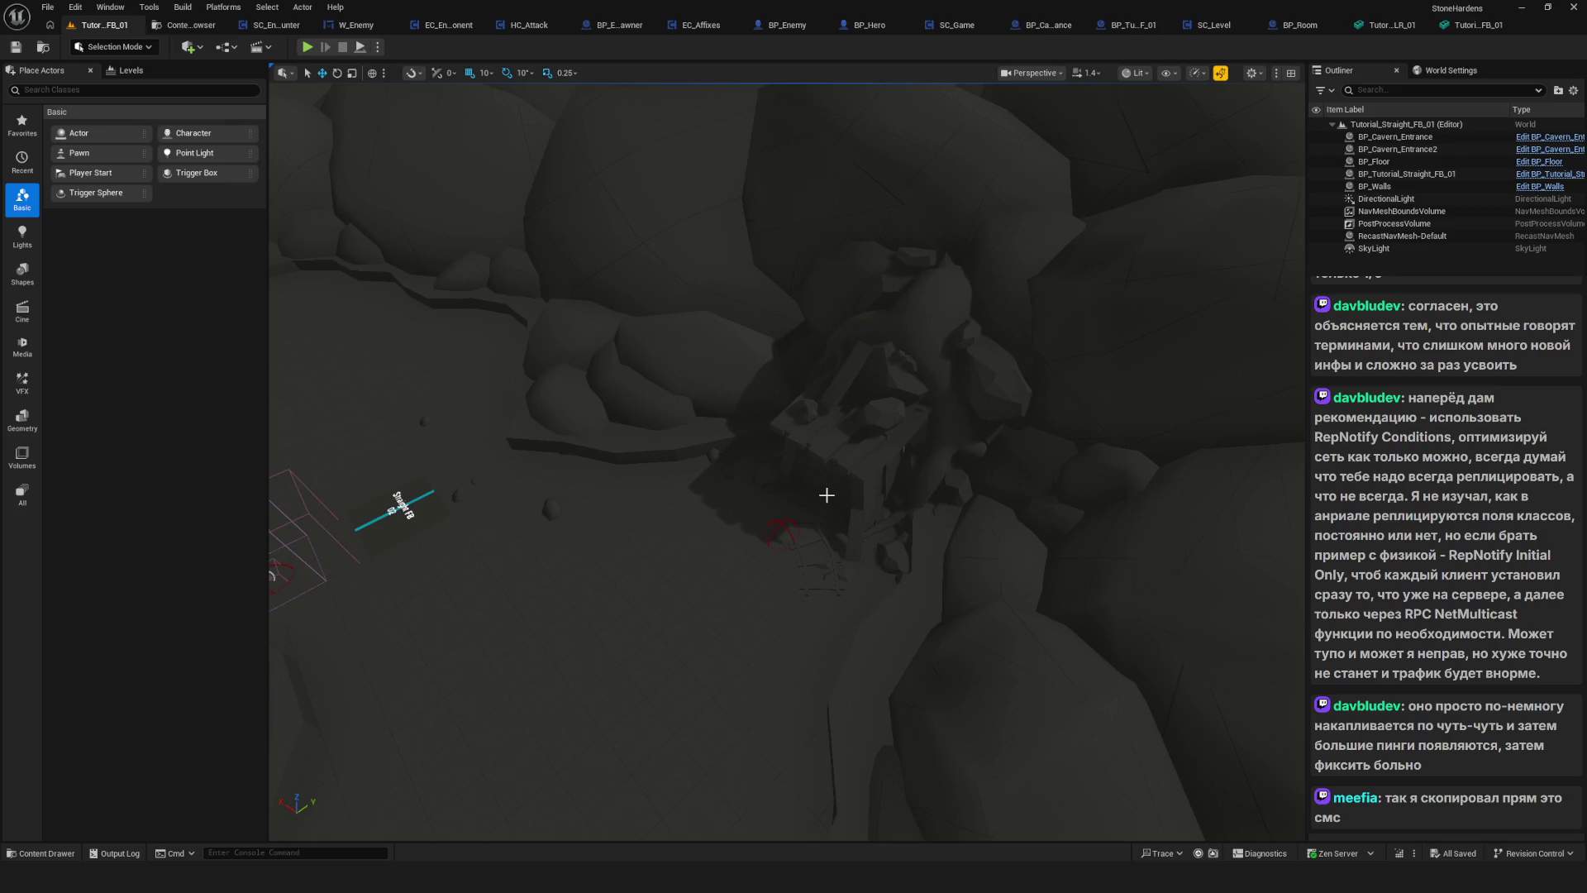
# Step: In Blender, collapse the FB and Straight collections and reveal the Deadend L, F and B 2 rooms
pyautogui.hotkey('alt', 'Tab')
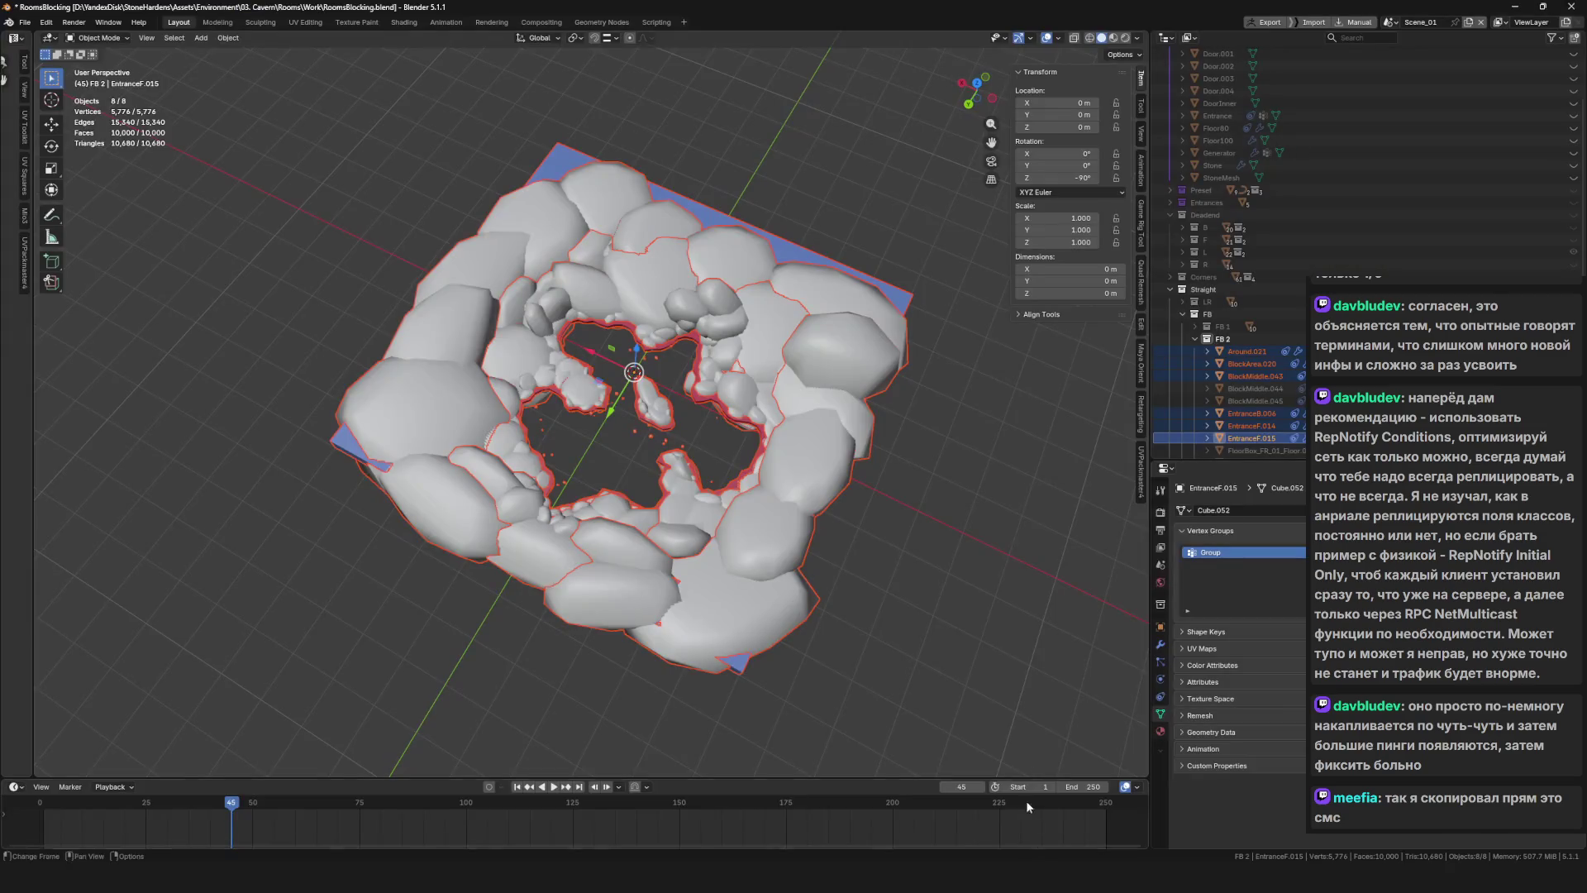
pyautogui.click(1184, 314)
pyautogui.click(1169, 364)
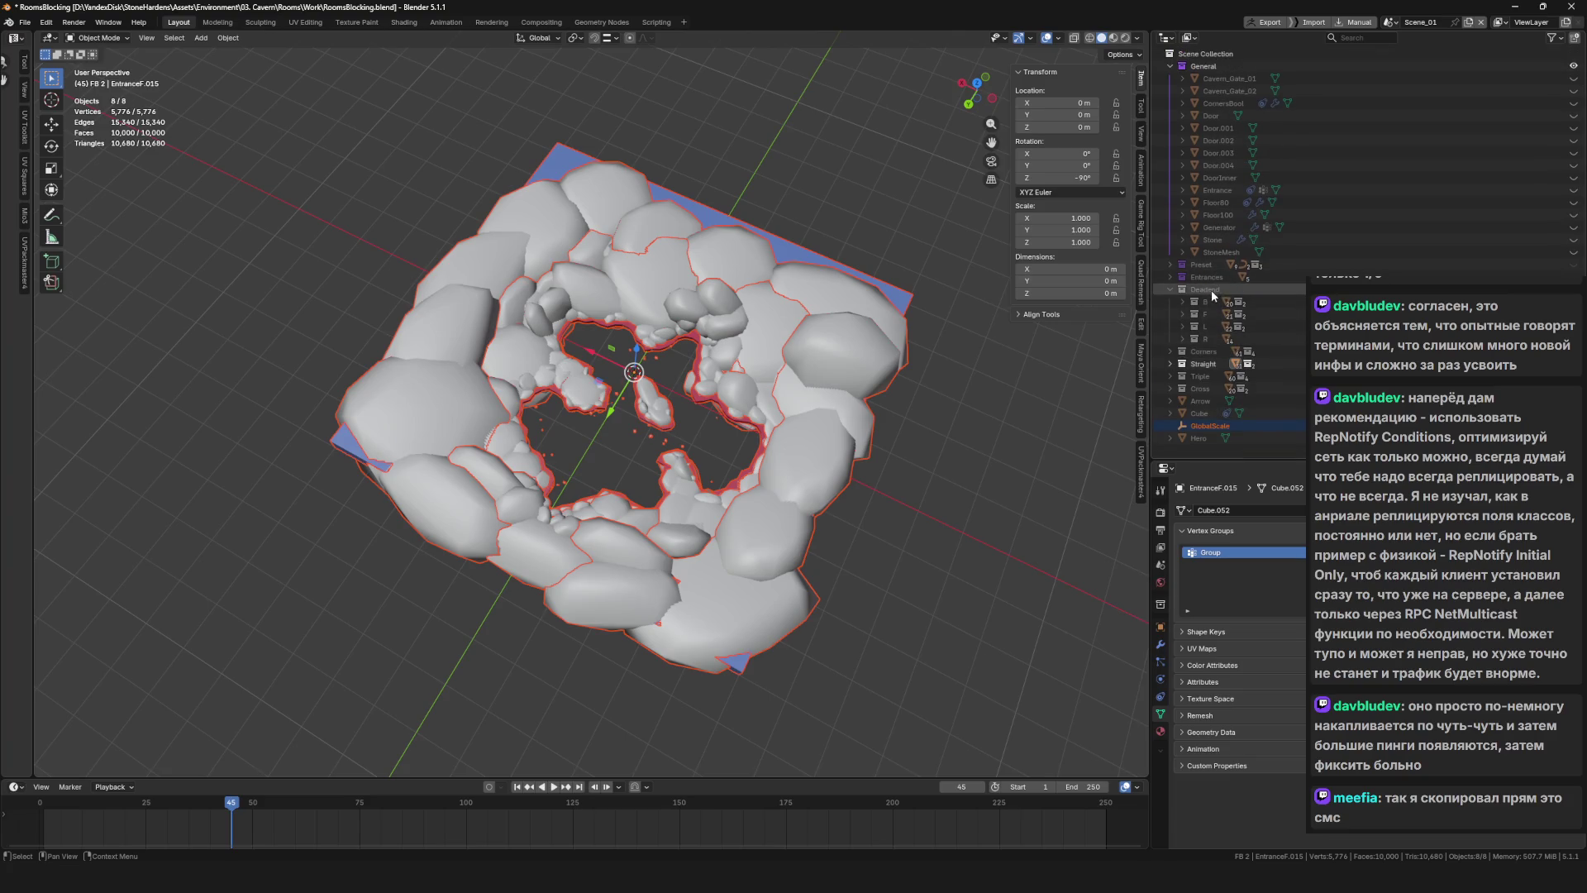
pyautogui.click(1279, 314)
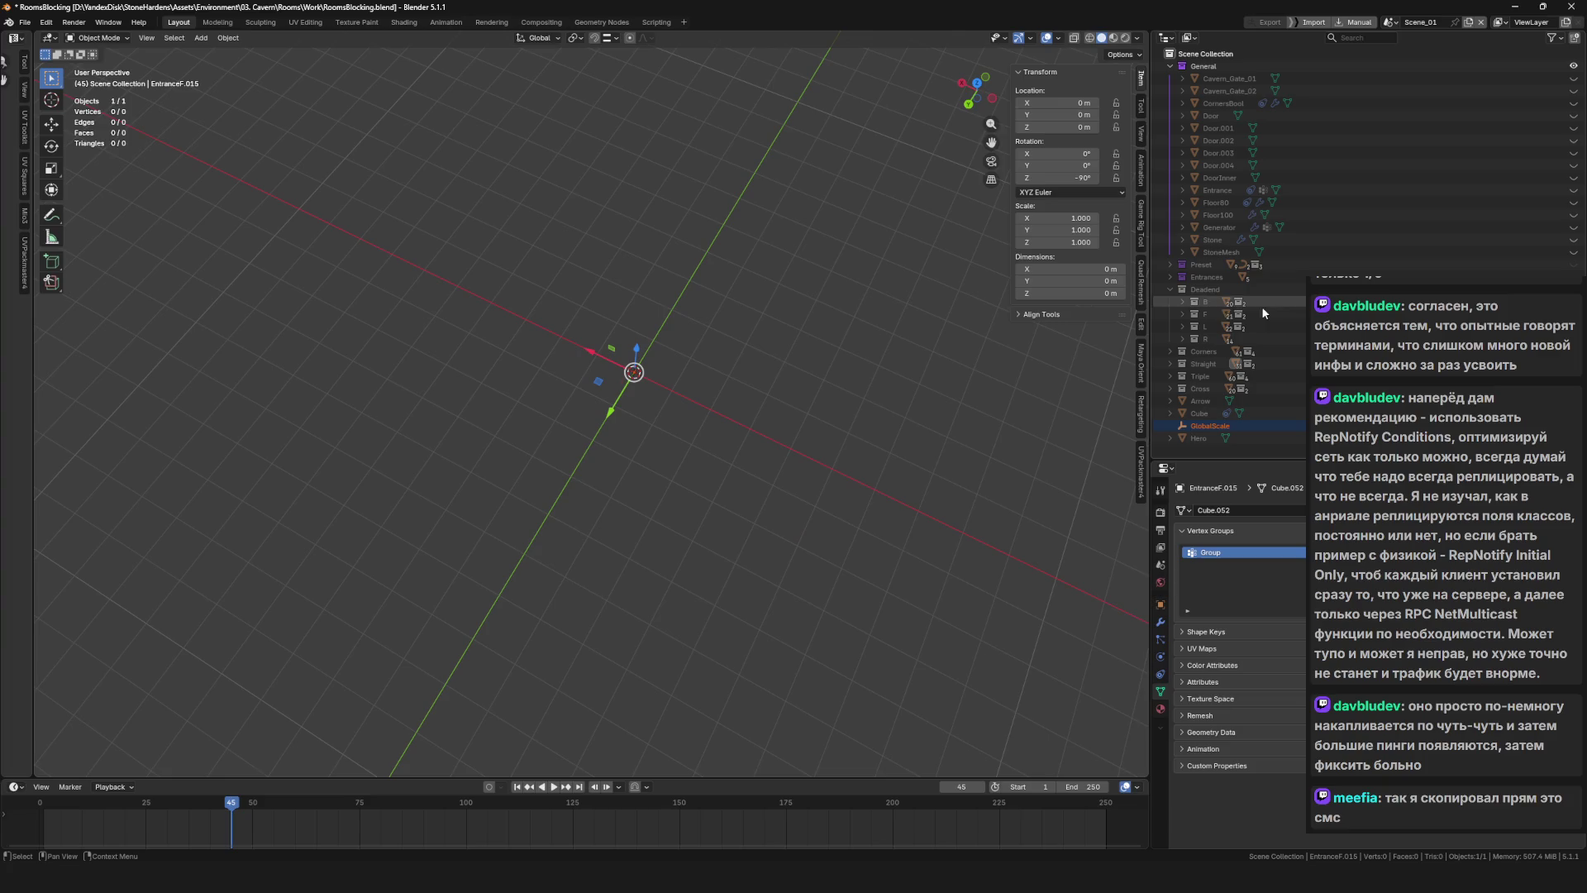
pyautogui.click(1206, 326)
pyautogui.click(1297, 316)
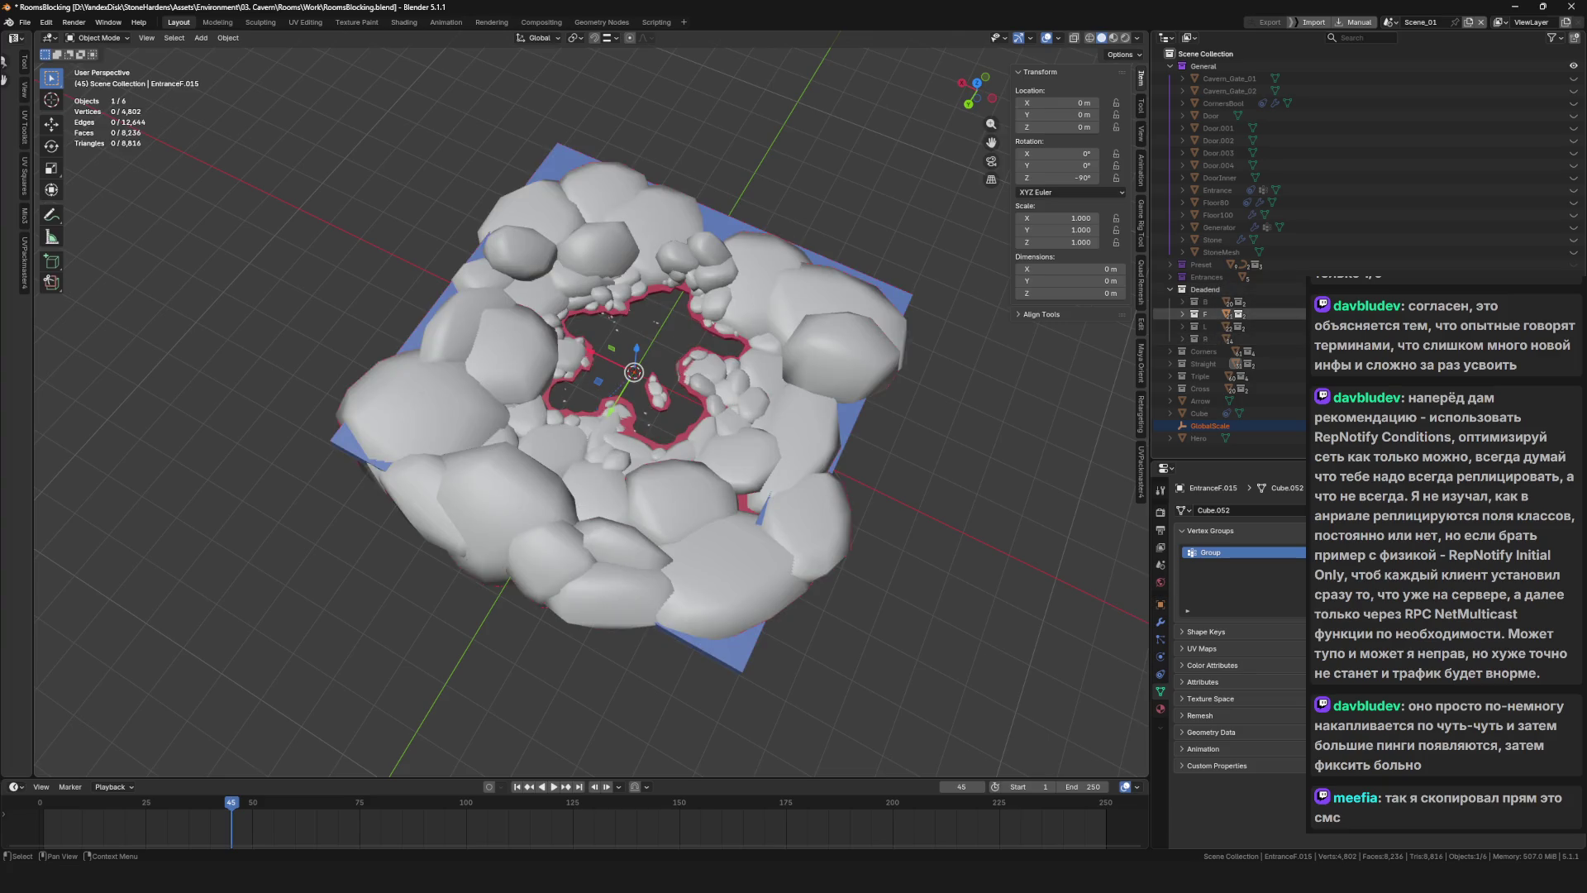
pyautogui.click(1205, 302)
pyautogui.click(1183, 302)
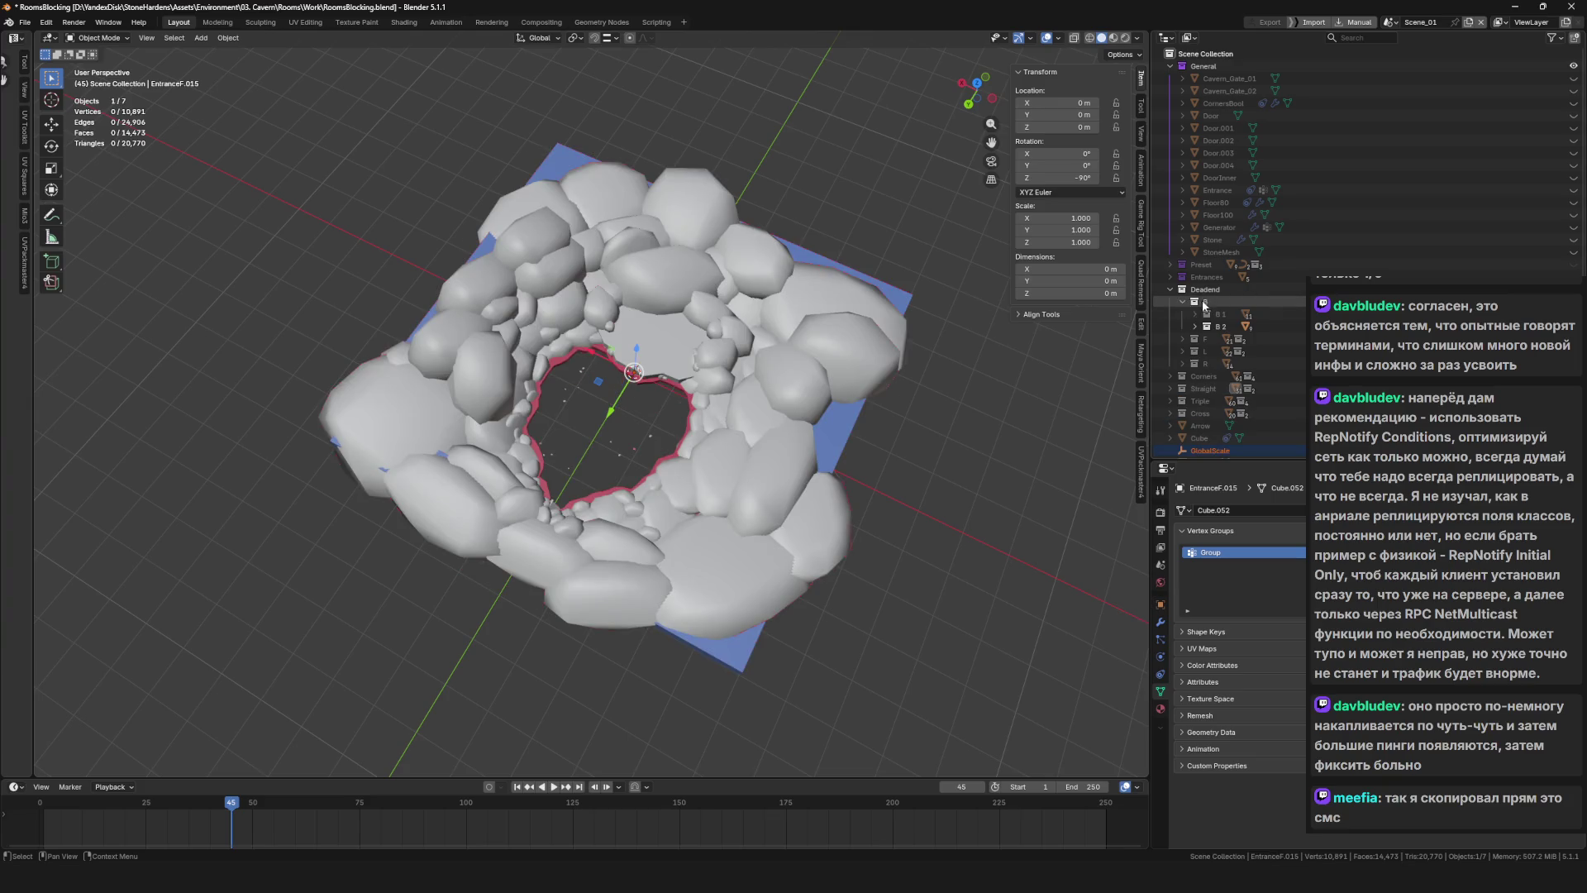
pyautogui.click(1196, 326)
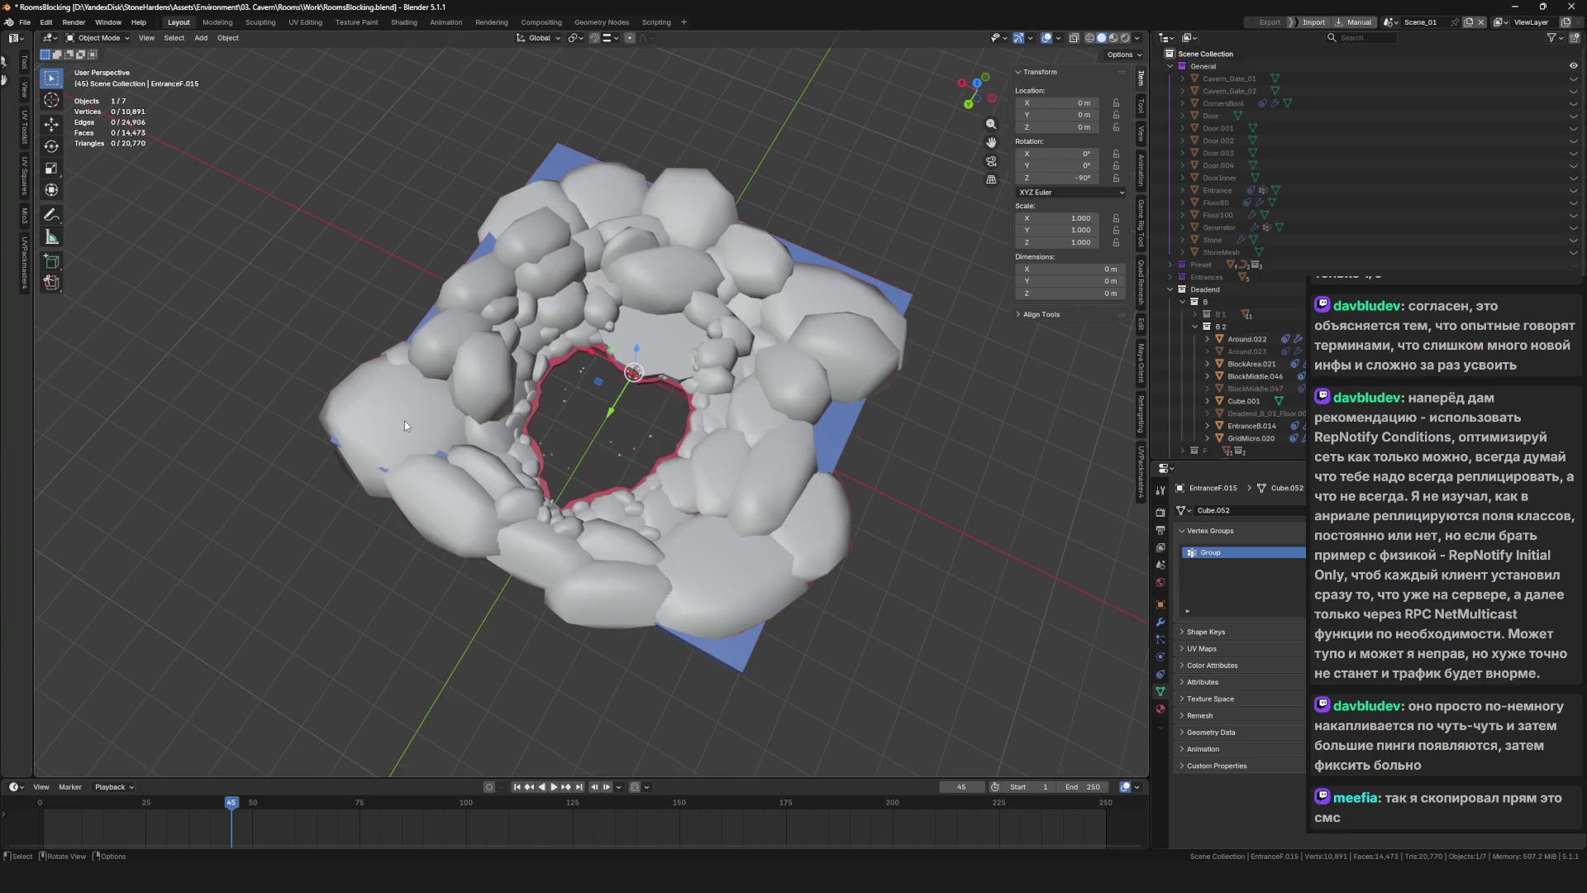
pyautogui.scroll(10, 394, 426)
# Step: Edit the EntranceB.014 mesh and select the linked arch geometry in see-through view
pyautogui.click(562, 463)
pyautogui.press('Tab')
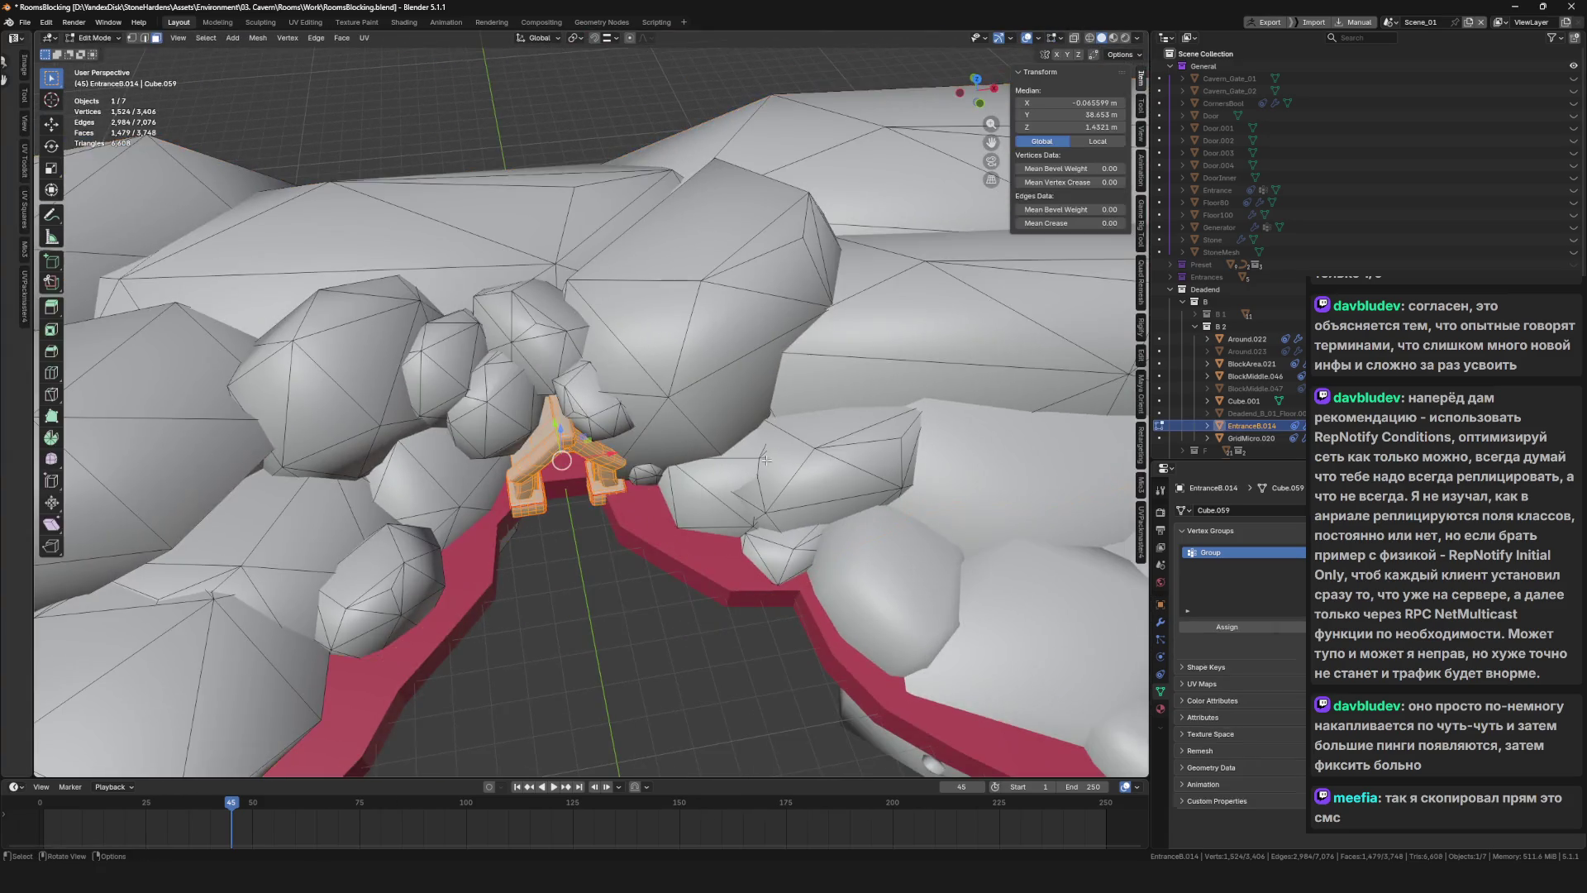
pyautogui.press('KP_Decimal')
pyautogui.hotkey('alt', 'z')
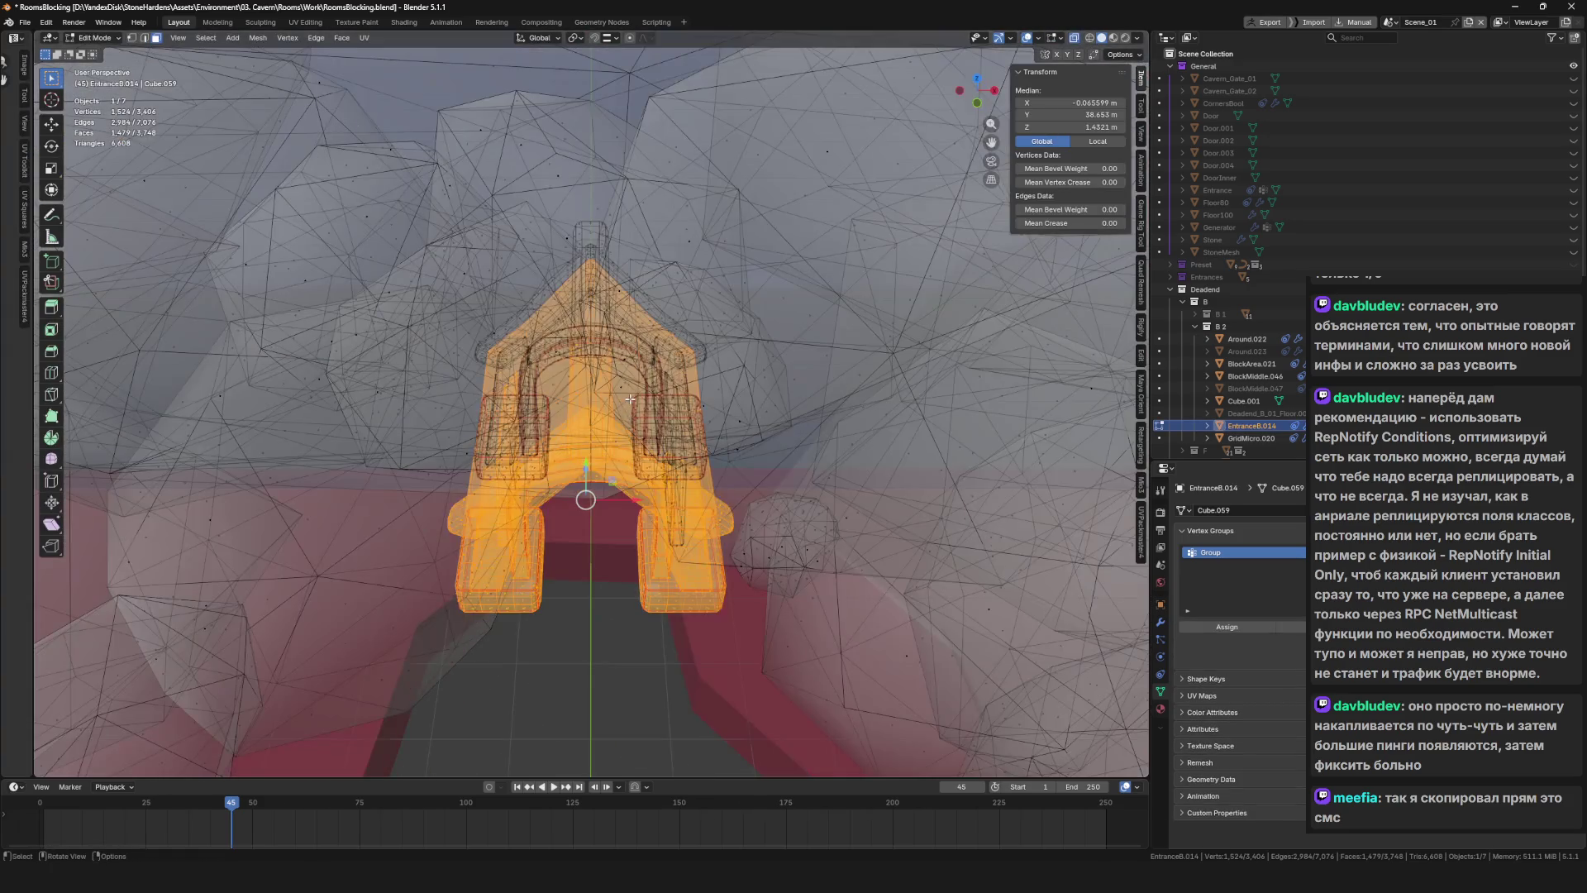
pyautogui.scroll(6, 433, 314)
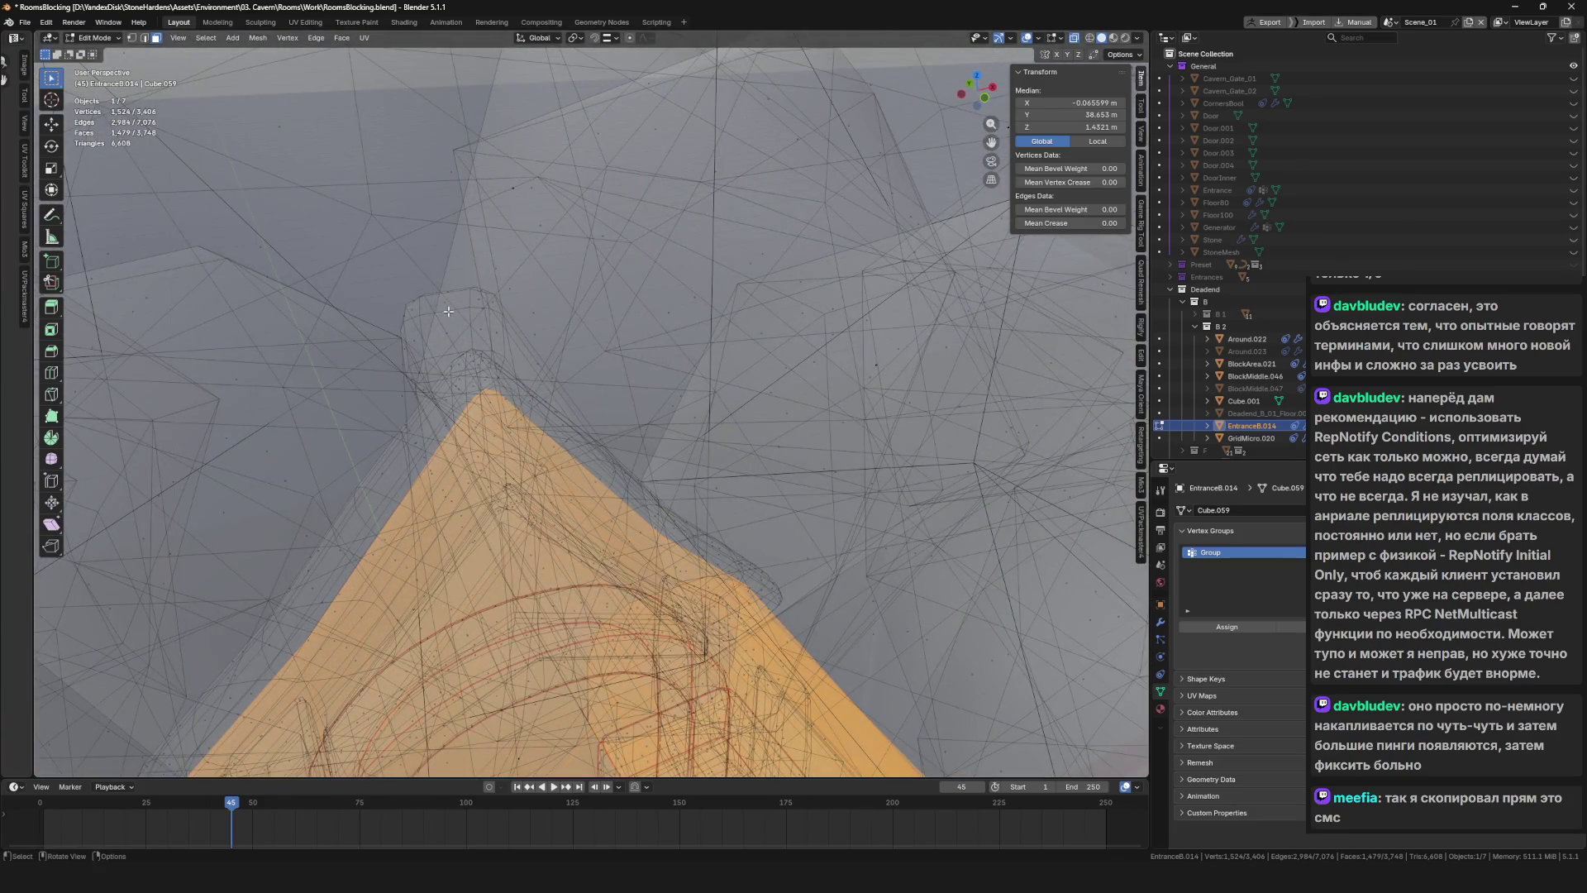
pyautogui.press('l')
pyautogui.press('KP_Decimal')
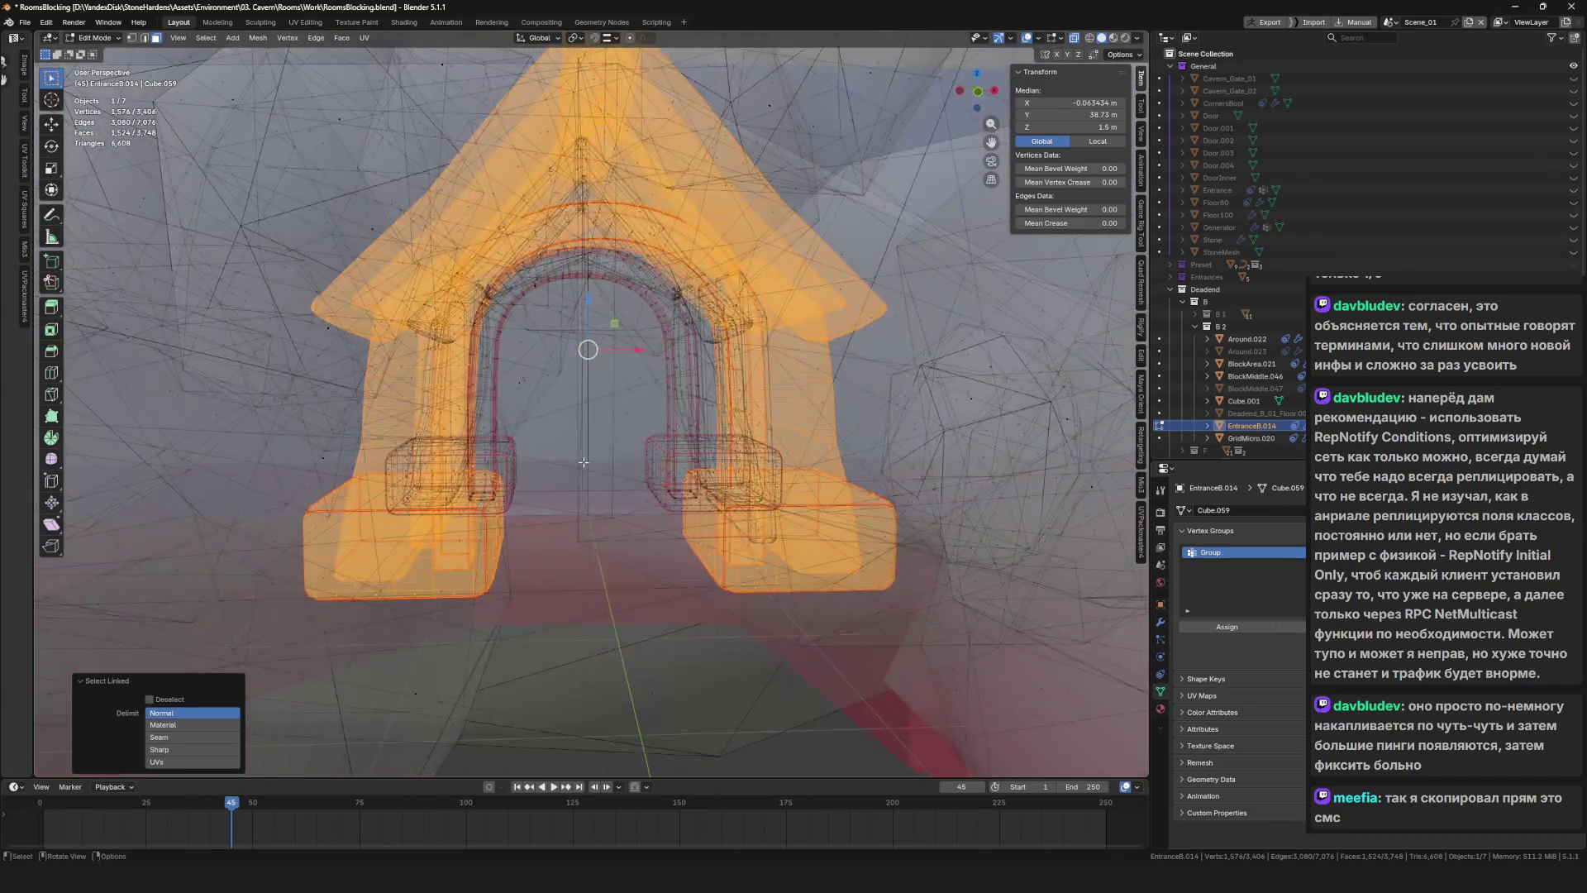
pyautogui.hotkey('alt', 'z')
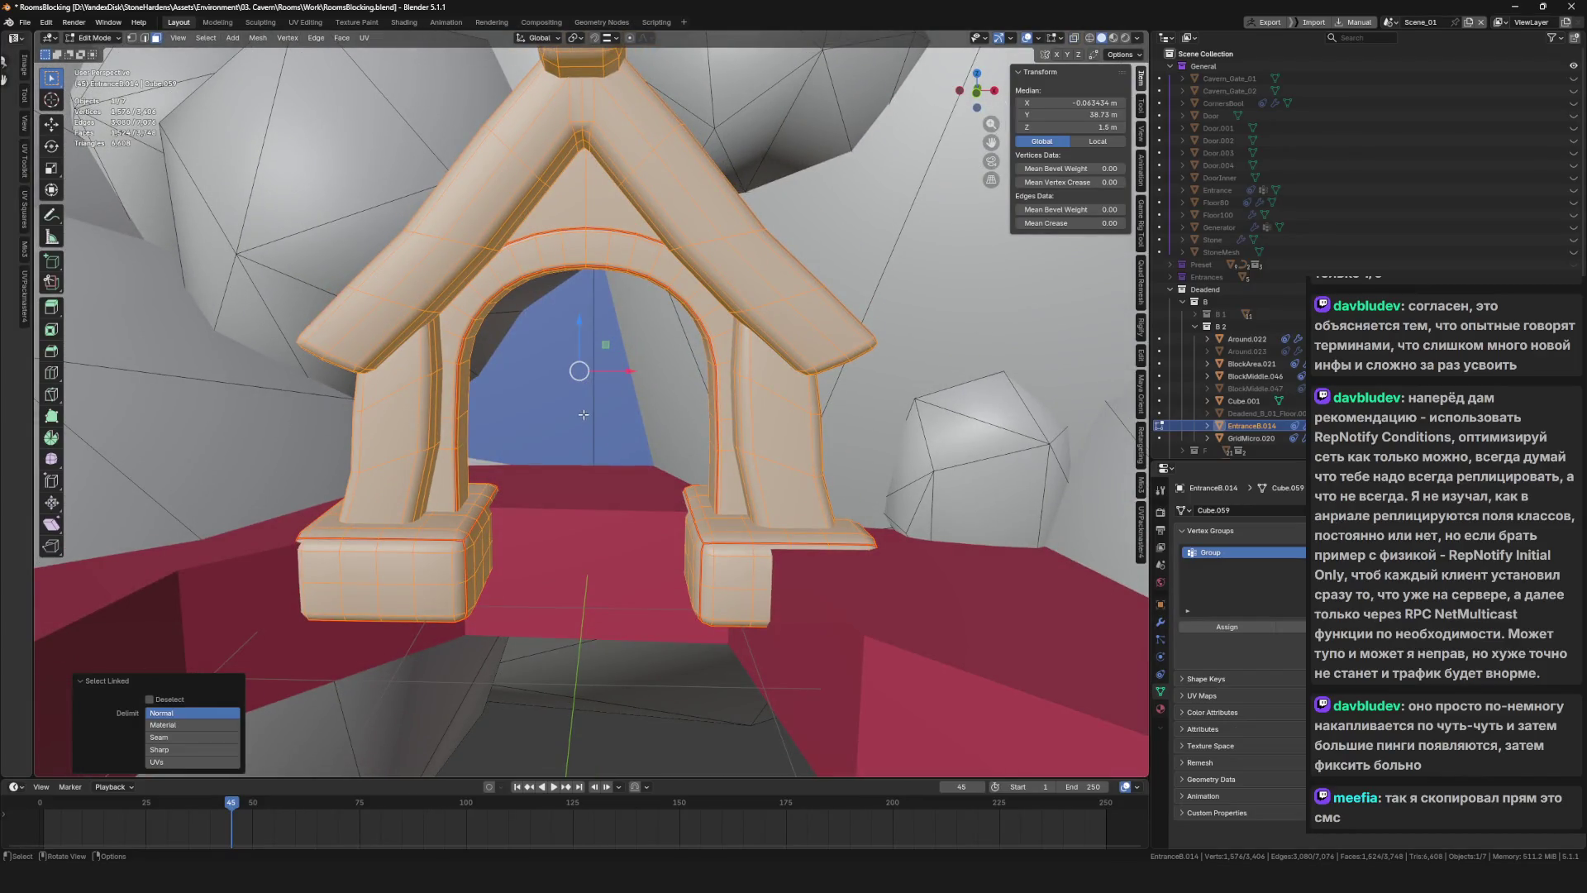
pyautogui.hotkey('alt', 'z')
# Step: Extend the selection to all the arch geometry and delete it
pyautogui.moveTo(584, 415)
pyautogui.mouseDown()
pyautogui.moveTo(792, 454)
pyautogui.moveTo(528, 511)
pyautogui.mouseUp()
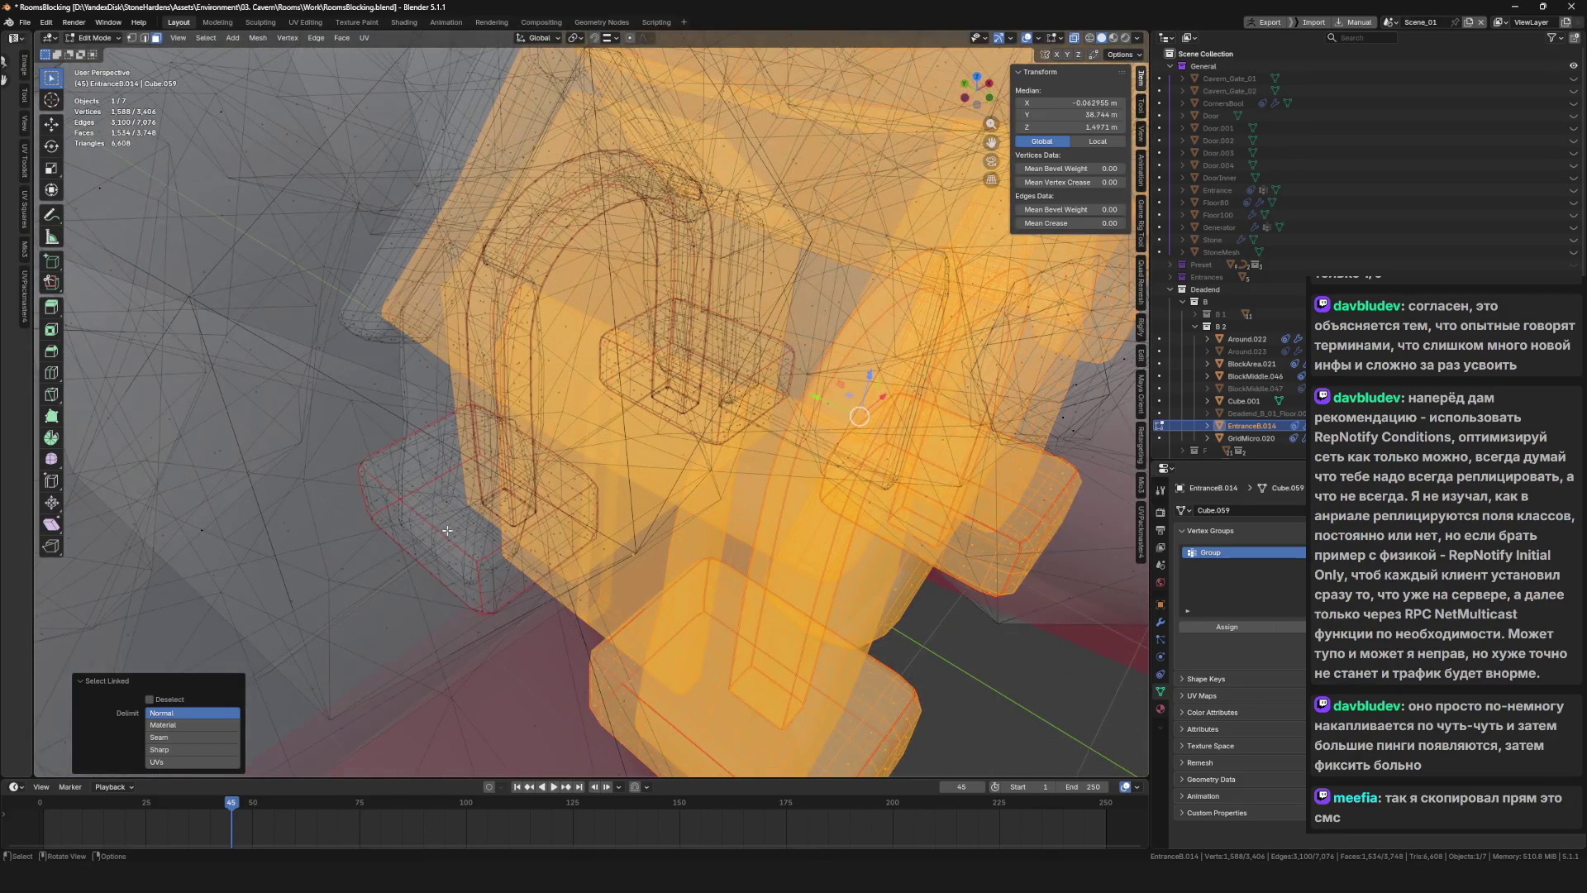
pyautogui.scroll(2, 444, 526)
pyautogui.scroll(-4, 484, 545)
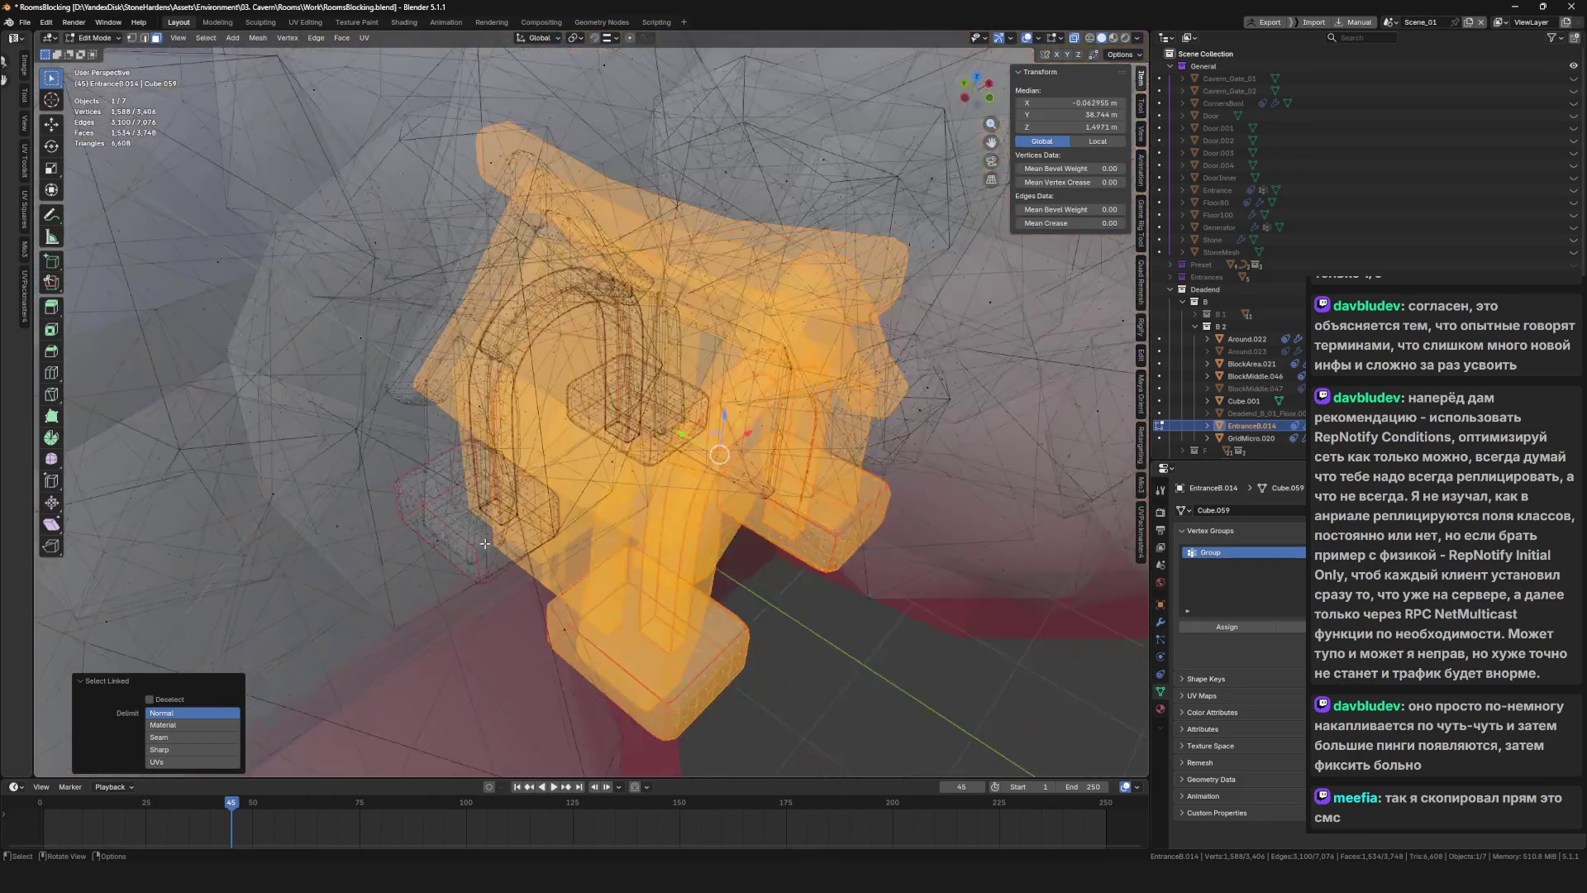
pyautogui.press('l')
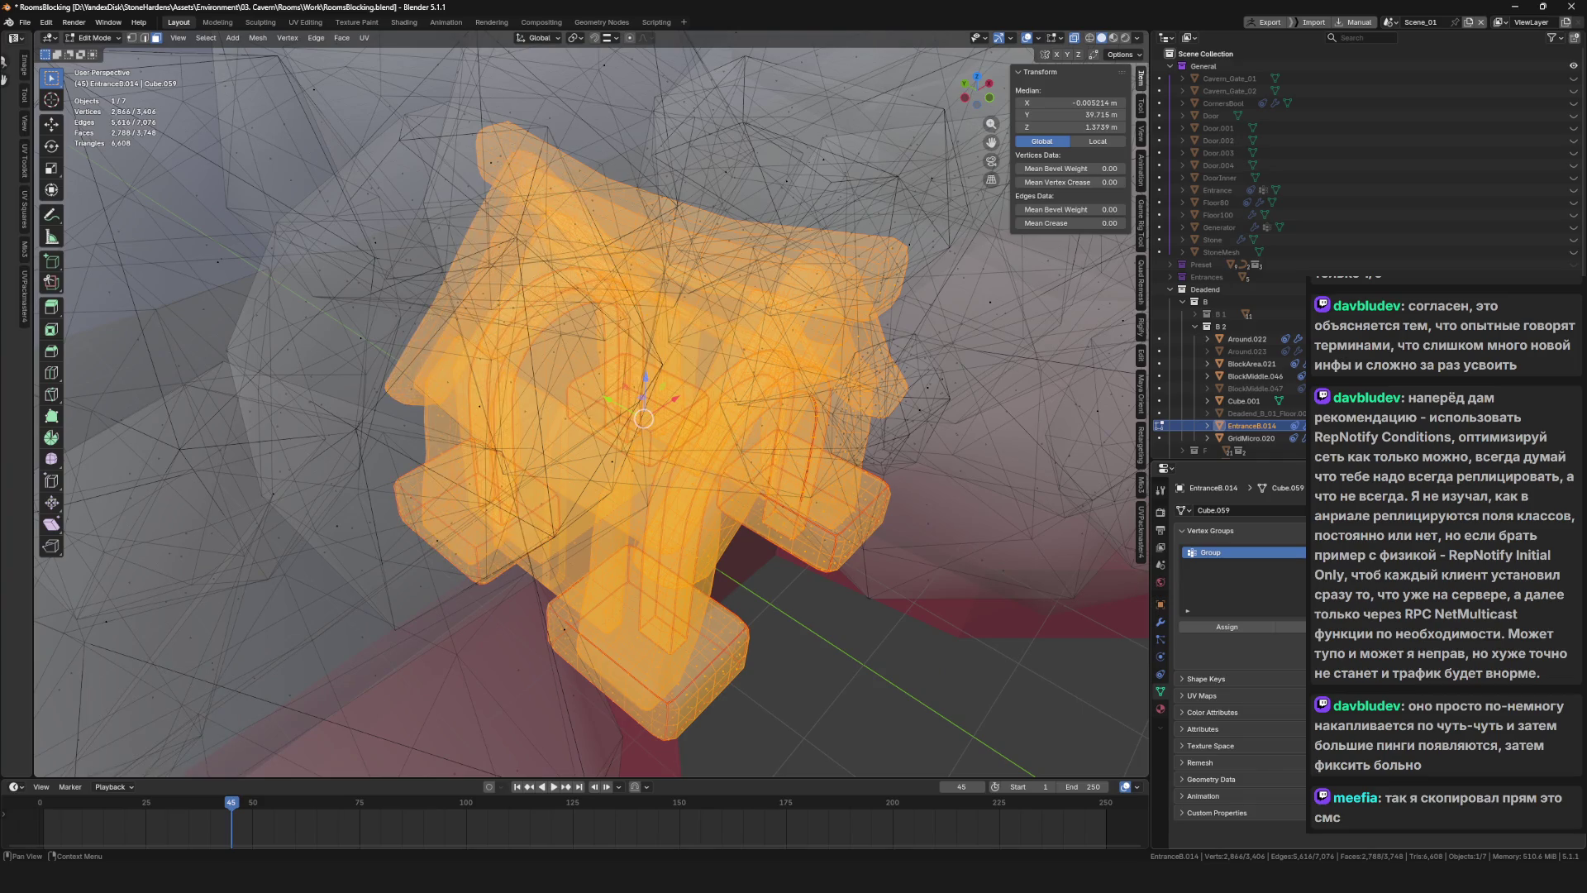
pyautogui.moveTo(662, 463); pyautogui.dragTo(719, 493)
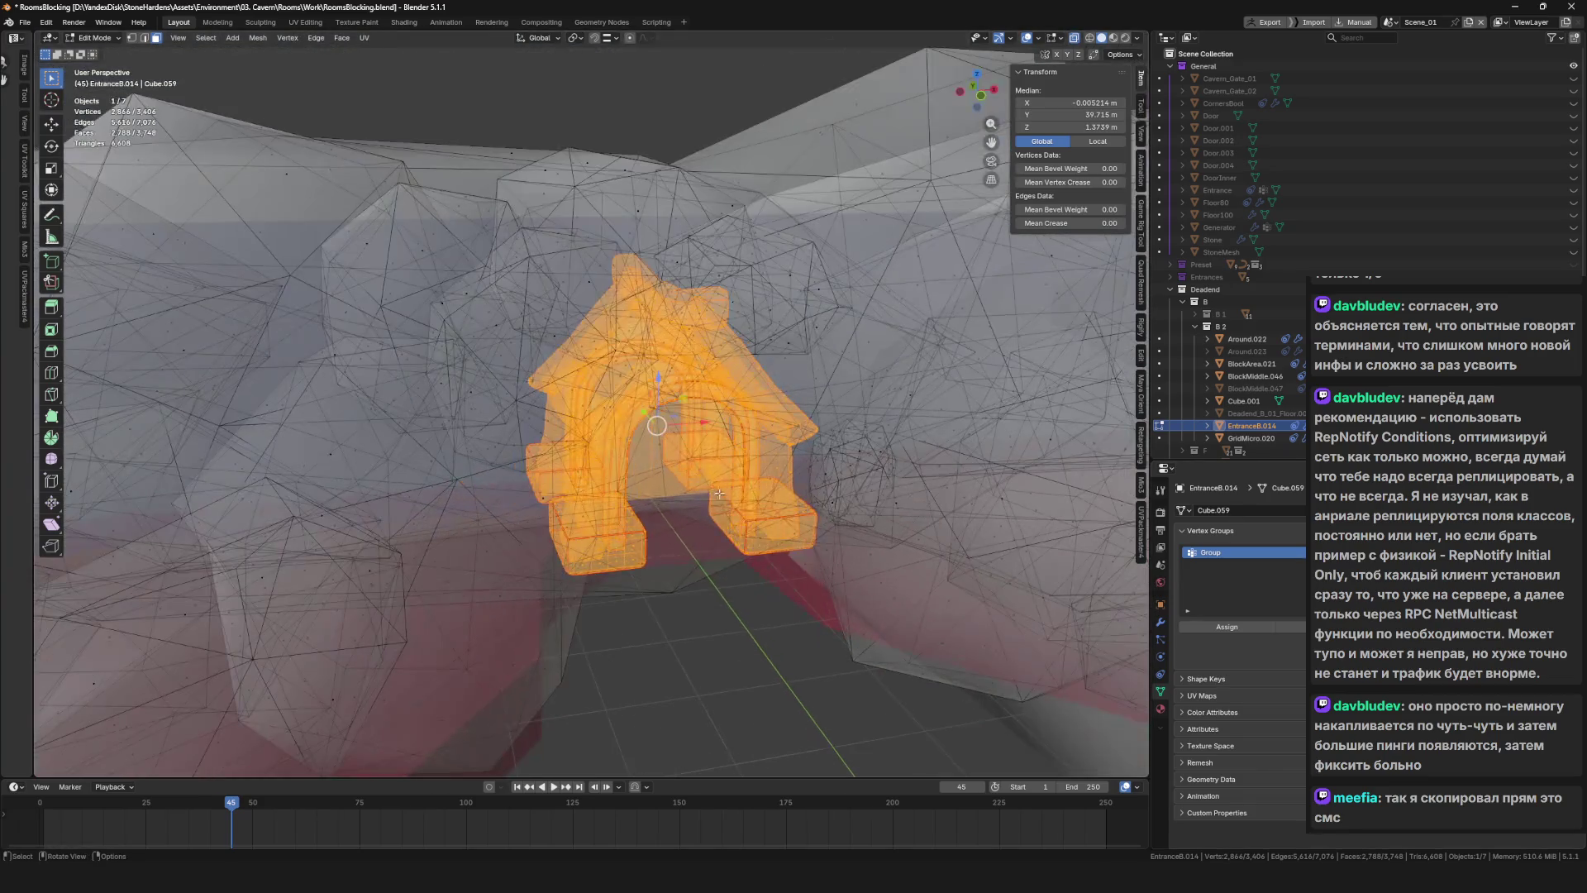
pyautogui.press('x')
pyautogui.click(720, 493)
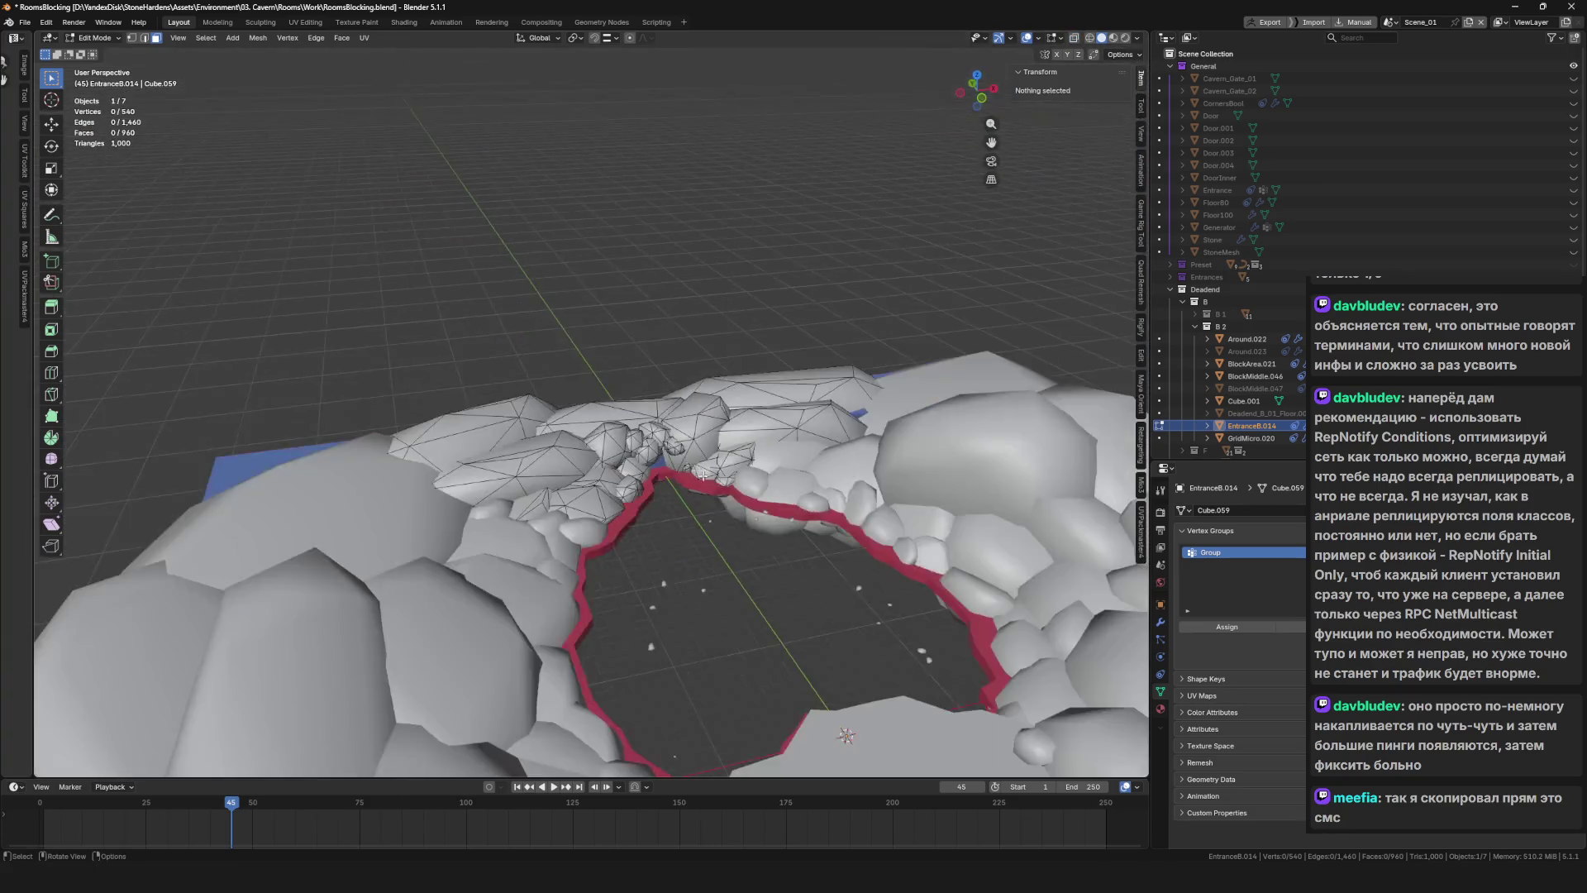
# Step: Return to Object Mode, save the blend file, and box-select all seven room objects for export
pyautogui.press('Tab')
pyautogui.moveTo(704, 477)
pyautogui.mouseDown()
pyautogui.moveTo(784, 478)
pyautogui.moveTo(782, 461)
pyautogui.mouseUp()
pyautogui.hotkey('ctrl', 's')
pyautogui.scroll(-5, 747, 473)
pyautogui.moveTo(243, 177)
pyautogui.mouseDown()
pyautogui.moveTo(286, 191)
pyautogui.moveTo(906, 700)
pyautogui.mouseUp()
pyautogui.press('F4')
# Step: Export the selected room objects as FBX, then go to Unreal's Content Browser
pyautogui.moveTo(880, 686)
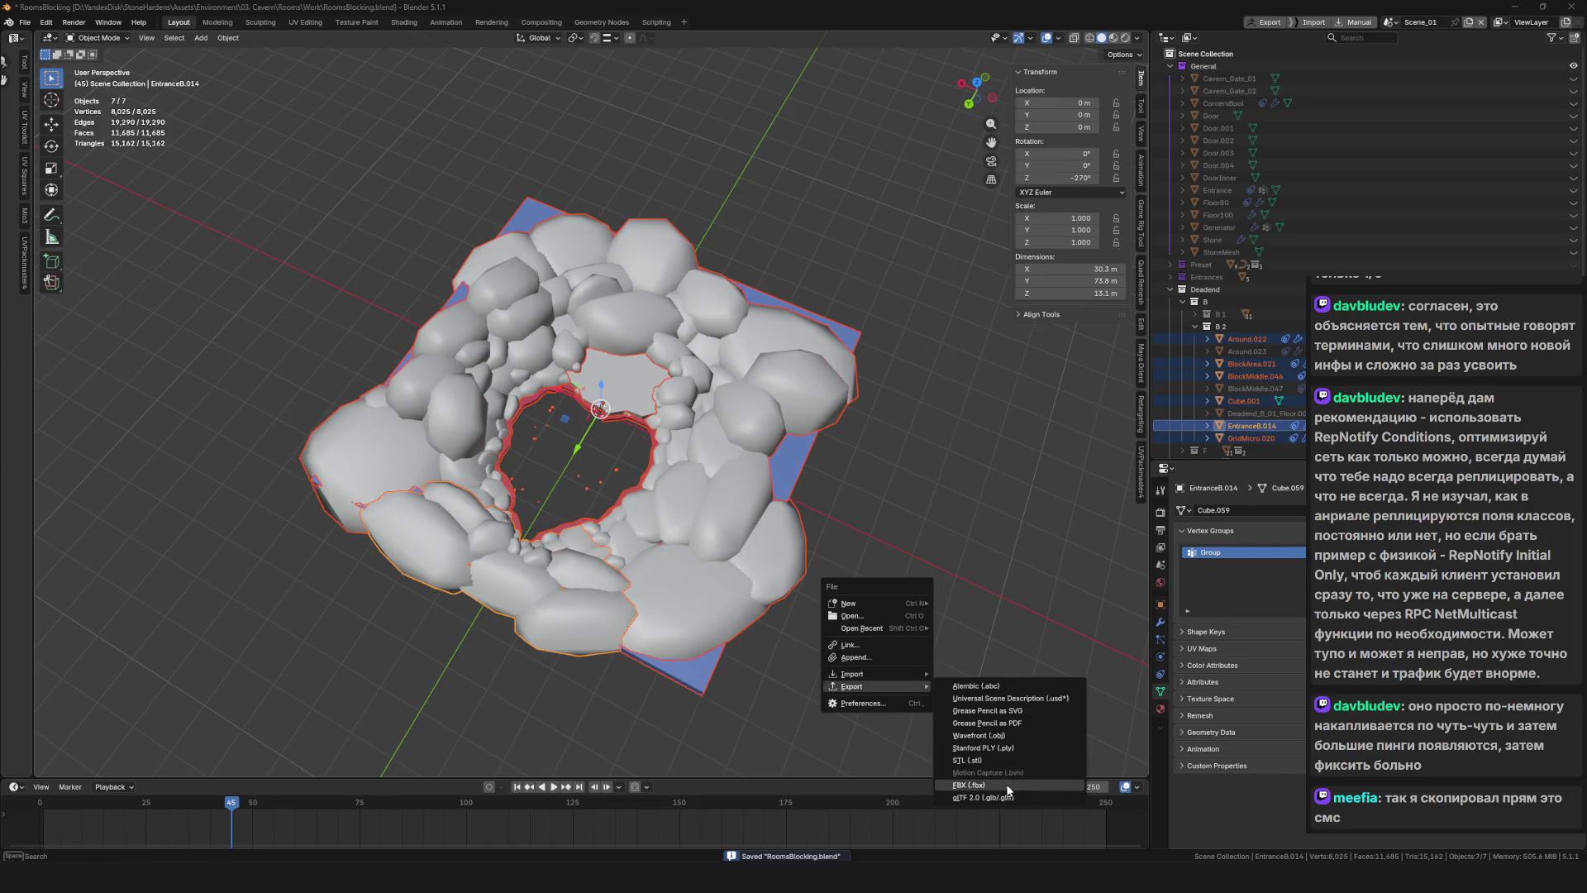
pyautogui.click(1008, 787)
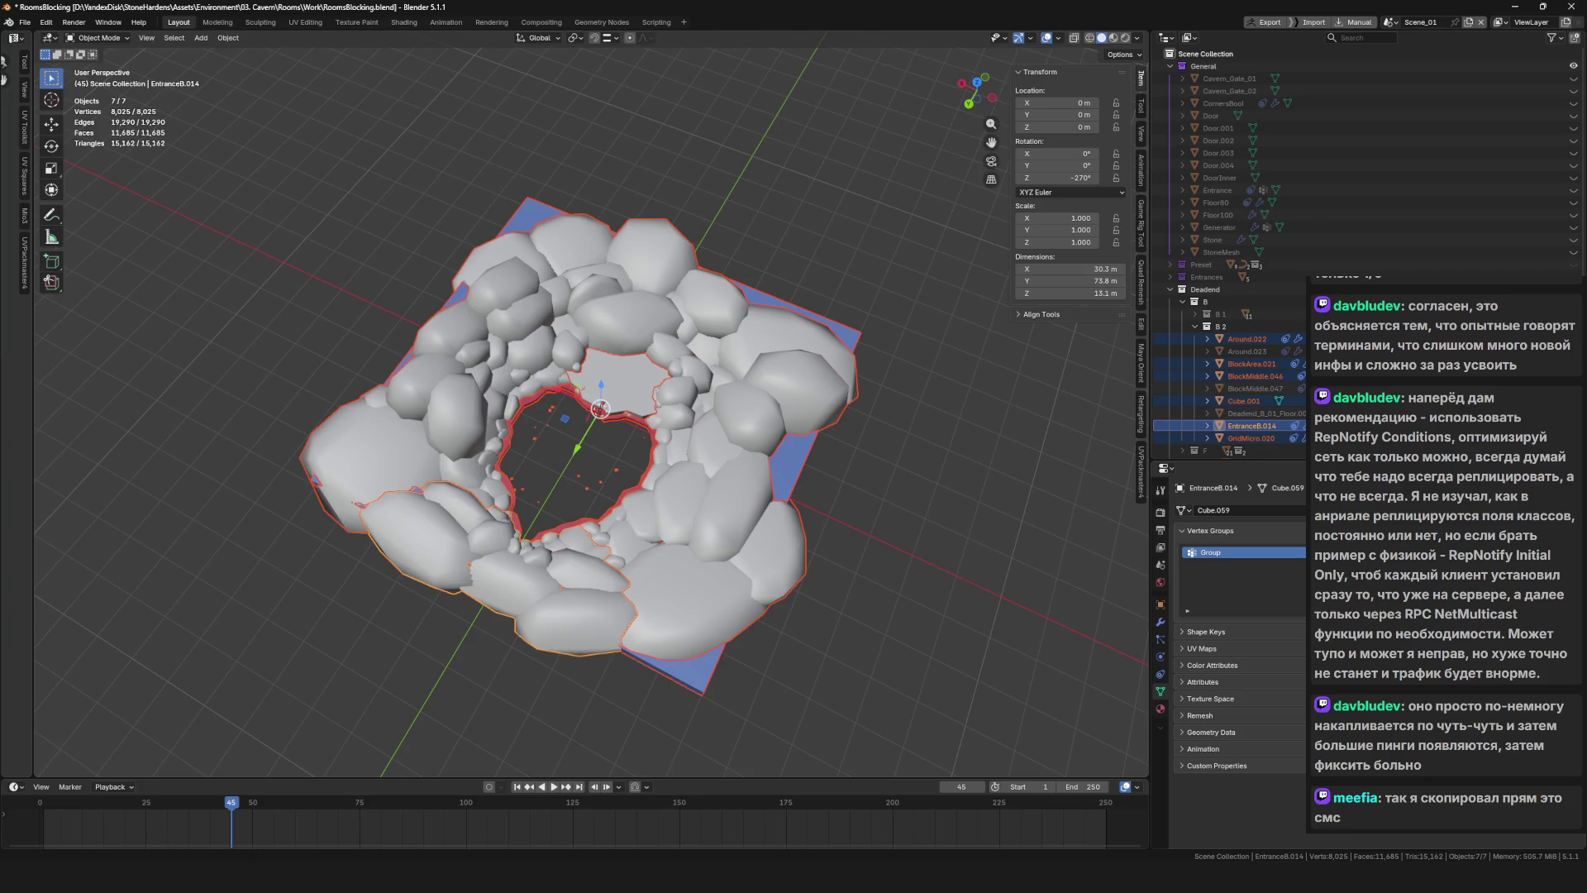
pyautogui.hotkey('alt', 'Tab')
pyautogui.click(189, 25)
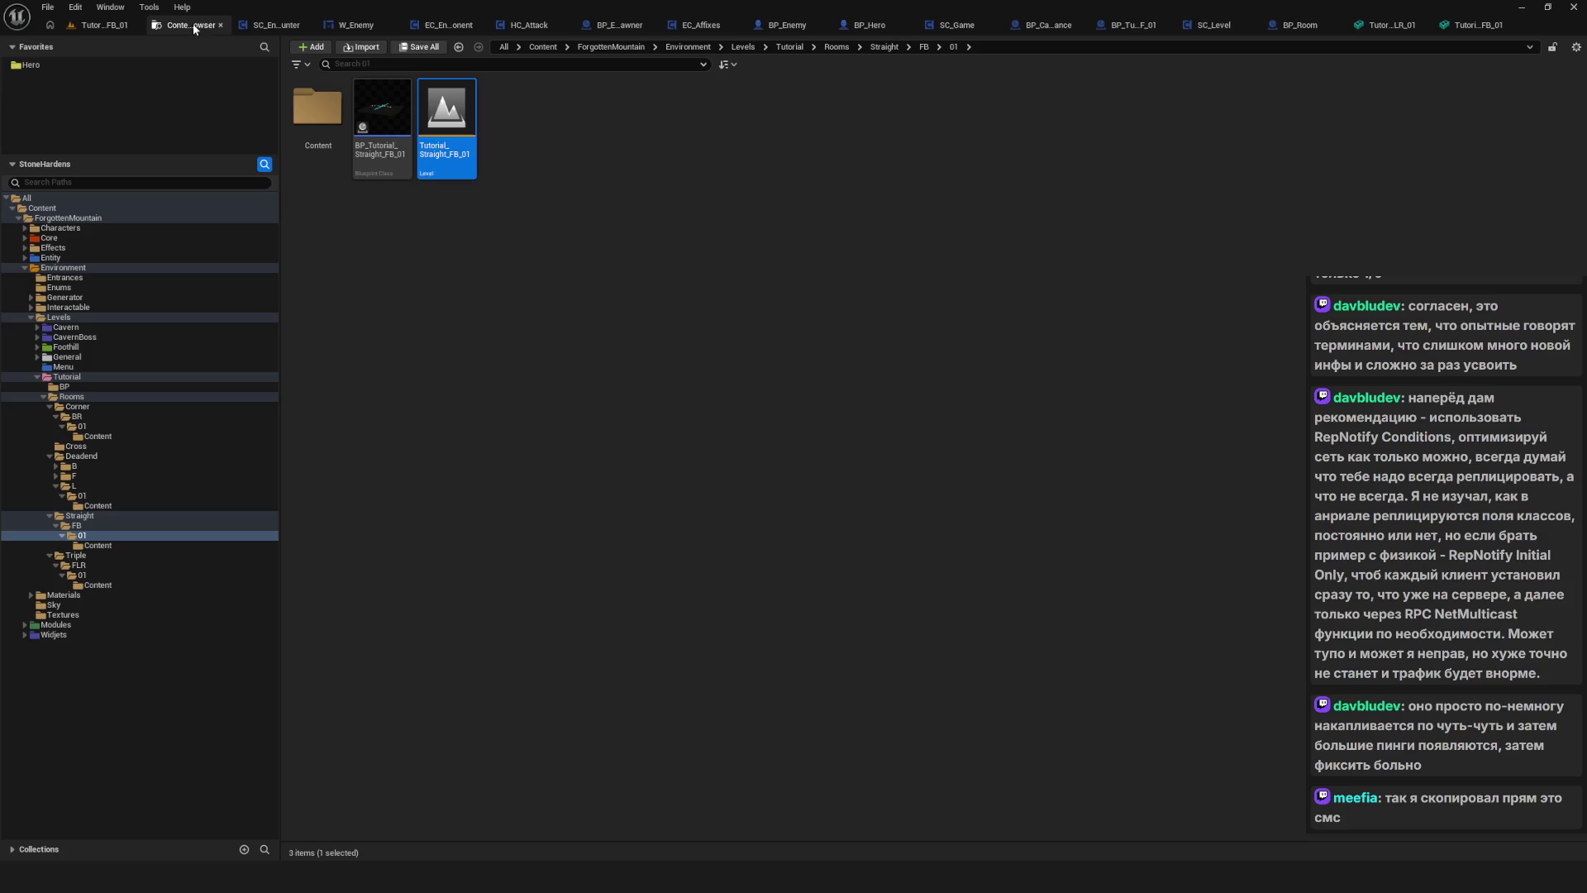
# Step: Reimport the Tutorial_D_B_01 mesh in Deadend/B/01/Content from the new FBX and save it
pyautogui.click(84, 468)
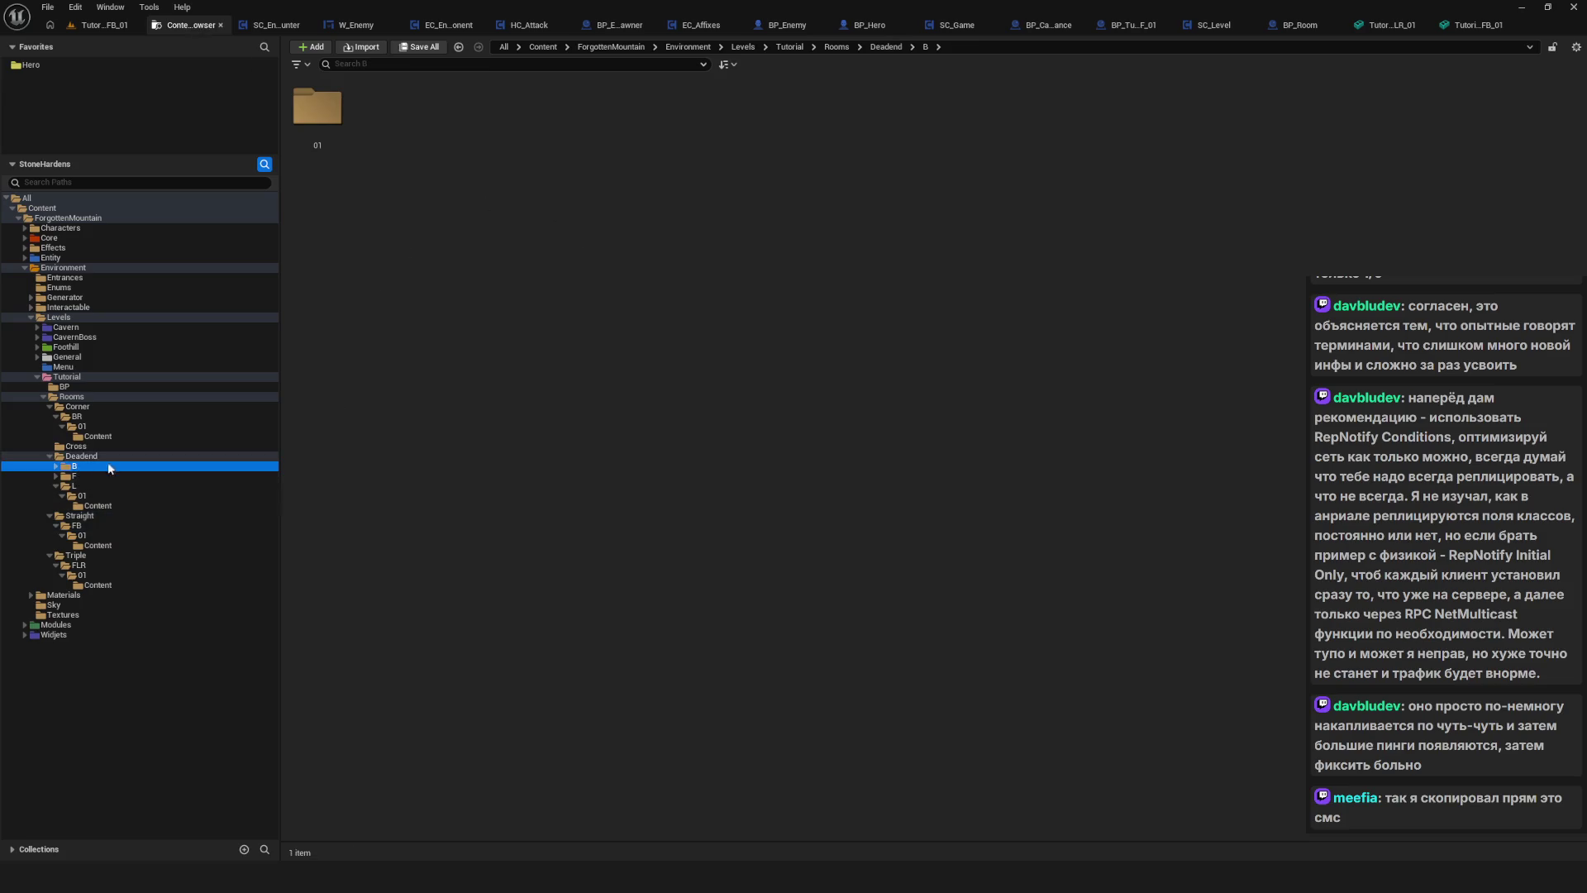
pyautogui.doubleClick(324, 138)
pyautogui.doubleClick(320, 131)
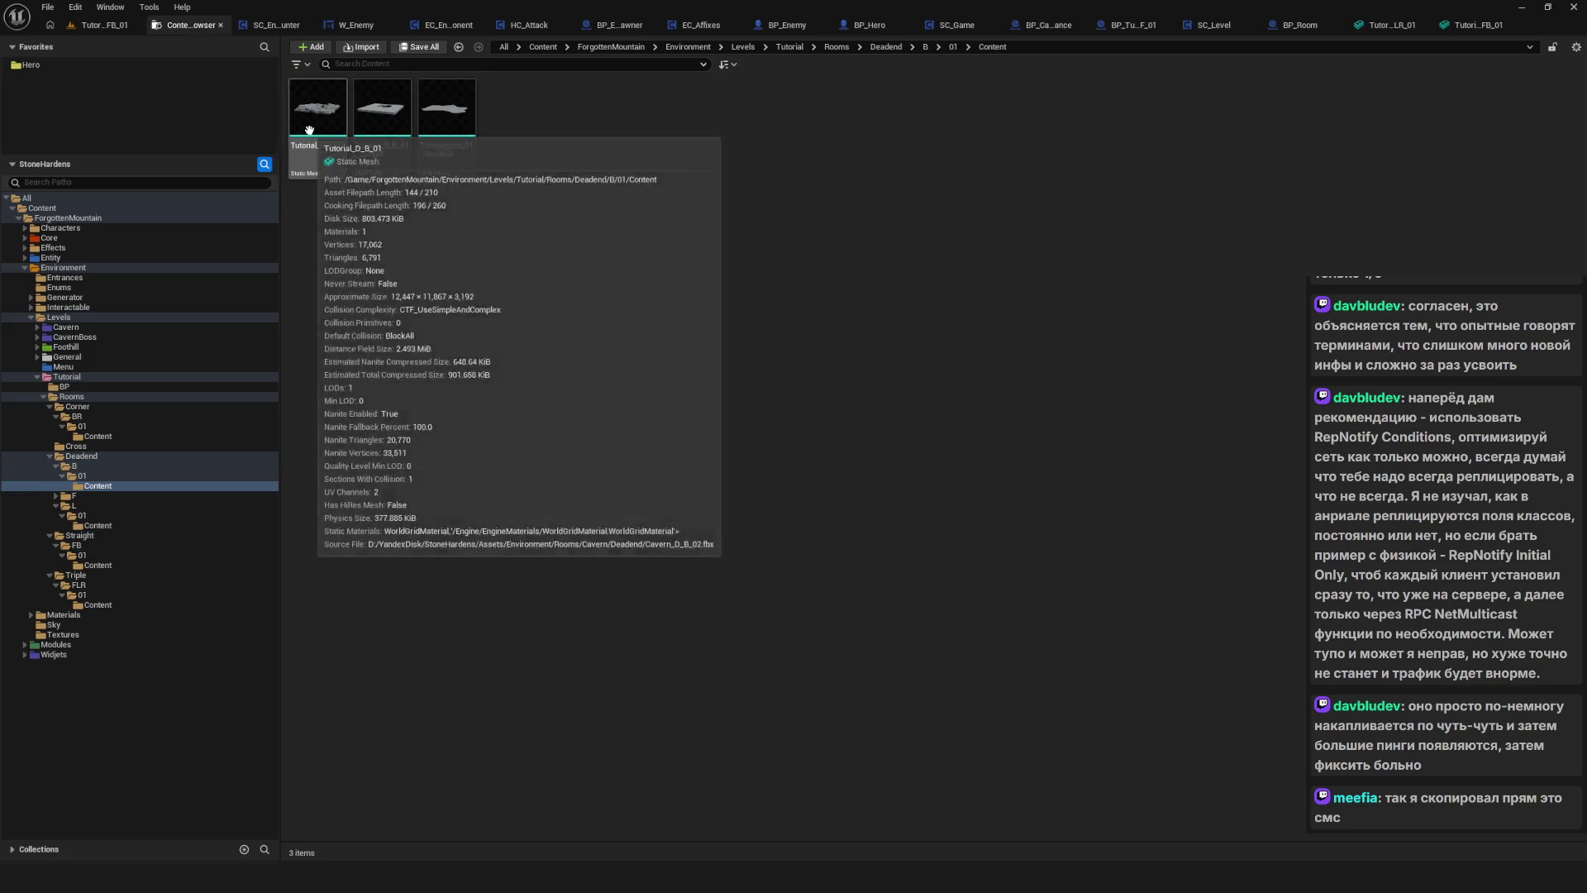
pyautogui.rightClick(319, 126)
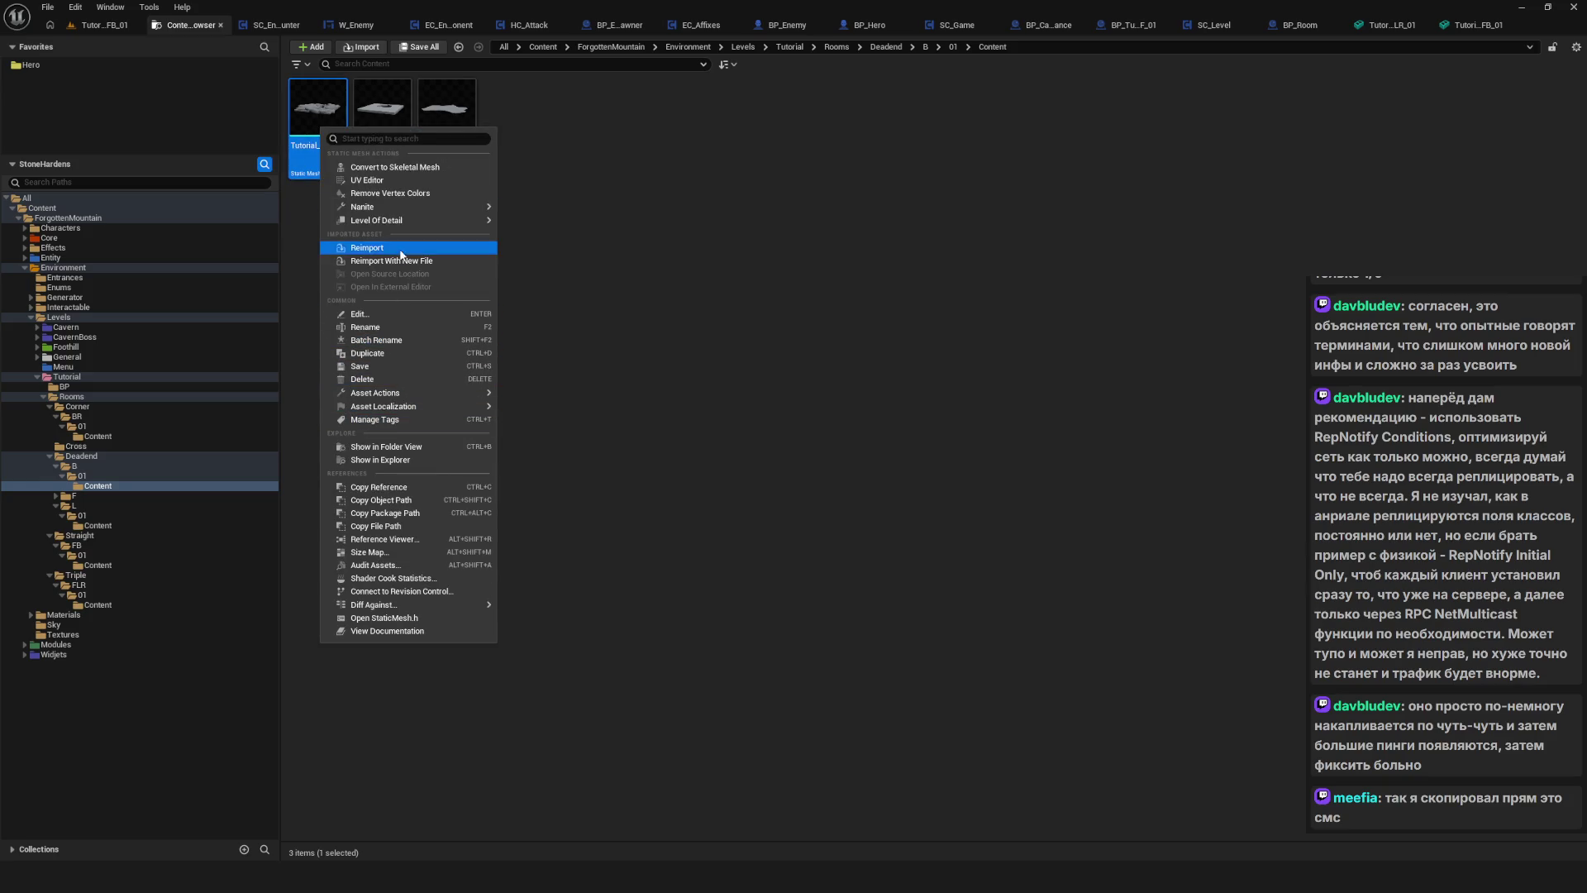
pyautogui.click(660, 345)
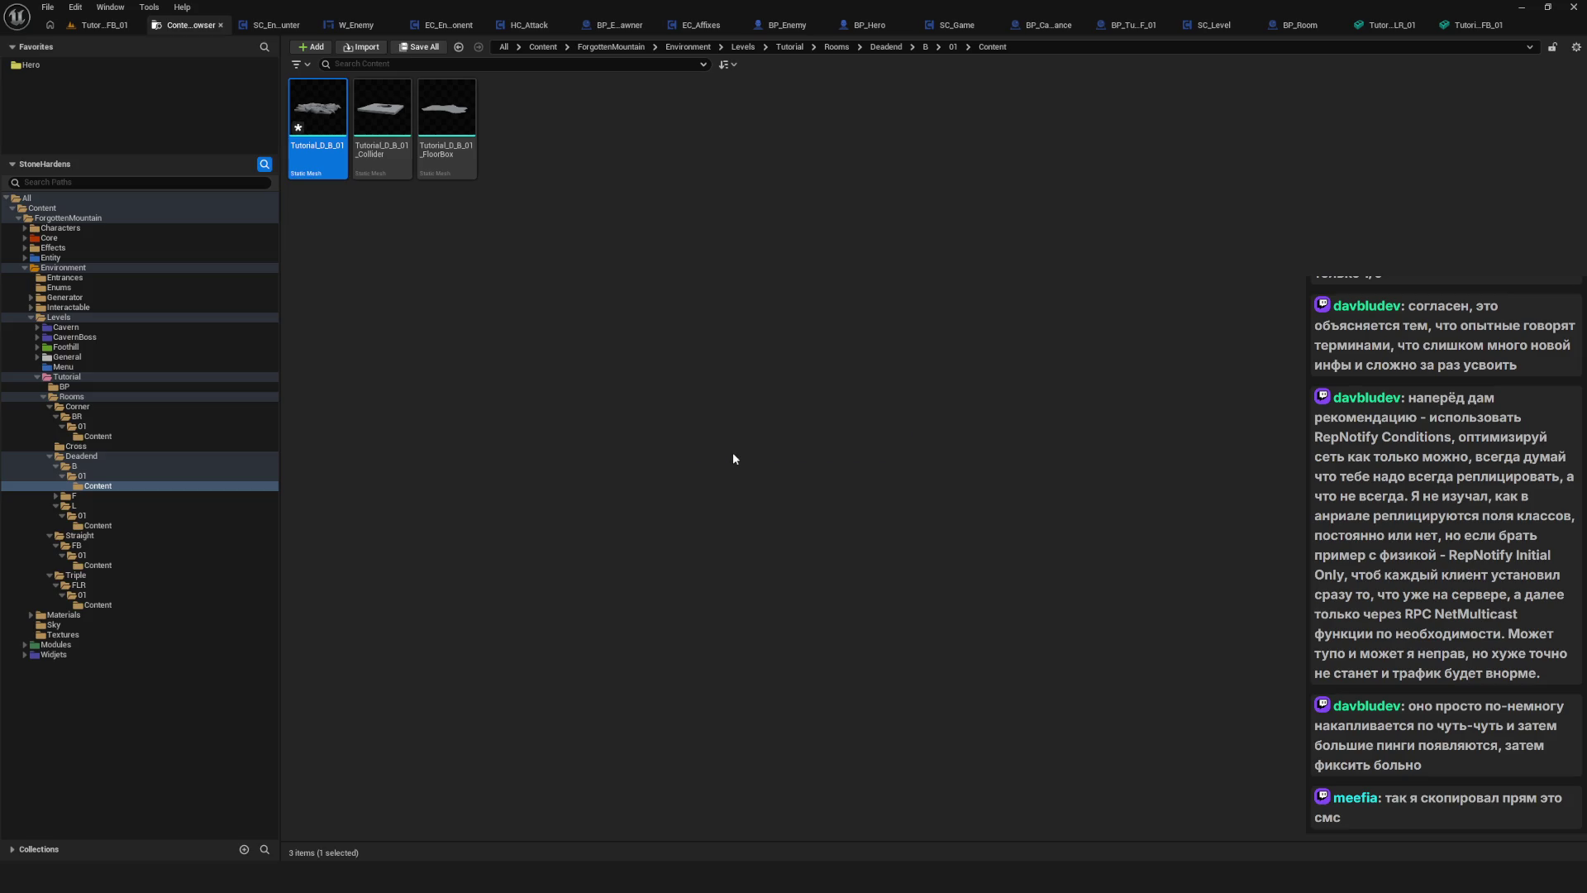
pyautogui.rightClick(326, 118)
pyautogui.click(381, 356)
# Step: Open the Tutorial_Deadend_B_01 level from the Deadend/B/01 folder
pyautogui.click(578, 253)
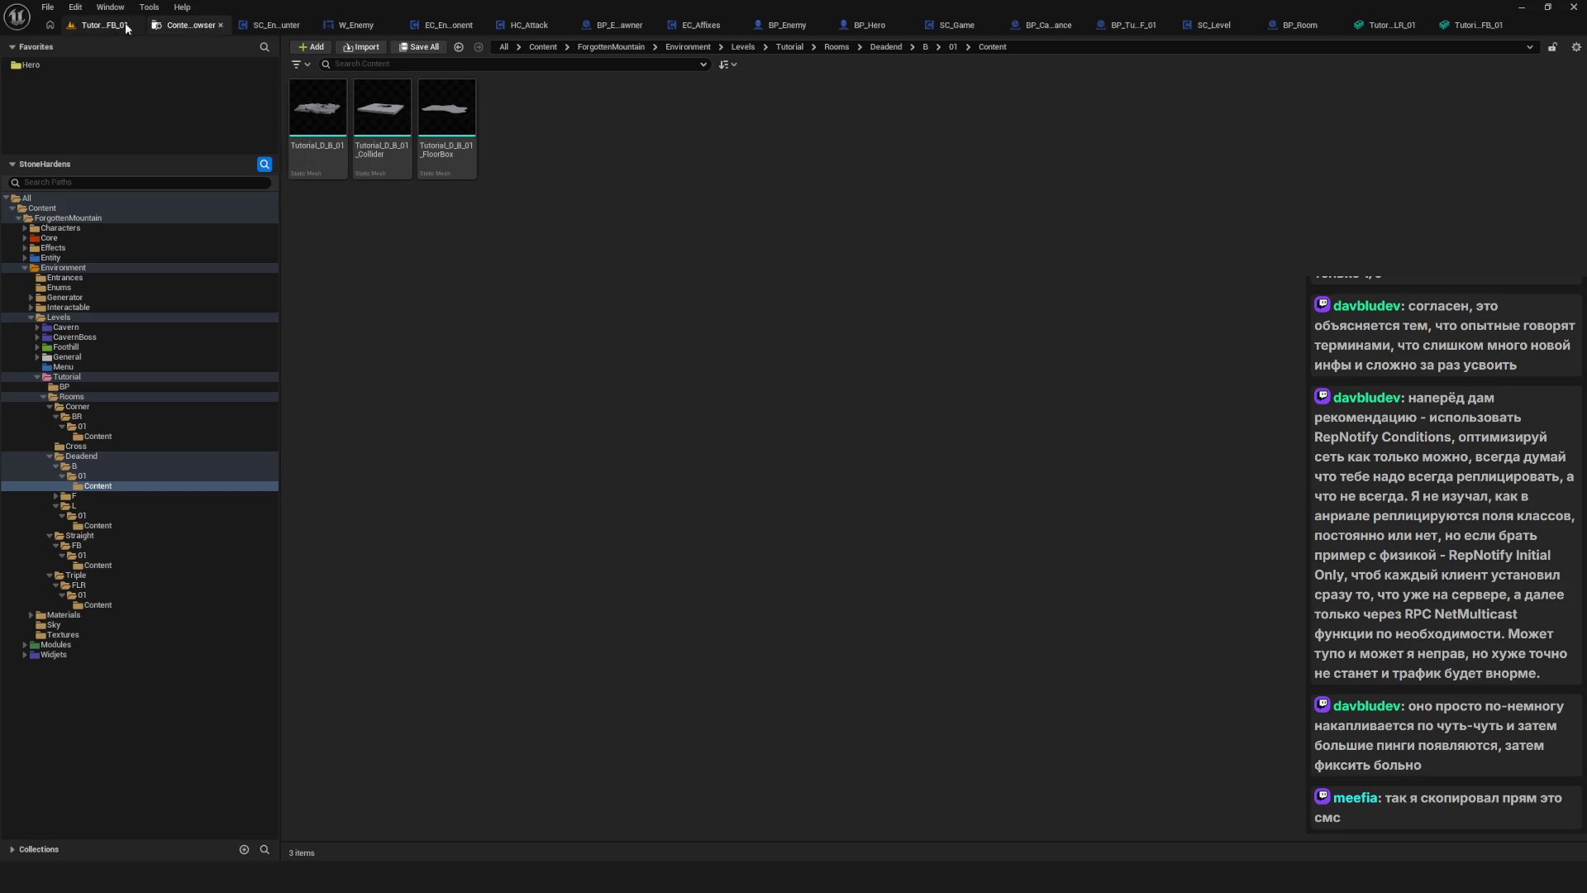
pyautogui.click(99, 476)
pyautogui.doubleClick(446, 111)
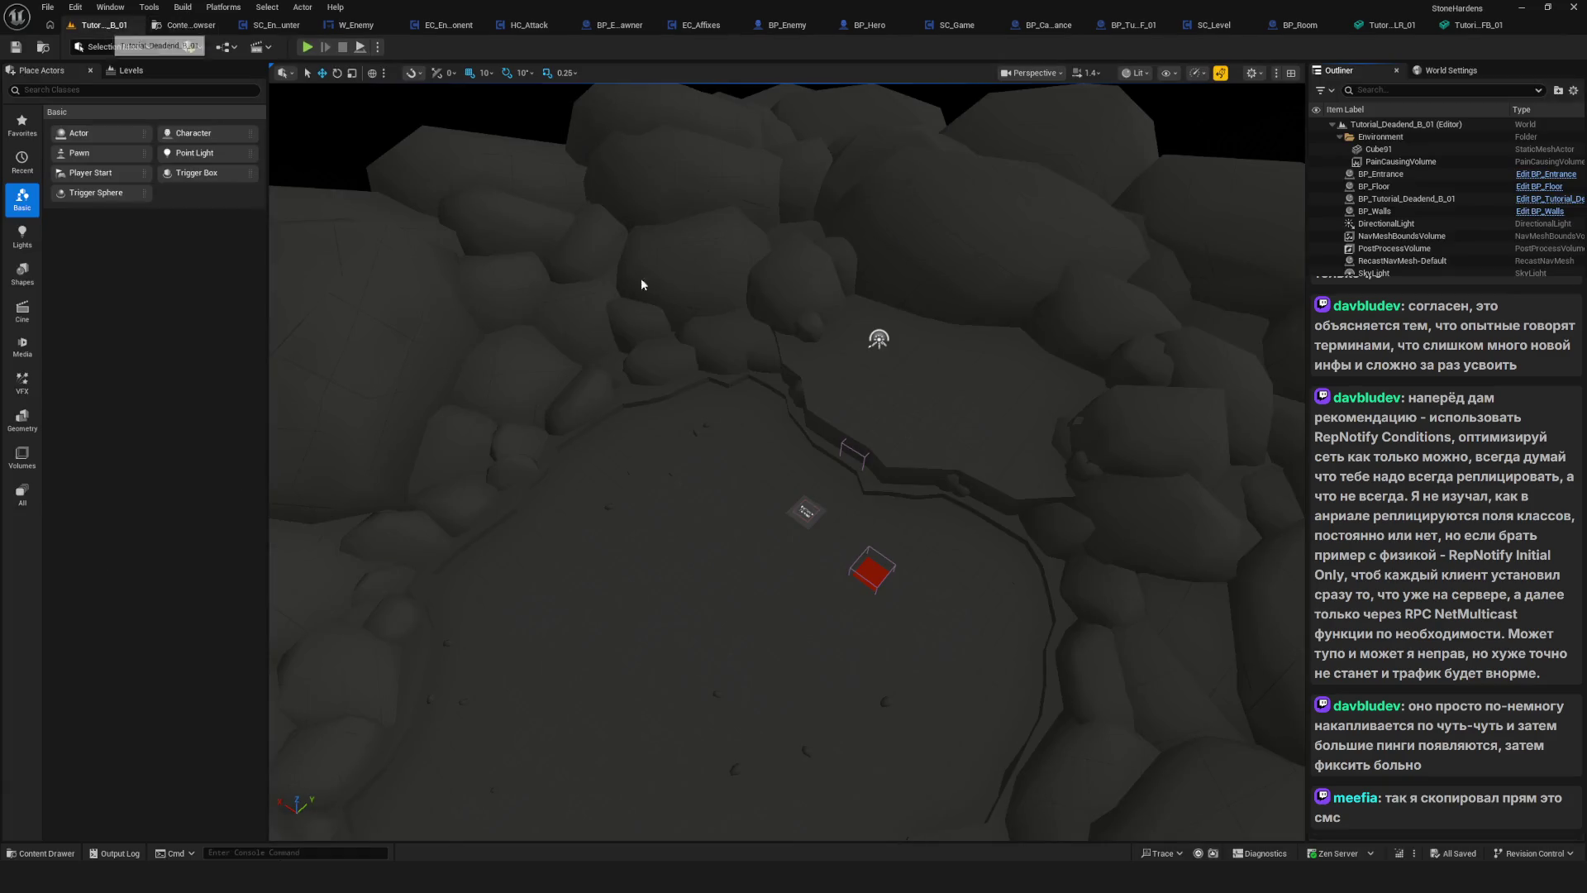
# Step: Drag BP_Cavern_Entrance from the Content Drawer into the level
pyautogui.moveTo(642, 278); pyautogui.dragTo(661, 182)
pyautogui.moveTo(786, 430); pyautogui.dragTo(819, 454)
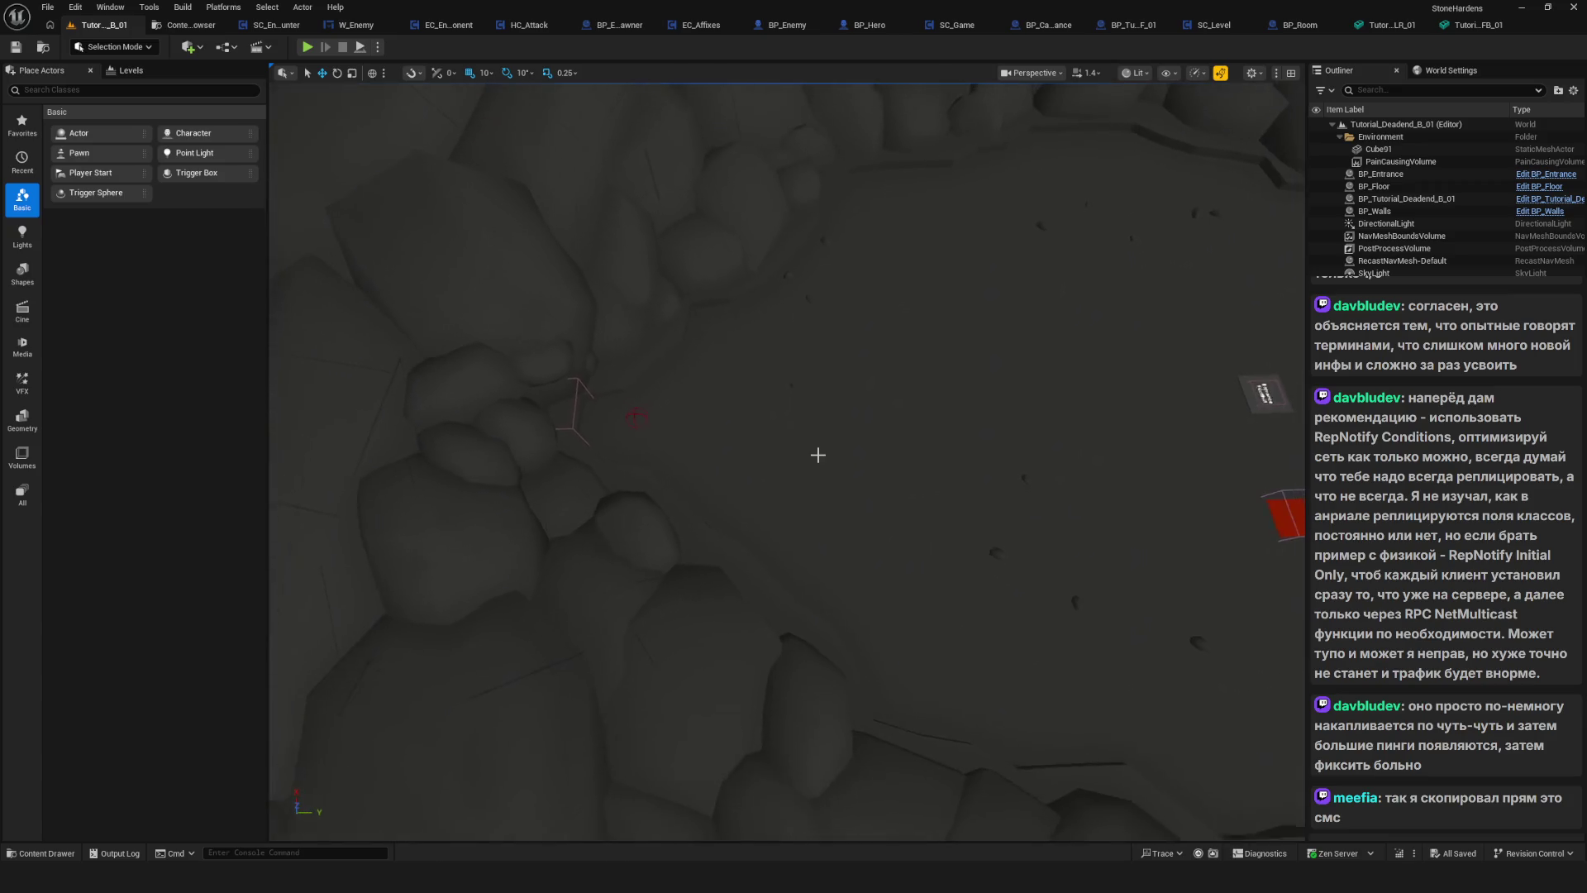
pyautogui.hotkey('ctrl', 'space')
pyautogui.moveTo(752, 407); pyautogui.dragTo(715, 341)
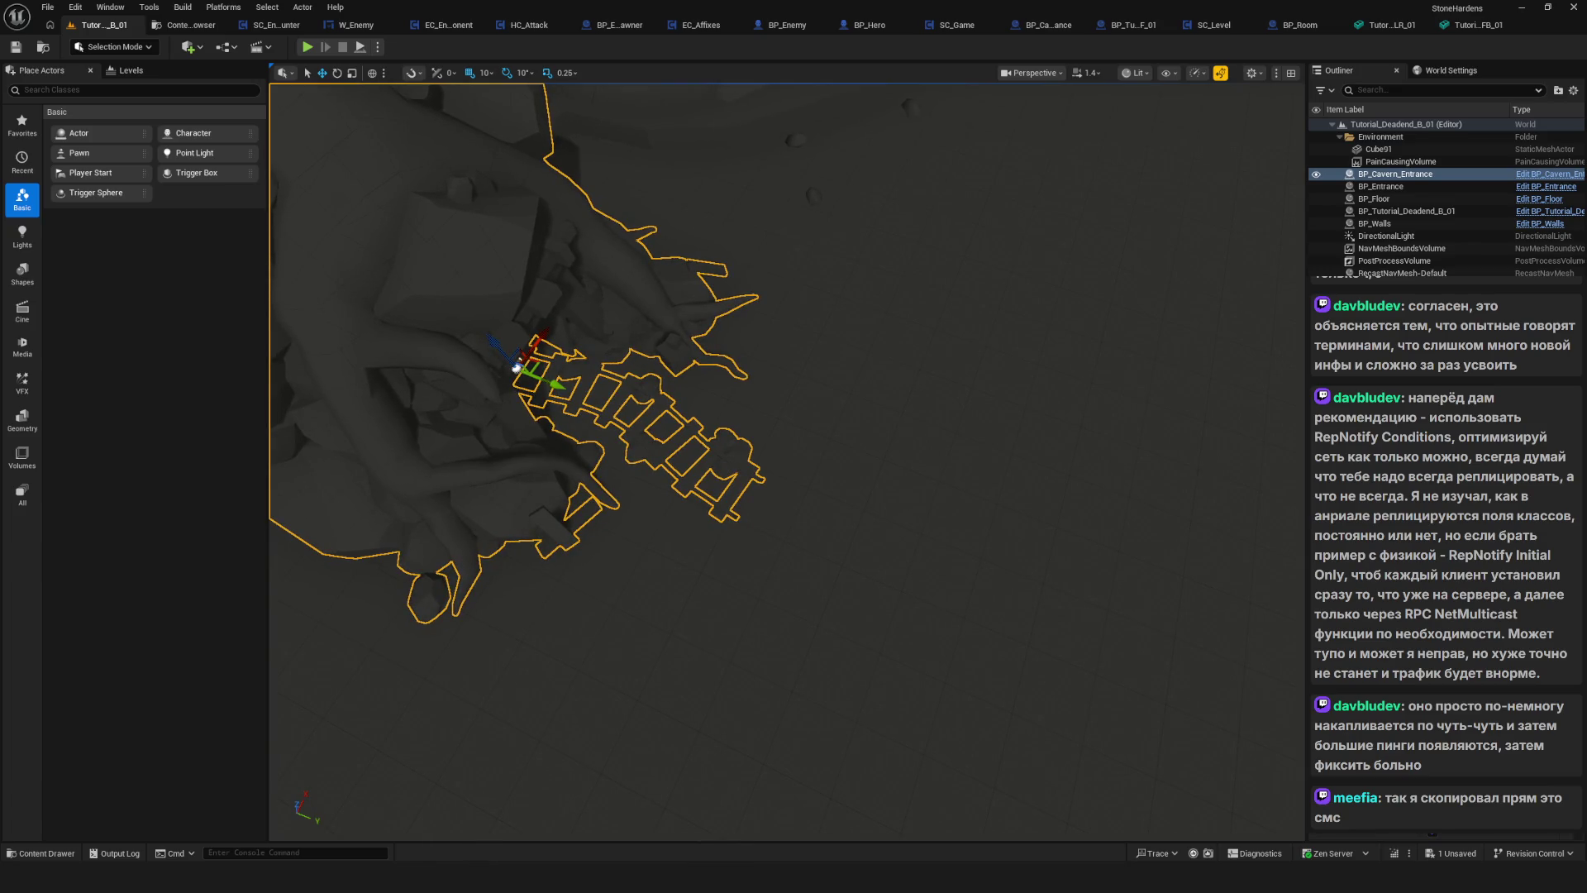
# Step: Select the BP_Cavern_Entrance actor and frame it from a level eye-height view
pyautogui.click(991, 571)
pyautogui.moveTo(752, 475); pyautogui.dragTo(727, 438)
pyautogui.click(708, 372)
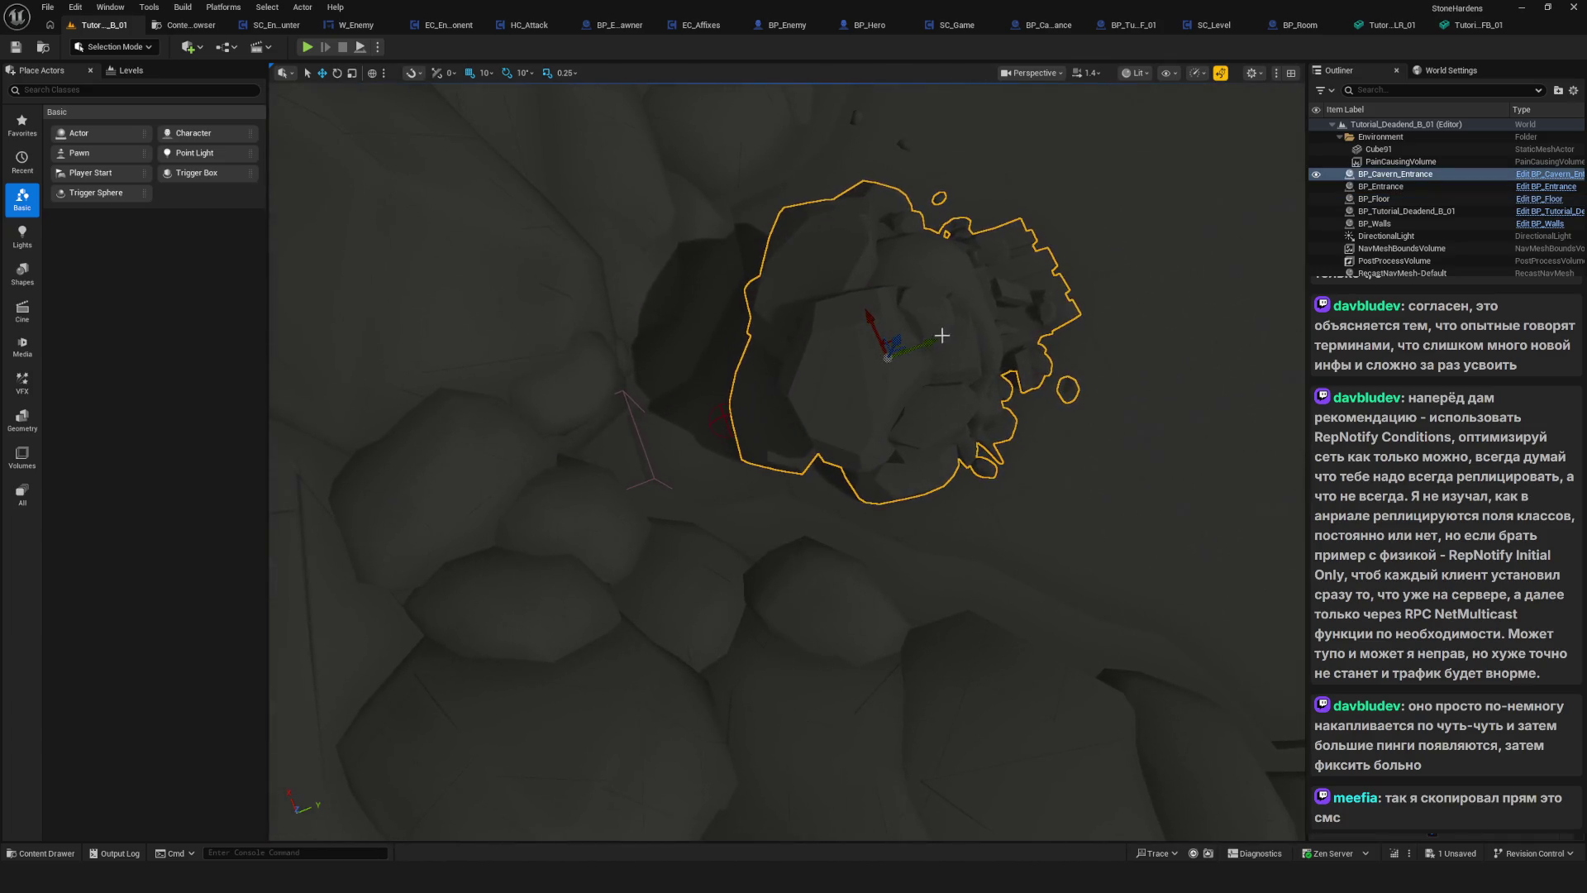
pyautogui.moveTo(860, 364)
pyautogui.mouseDown()
pyautogui.moveTo(609, 449)
pyautogui.moveTo(732, 430)
pyautogui.moveTo(708, 440)
pyautogui.moveTo(689, 422)
pyautogui.moveTo(931, 404)
pyautogui.moveTo(928, 426)
pyautogui.moveTo(782, 497)
pyautogui.moveTo(775, 456)
pyautogui.mouseUp()
pyautogui.press('f')
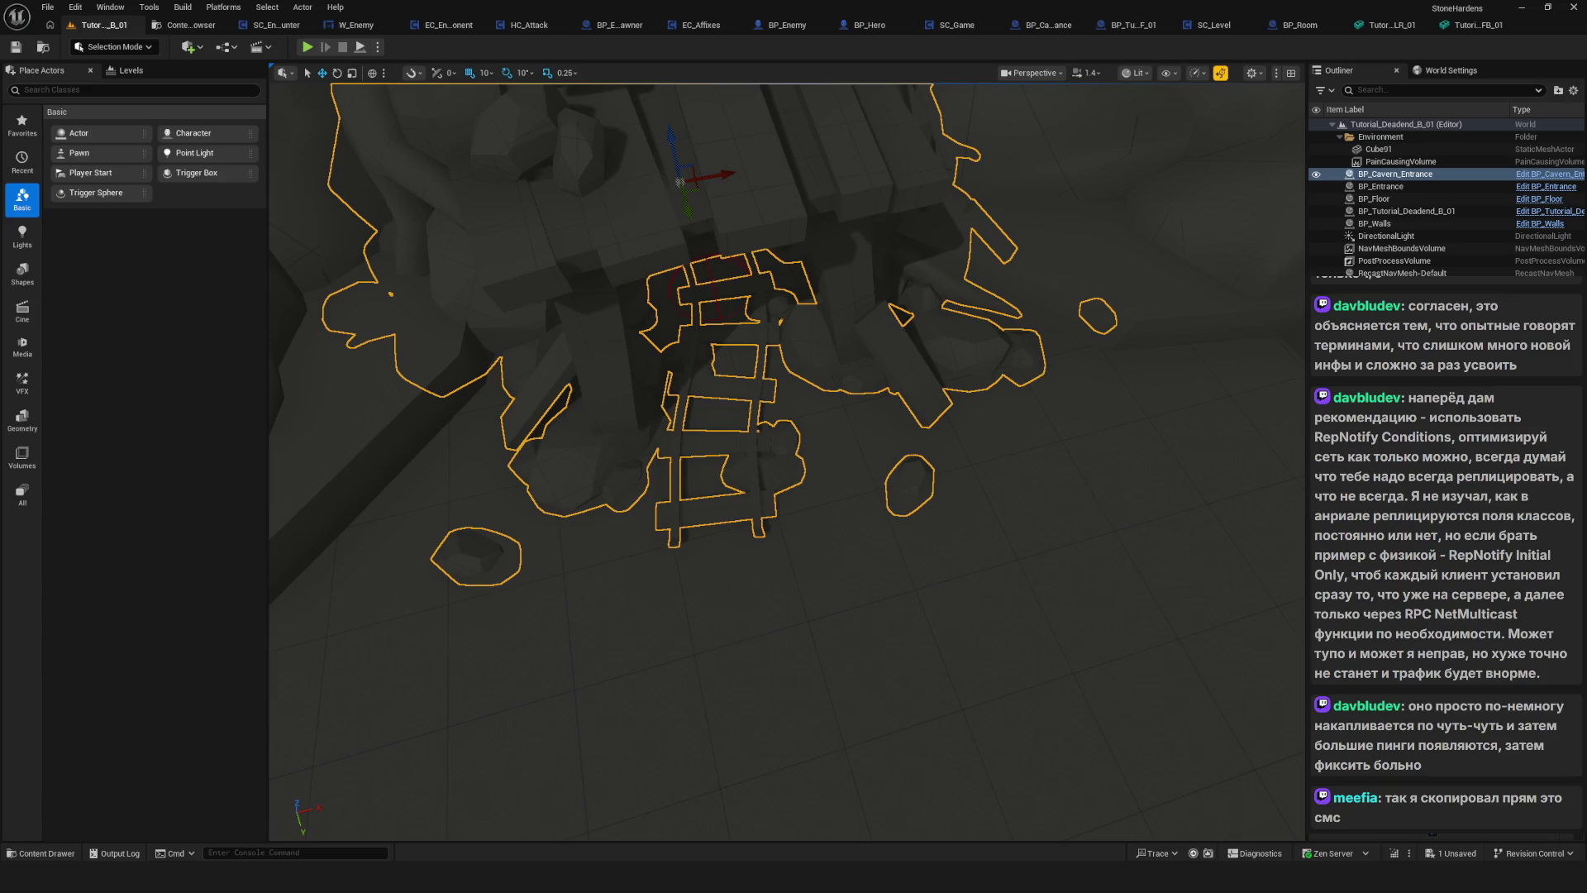
pyautogui.moveTo(916, 465); pyautogui.dragTo(876, 562)
pyautogui.click(1441, 211)
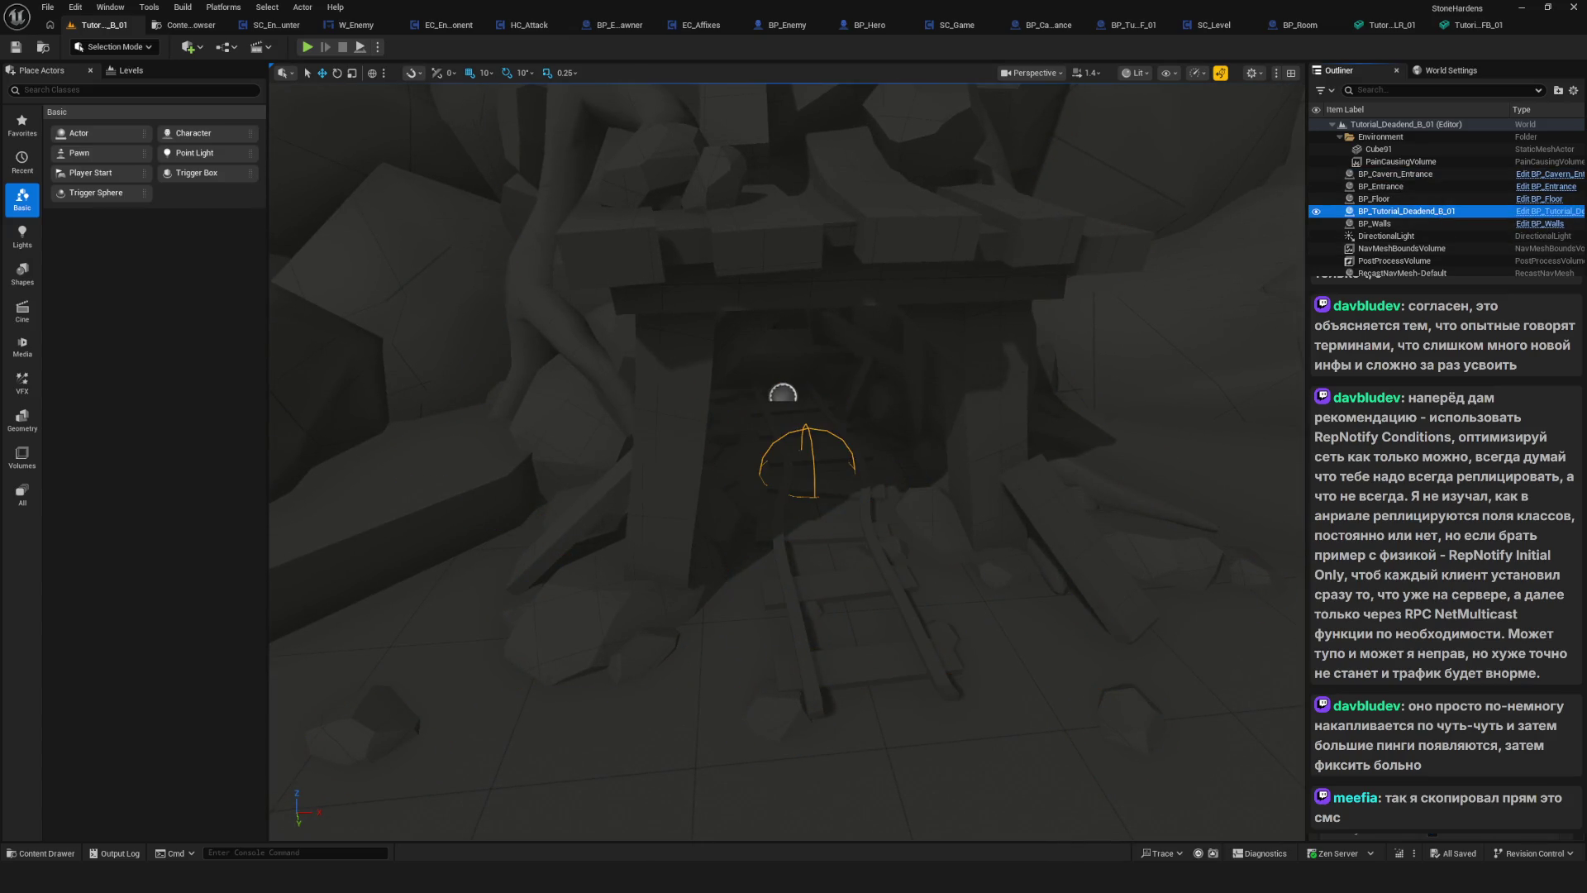
# Step: Move BP_Tutorial_Deadend_B_01 down and left along Y to the cave doorway, then save the level
pyautogui.click(968, 479)
pyautogui.moveTo(814, 498)
pyautogui.mouseDown()
pyautogui.moveTo(860, 725)
pyautogui.moveTo(814, 657)
pyautogui.mouseUp()
pyautogui.moveTo(721, 571); pyautogui.dragTo(719, 459)
pyautogui.moveTo(823, 463)
pyautogui.mouseDown()
pyautogui.moveTo(707, 579)
pyautogui.moveTo(988, 601)
pyautogui.moveTo(1024, 576)
pyautogui.mouseUp()
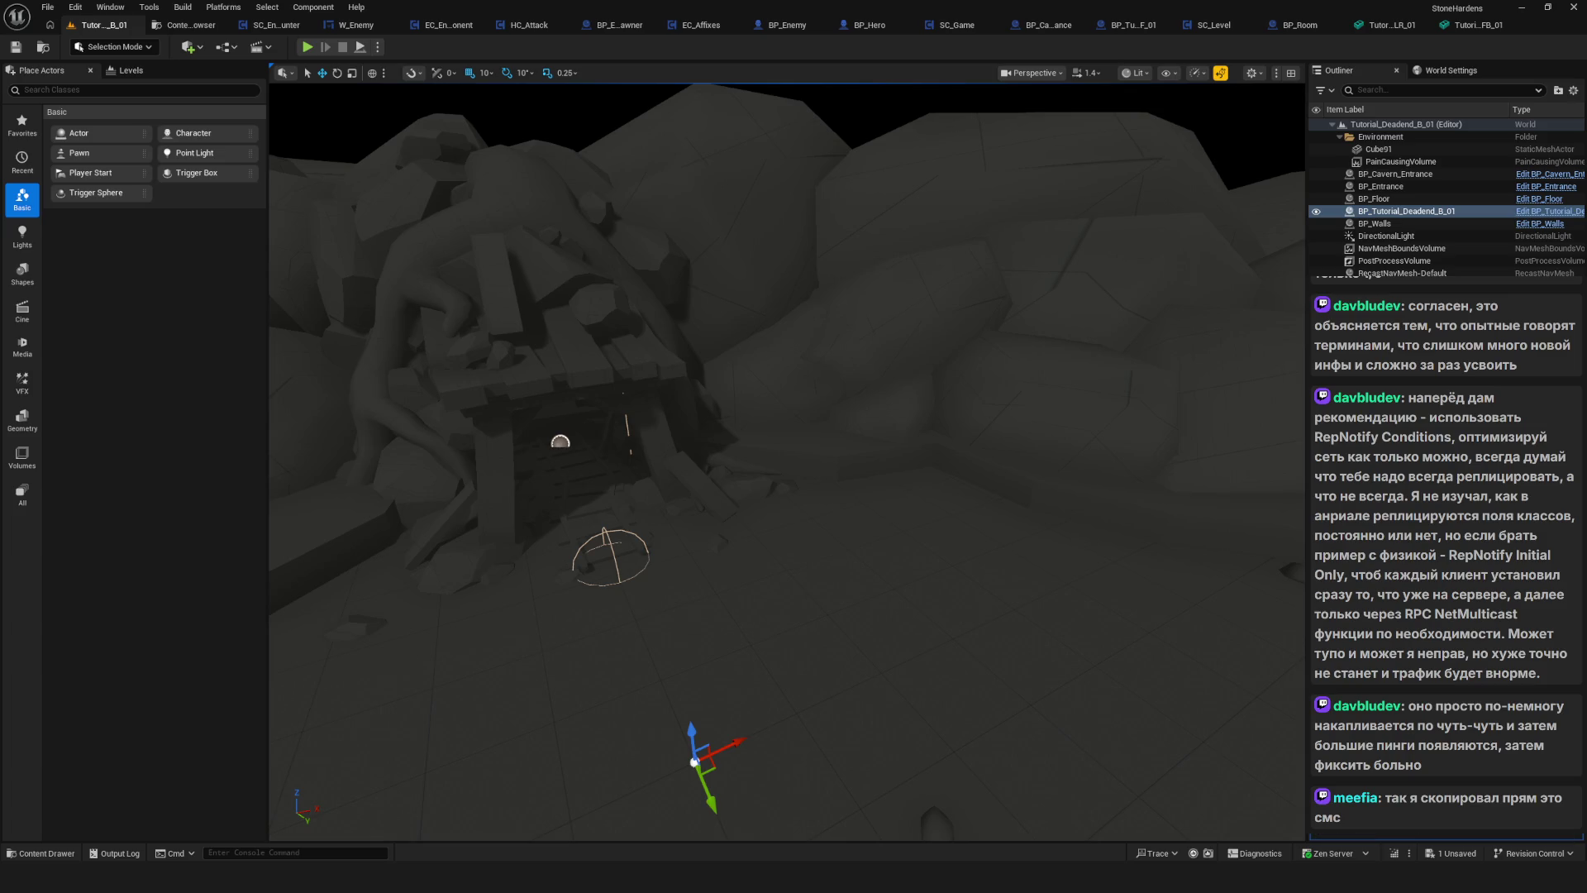
pyautogui.press('f')
pyautogui.moveTo(806, 507)
pyautogui.mouseDown()
pyautogui.moveTo(502, 494)
pyautogui.moveTo(562, 430)
pyautogui.moveTo(629, 397)
pyautogui.mouseUp()
pyautogui.press('f')
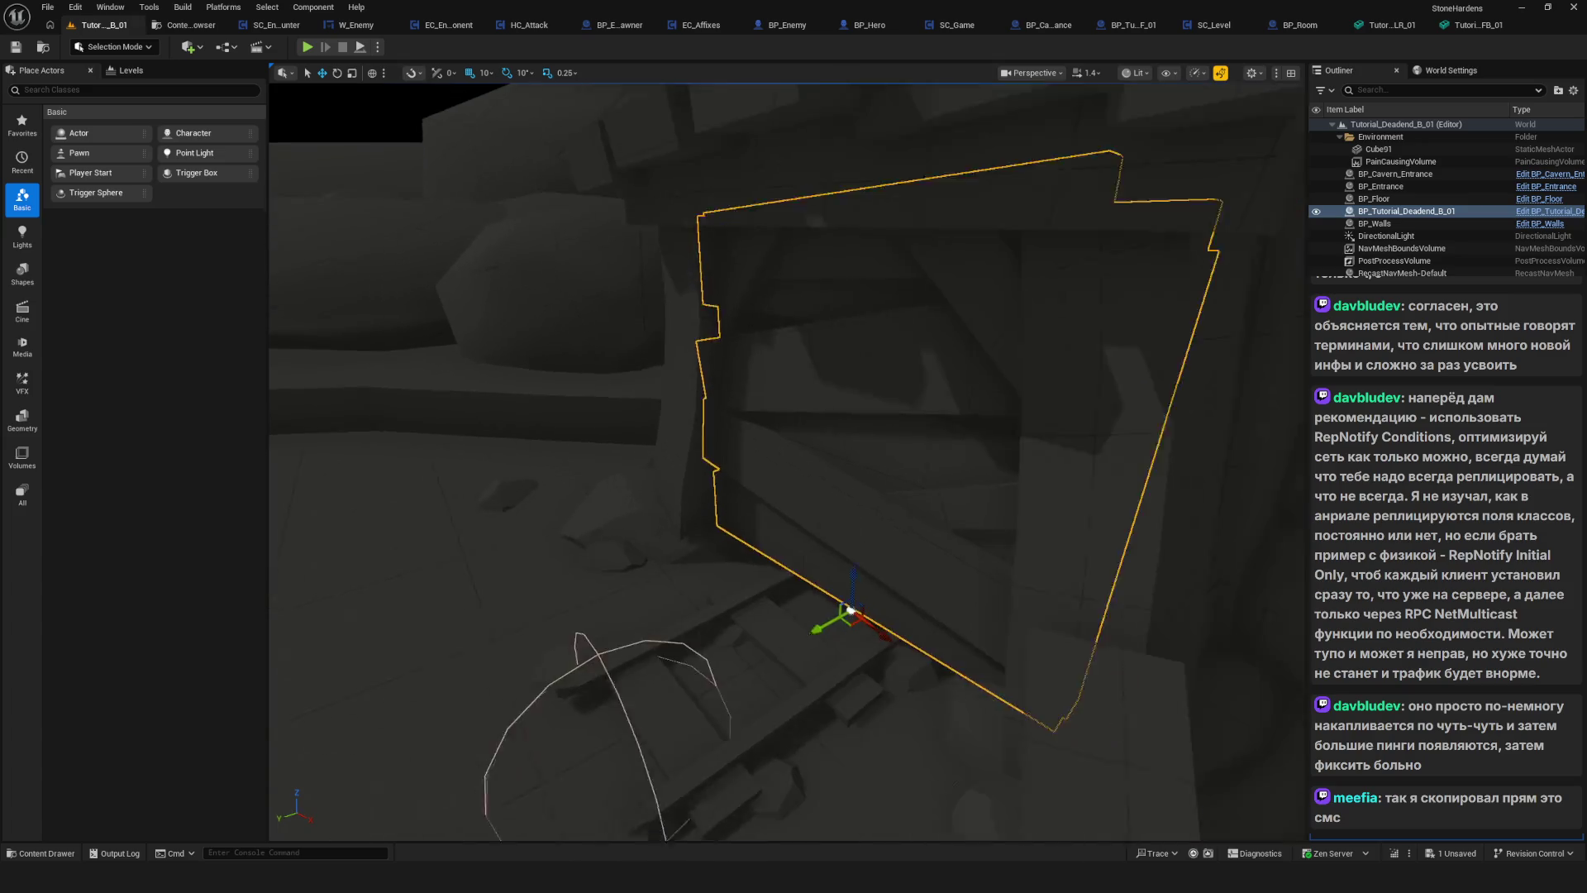
pyautogui.moveTo(816, 607)
pyautogui.mouseDown()
pyautogui.moveTo(744, 560)
pyautogui.moveTo(750, 513)
pyautogui.moveTo(744, 557)
pyautogui.moveTo(1117, 475)
pyautogui.moveTo(959, 339)
pyautogui.mouseUp()
pyautogui.hotkey('ctrl', 's')
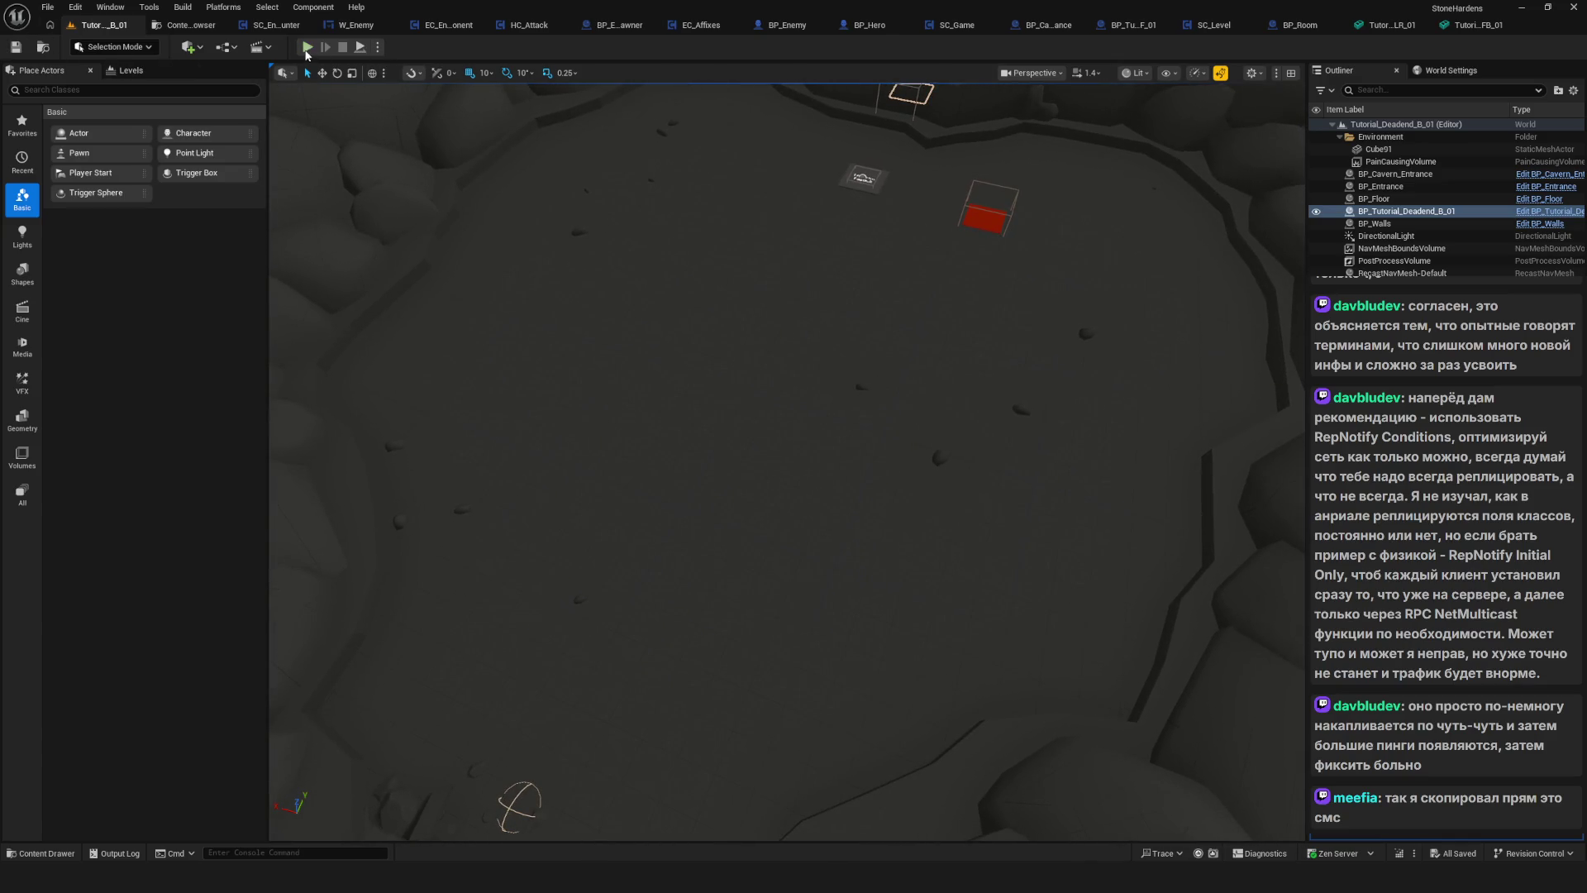
# Step: Move the camera into the room and start a Play In Editor session
pyautogui.moveTo(579, 413)
pyautogui.mouseDown()
pyautogui.moveTo(447, 298)
pyautogui.moveTo(701, 425)
pyautogui.moveTo(673, 407)
pyautogui.moveTo(843, 415)
pyautogui.moveTo(853, 400)
pyautogui.mouseUp()
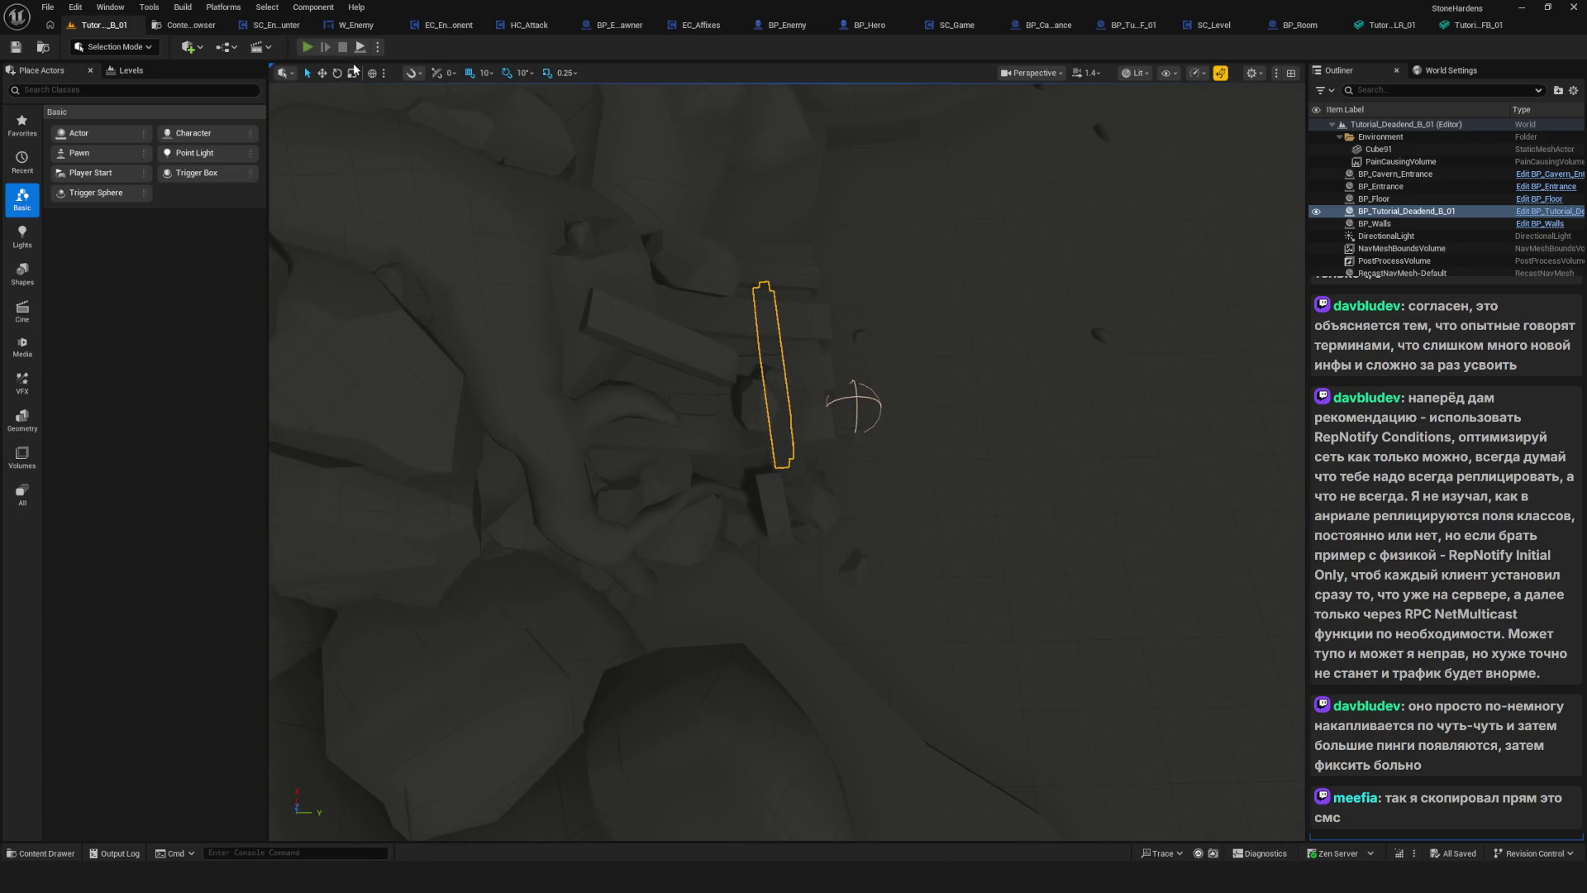
pyautogui.click(312, 49)
pyautogui.click(818, 423)
# Step: Start a new game, walk into the next room, and stop the play session
pyautogui.click(844, 422)
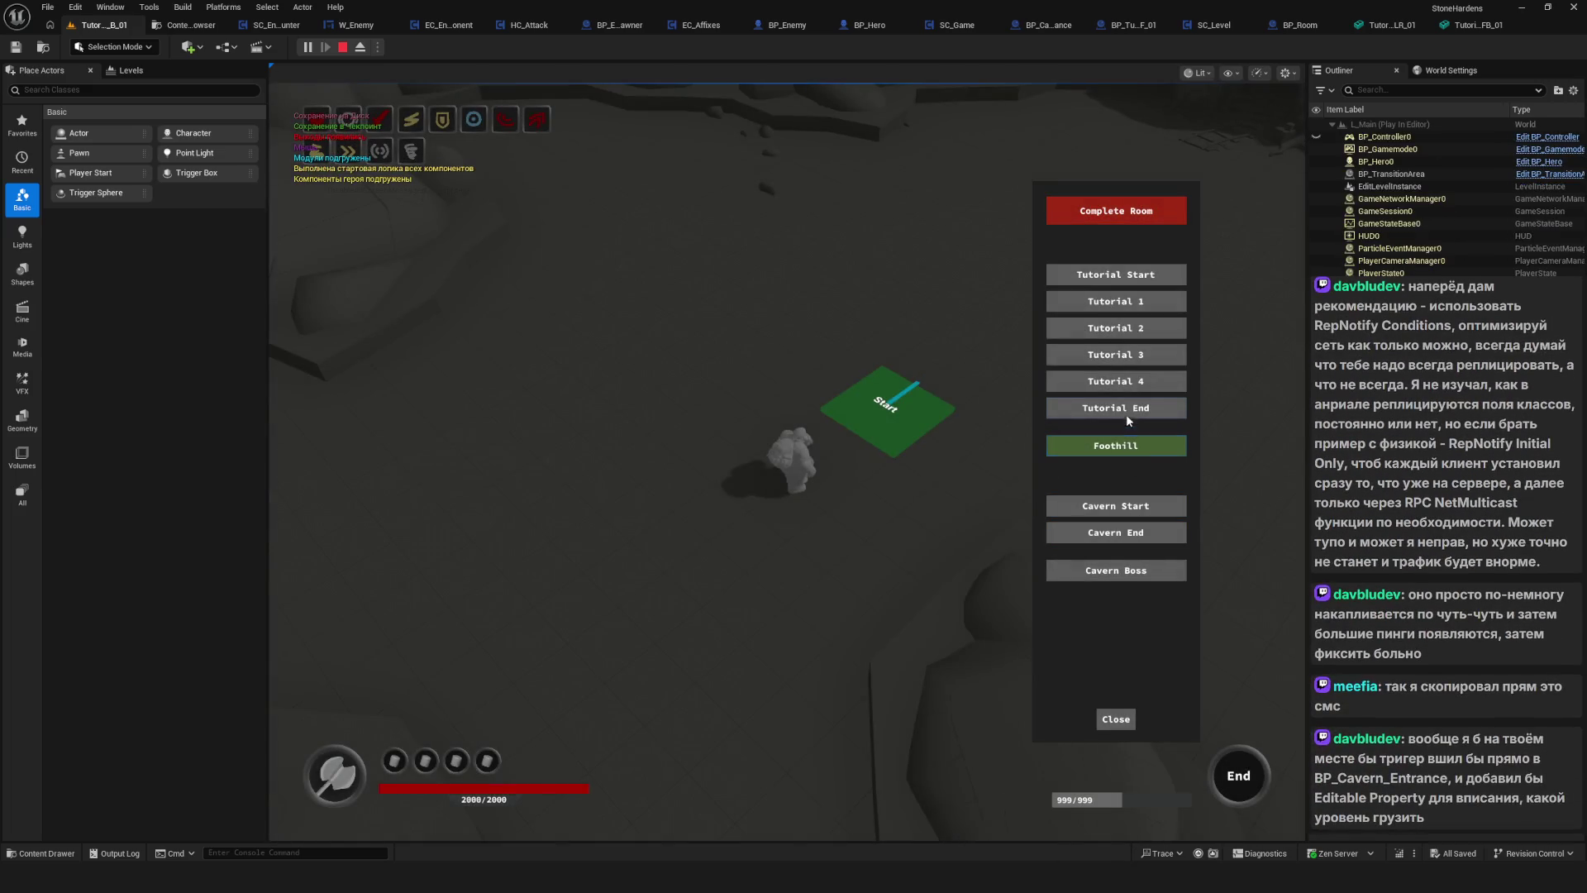
pyautogui.click(1127, 415)
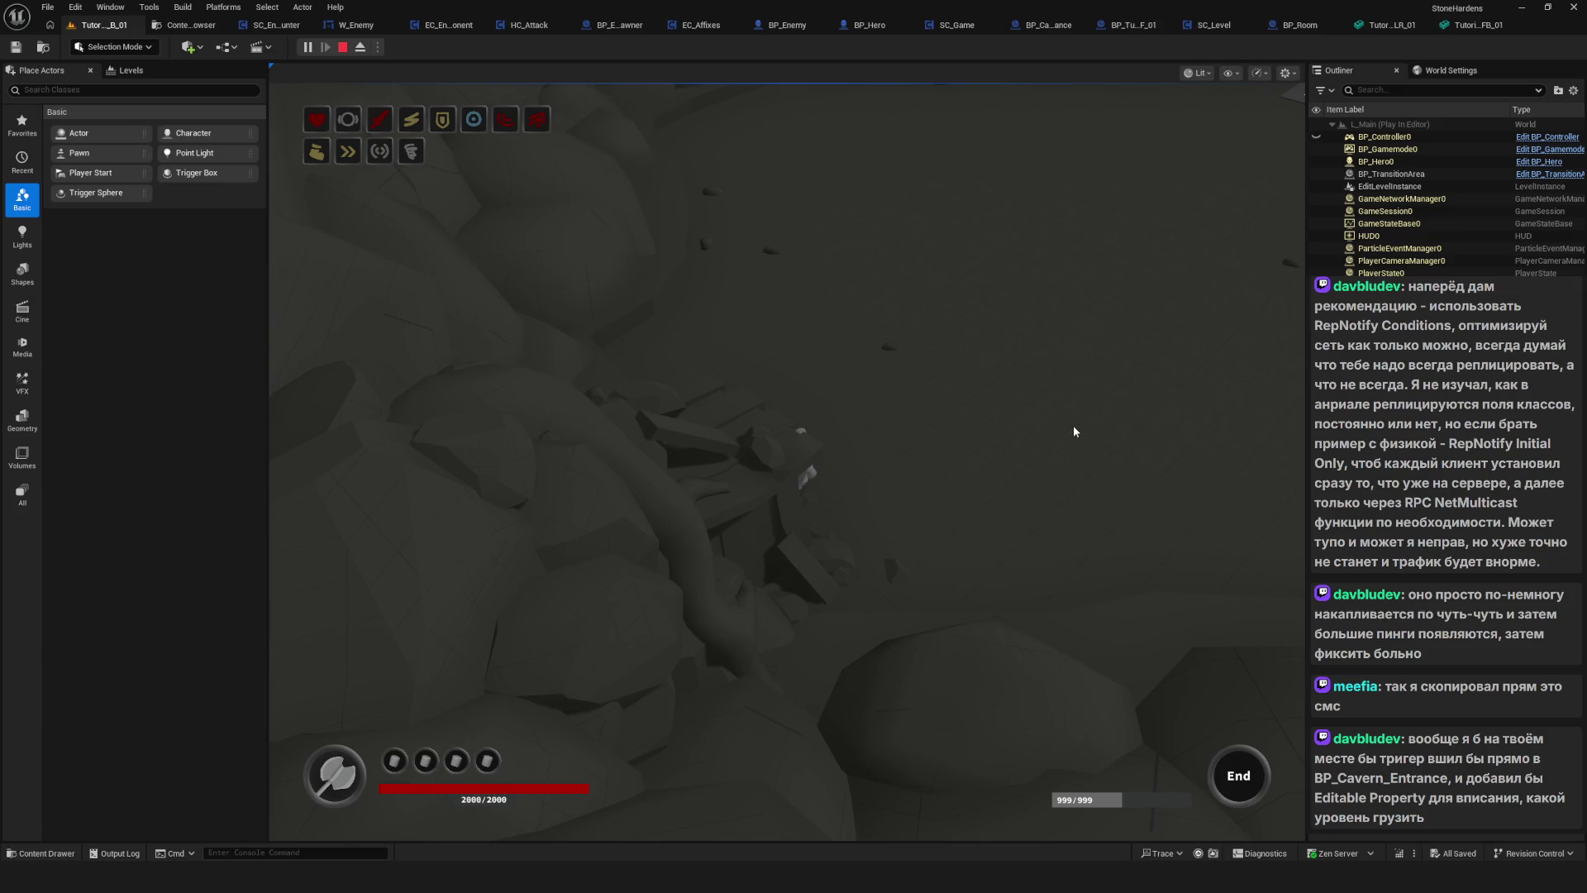
pyautogui.press('Escape')
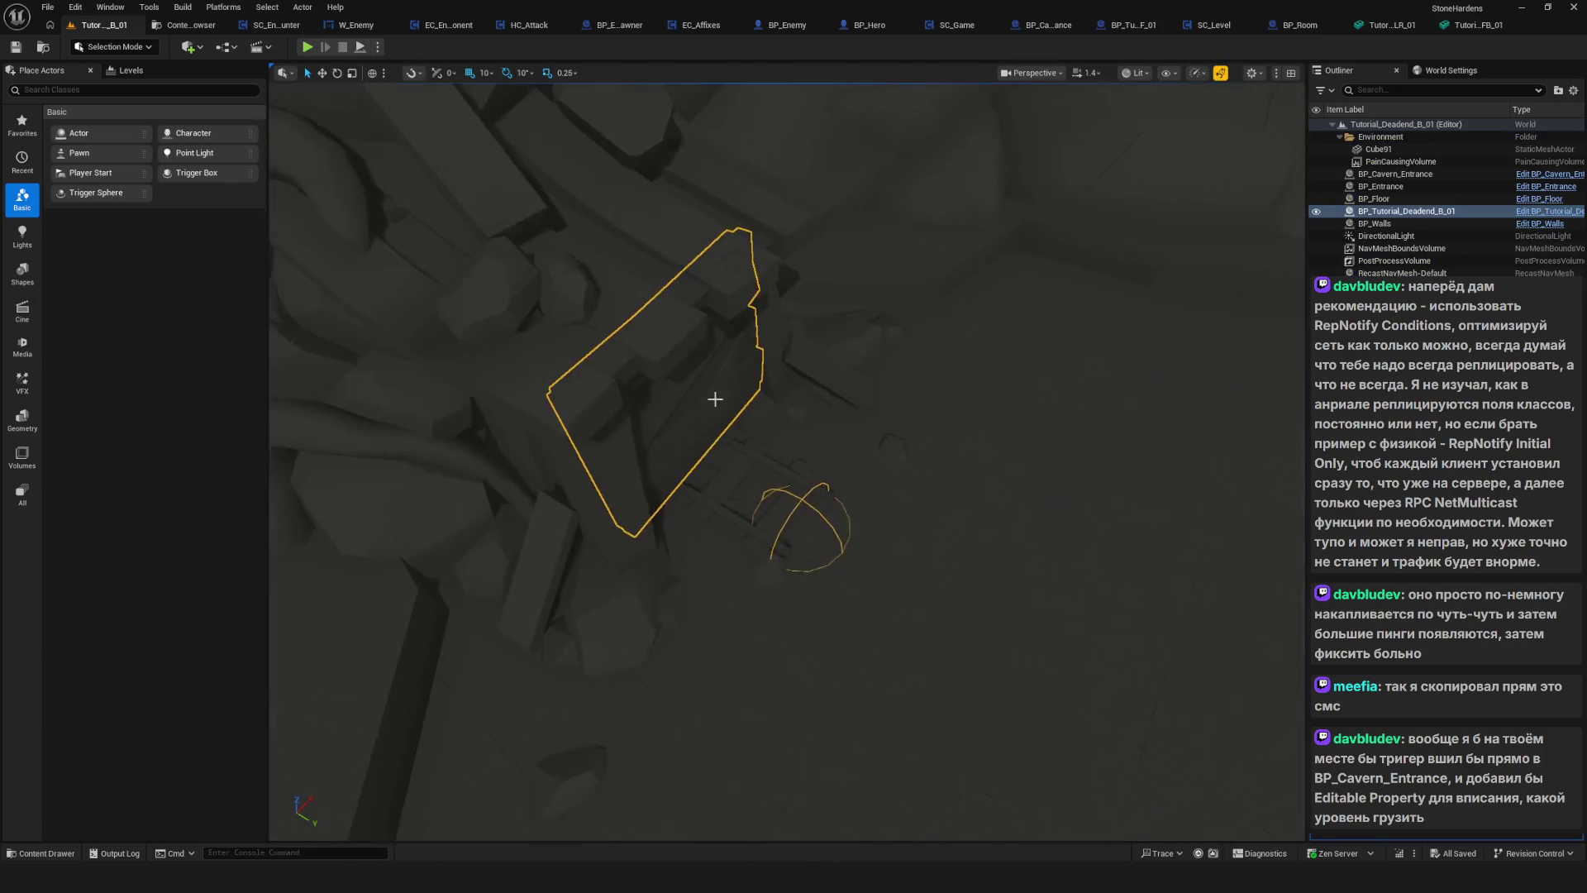
# Step: Frame BP_Cavern_Entrance, select BP_Tutorial_Deadend_B_01, and go back to the Content Browser
pyautogui.click(496, 298)
pyautogui.press('f')
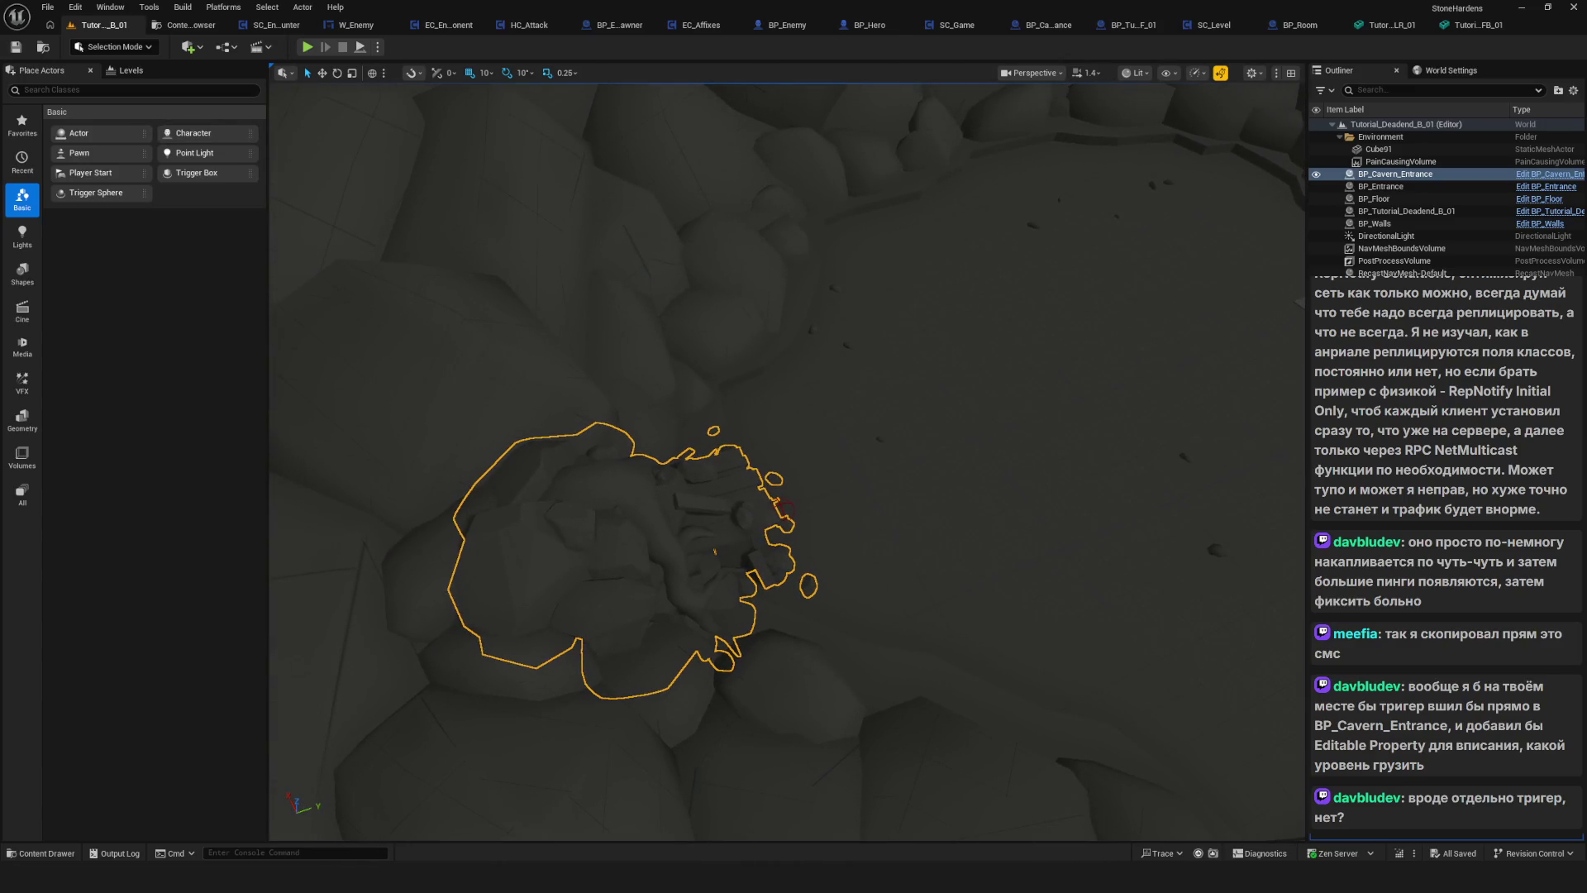
pyautogui.click(1413, 212)
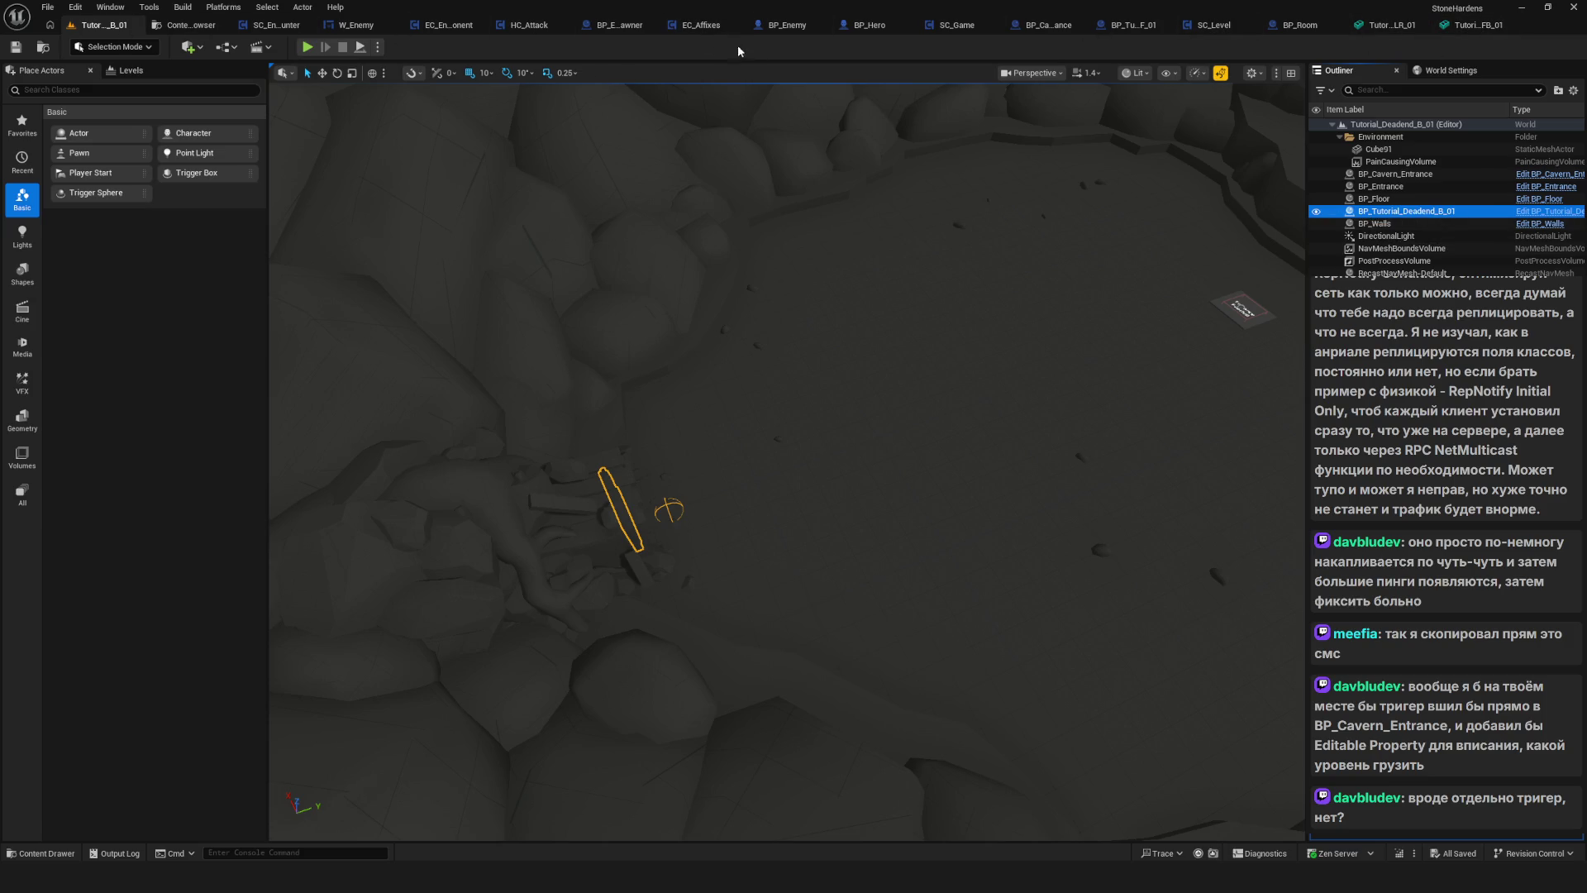
pyautogui.click(183, 24)
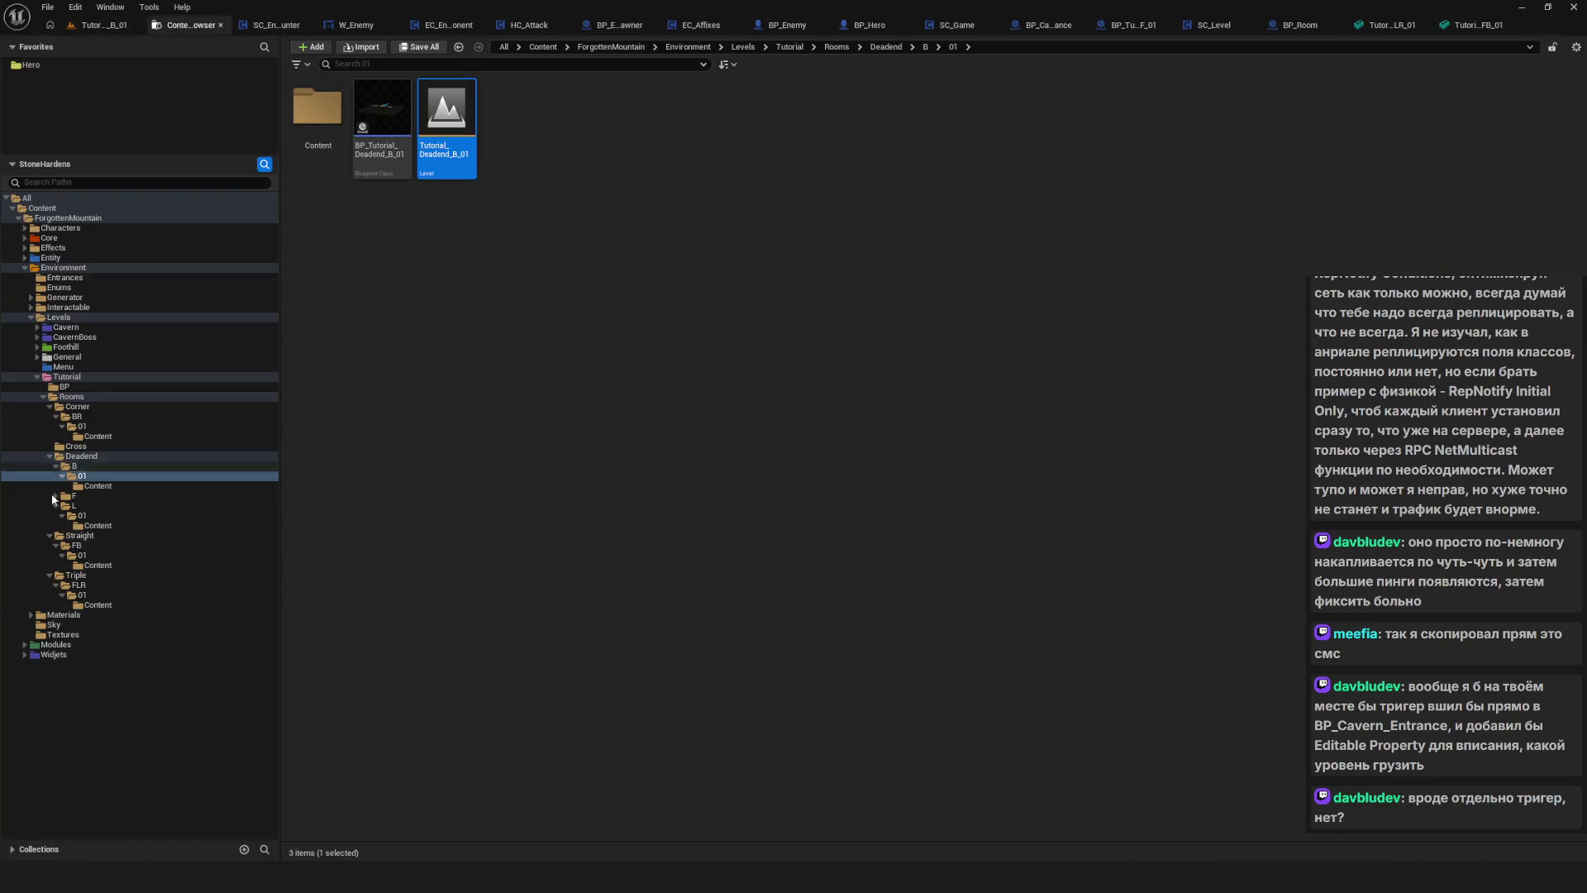
# Step: Open the BP_Room blueprint from General/Actors/BP and show its Viewport
pyautogui.click(116, 359)
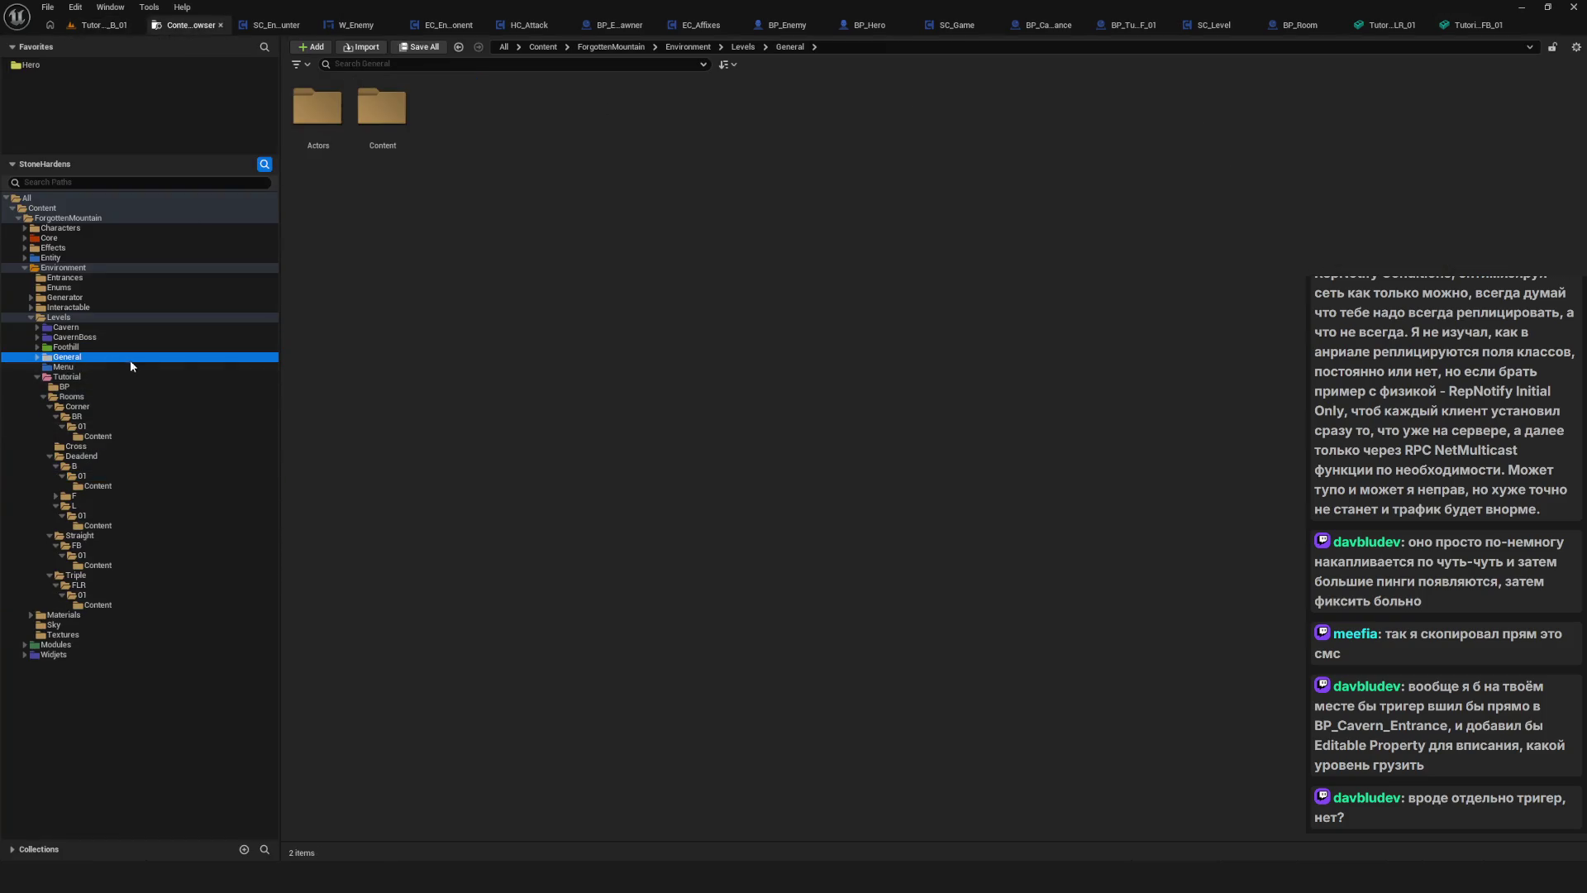
pyautogui.doubleClick(331, 112)
pyautogui.doubleClick(338, 117)
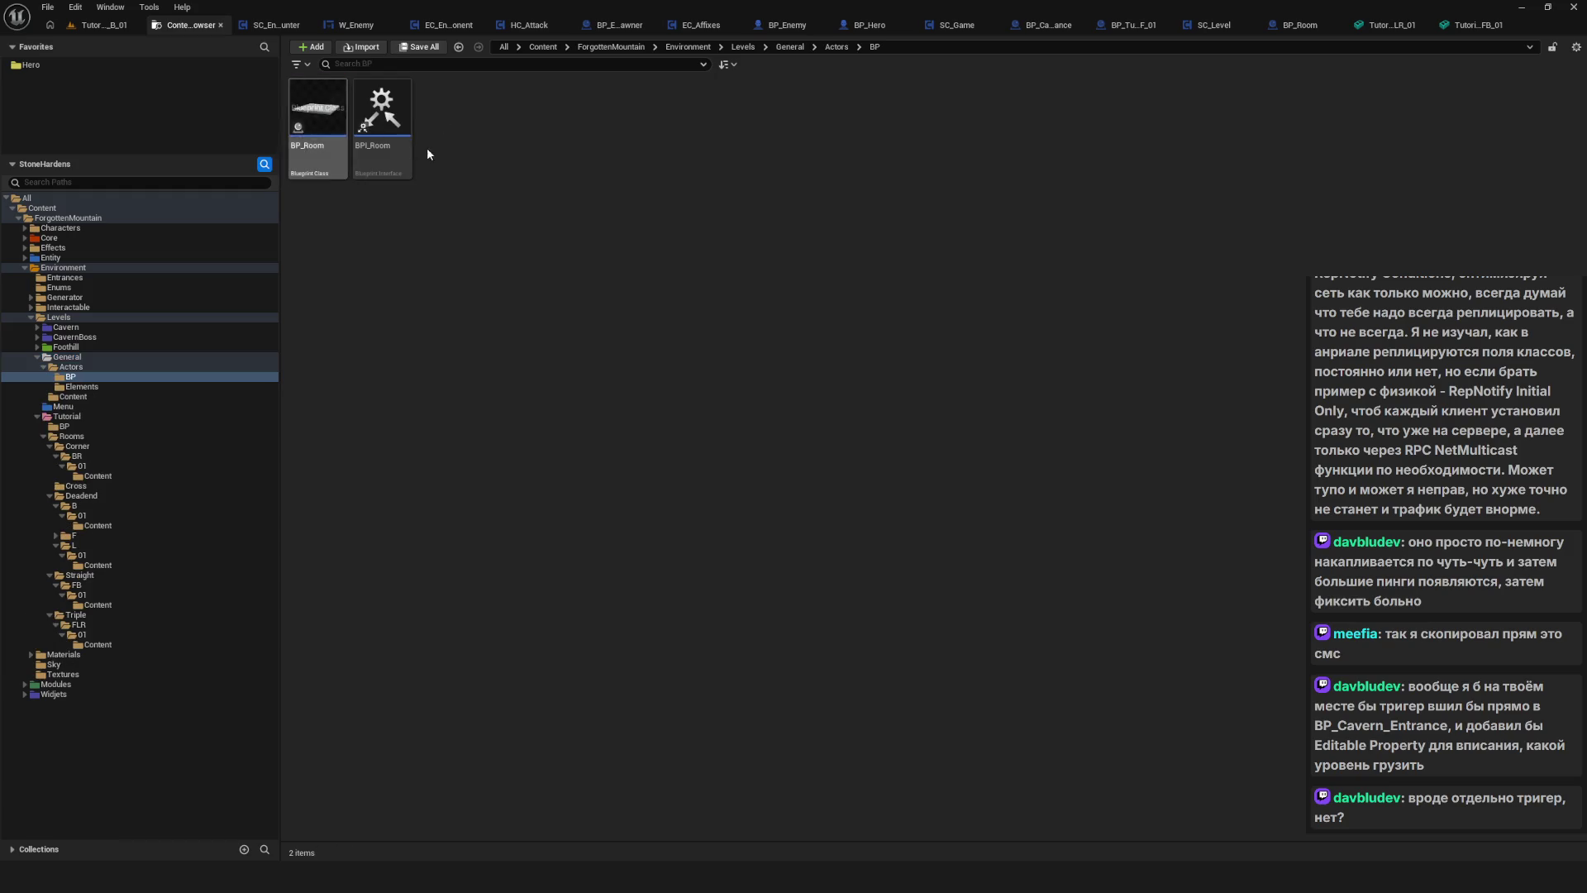
pyautogui.doubleClick(340, 121)
pyautogui.scroll(-3, 721, 290)
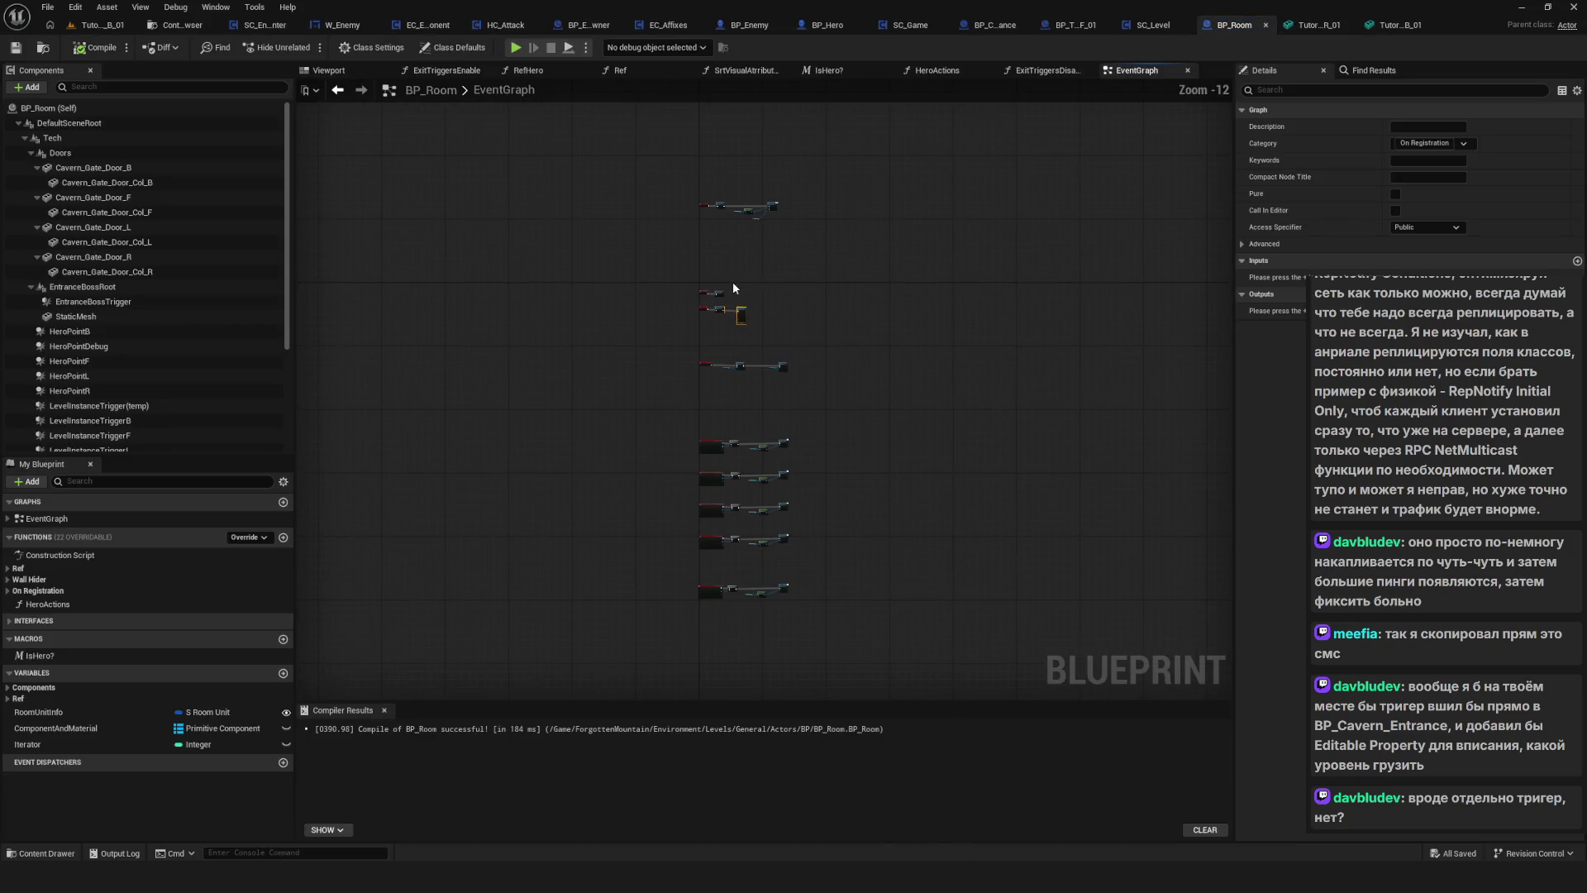
pyautogui.click(328, 70)
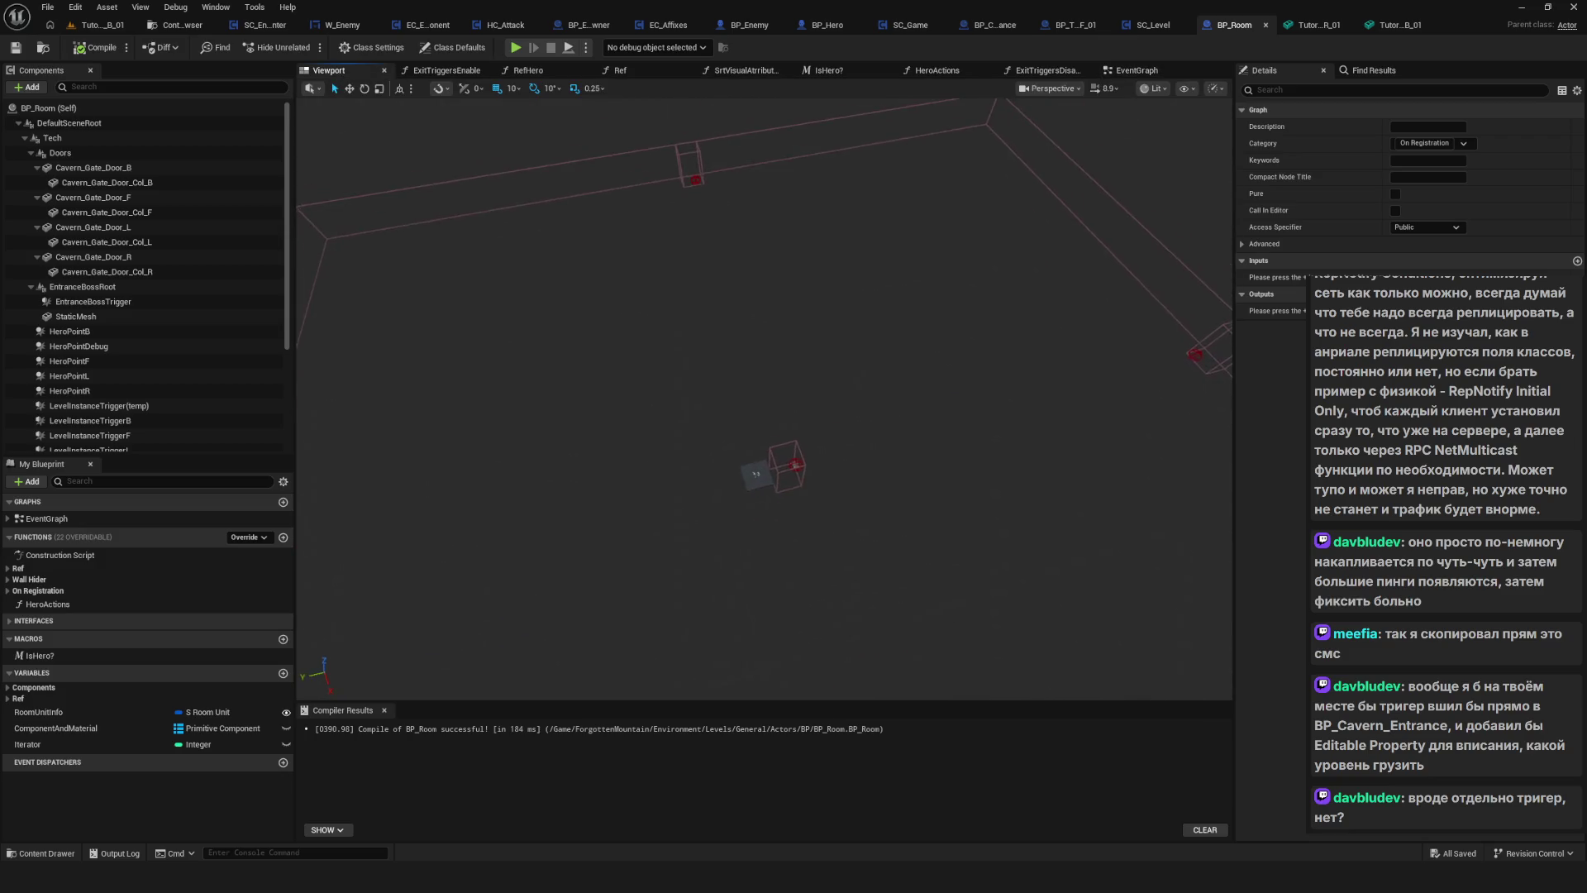
# Step: Orbit around BP_Room's wireframe room and door trigger boxes, ending on the SC_Encounter graph
pyautogui.moveTo(765, 397)
pyautogui.mouseDown()
pyautogui.moveTo(682, 364)
pyautogui.moveTo(545, 269)
pyautogui.moveTo(575, 269)
pyautogui.mouseUp()
pyautogui.moveTo(660, 309); pyautogui.dragTo(660, 309)
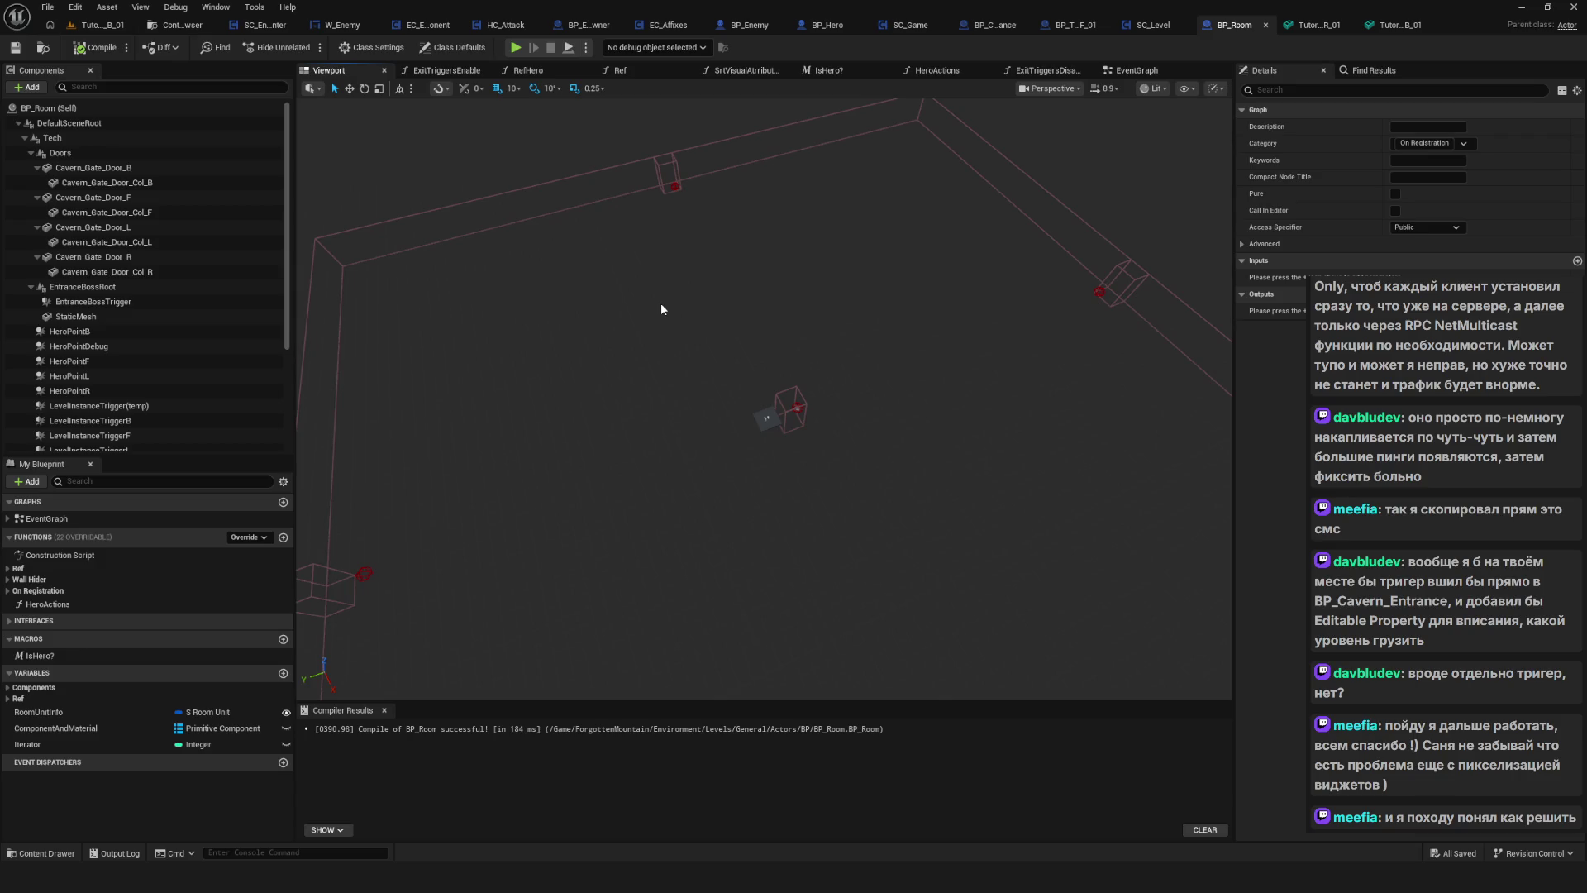
pyautogui.moveTo(661, 310)
pyautogui.mouseDown()
pyautogui.moveTo(645, 292)
pyautogui.moveTo(679, 304)
pyautogui.mouseUp()
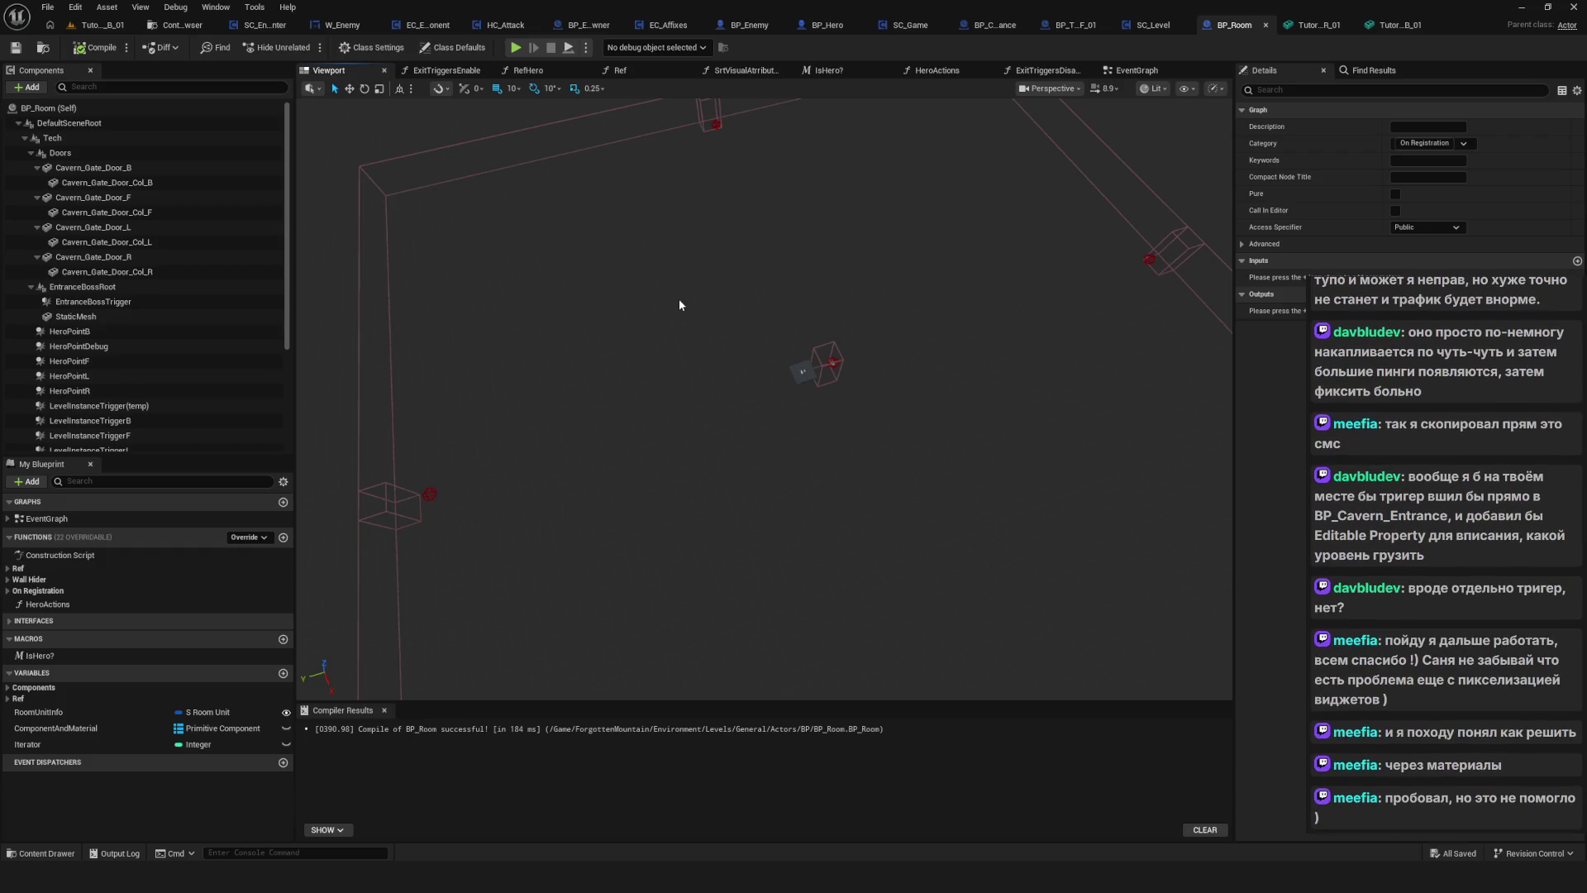
pyautogui.moveTo(663, 231)
pyautogui.mouseDown()
pyautogui.moveTo(683, 211)
pyautogui.moveTo(539, 188)
pyautogui.moveTo(1166, 73)
pyautogui.mouseUp()
pyautogui.moveTo(1177, 153); pyautogui.dragTo(1140, 124)
pyautogui.moveTo(737, 295)
pyautogui.mouseDown()
pyautogui.moveTo(711, 260)
pyautogui.moveTo(719, 277)
pyautogui.moveTo(958, 210)
pyautogui.mouseUp()
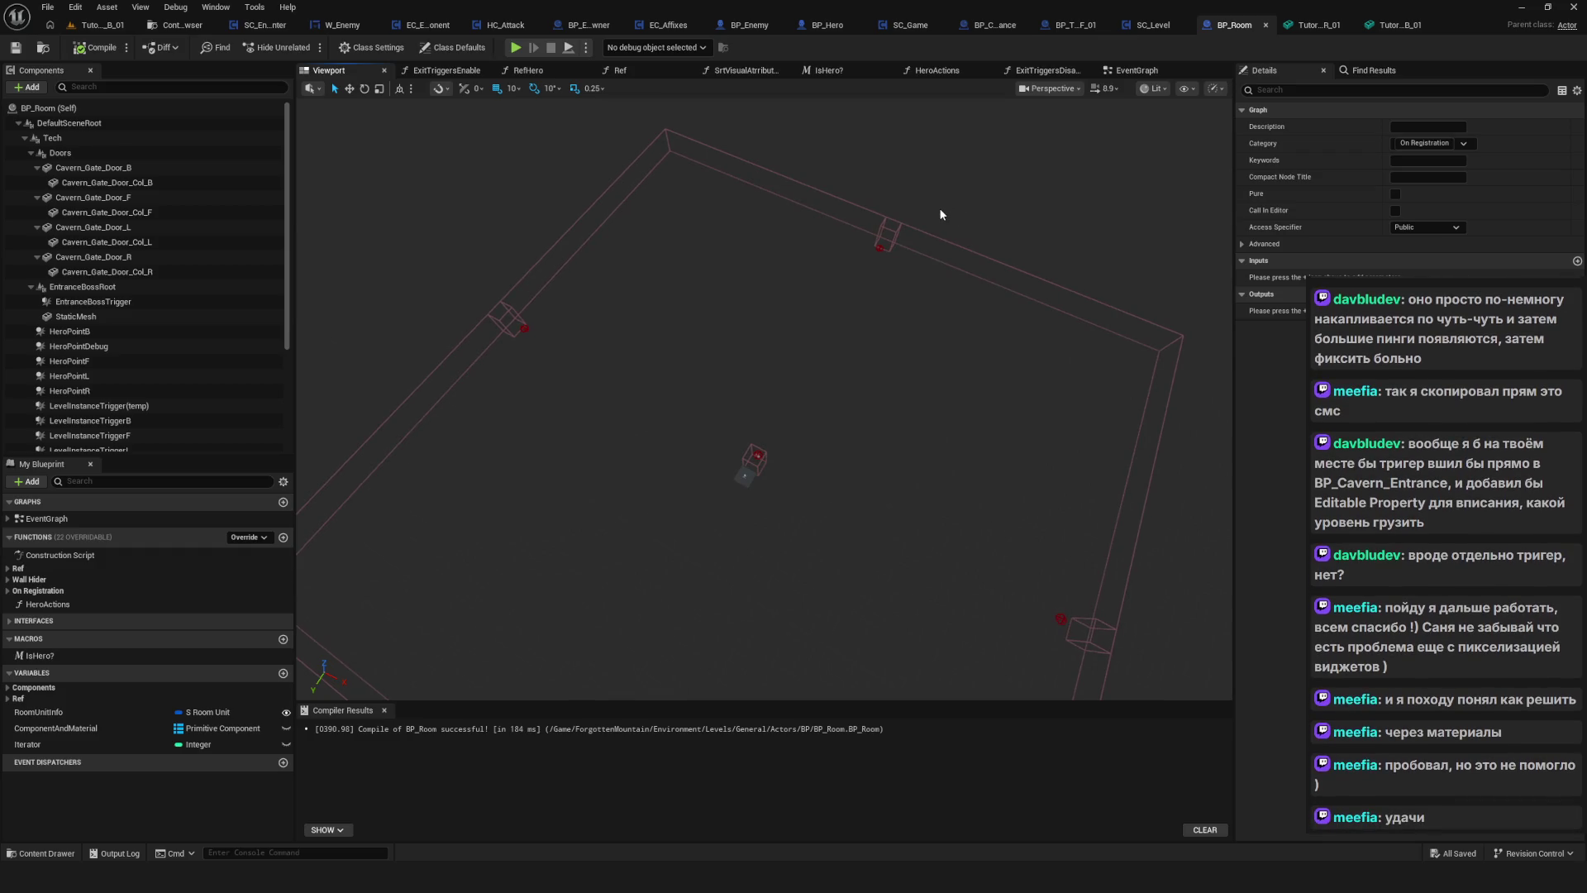
pyautogui.moveTo(994, 107); pyautogui.dragTo(926, 248)
pyautogui.moveTo(689, 313); pyautogui.dragTo(689, 313)
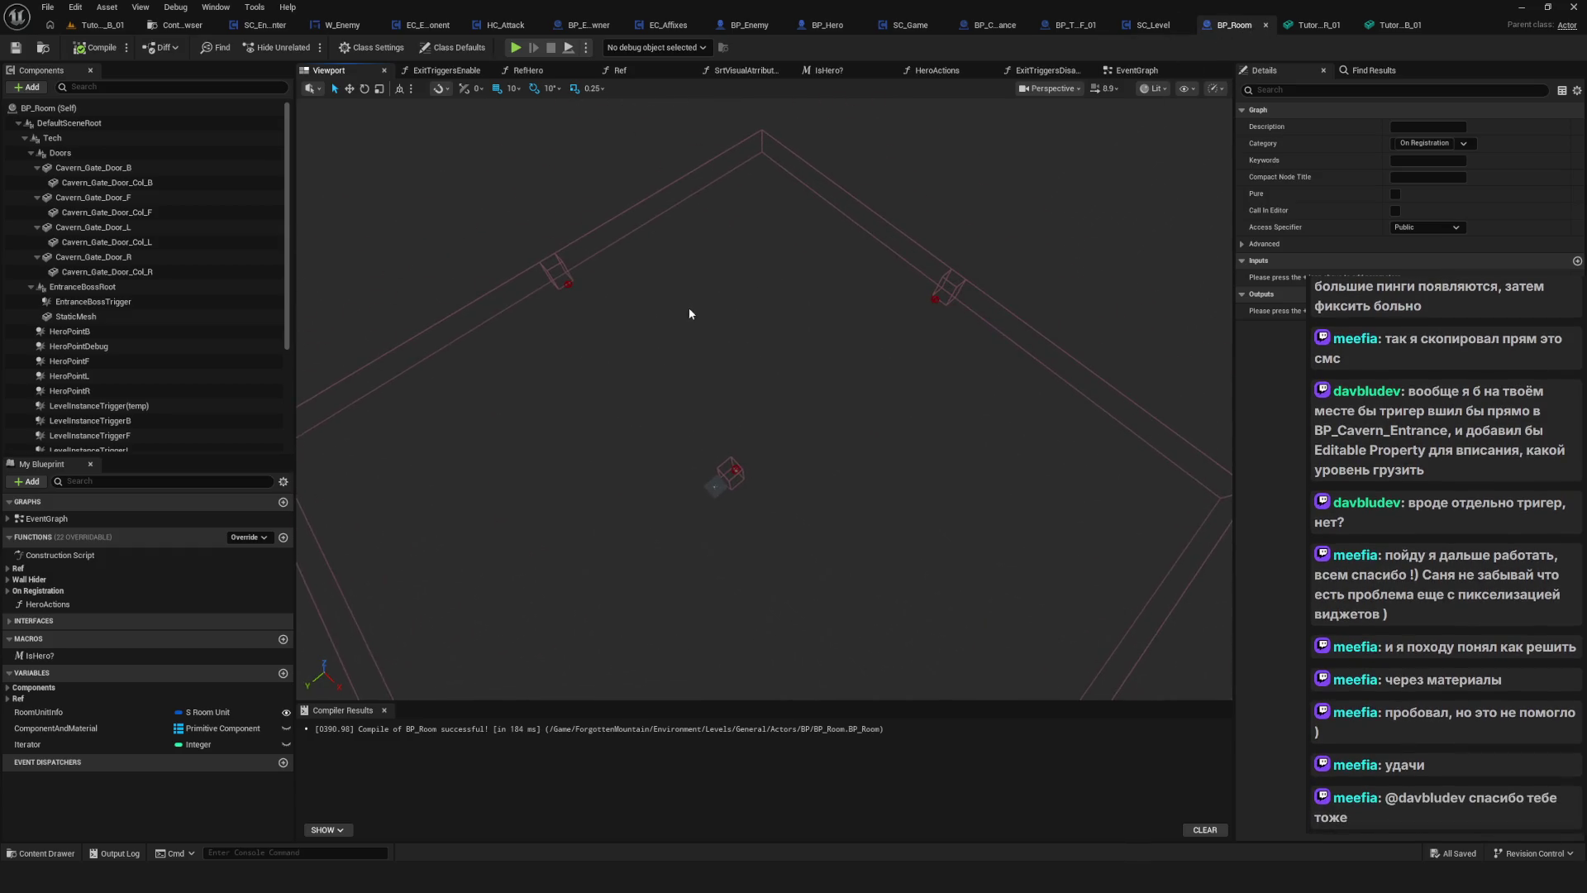
pyautogui.moveTo(808, 294)
pyautogui.mouseDown()
pyautogui.moveTo(777, 322)
pyautogui.moveTo(825, 306)
pyautogui.mouseUp()
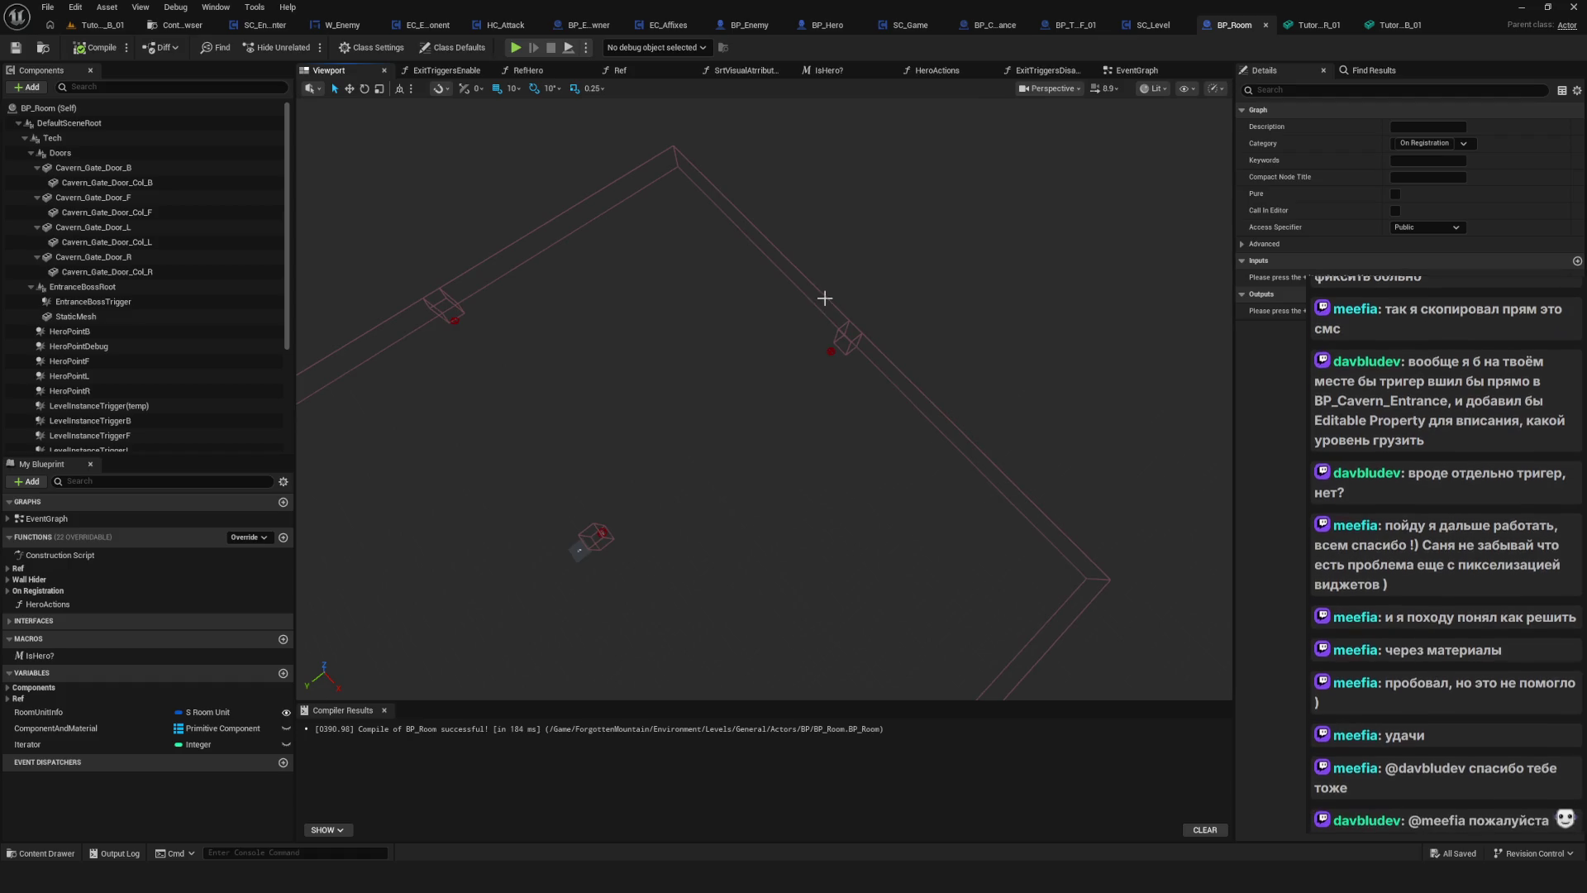
pyautogui.click(257, 27)
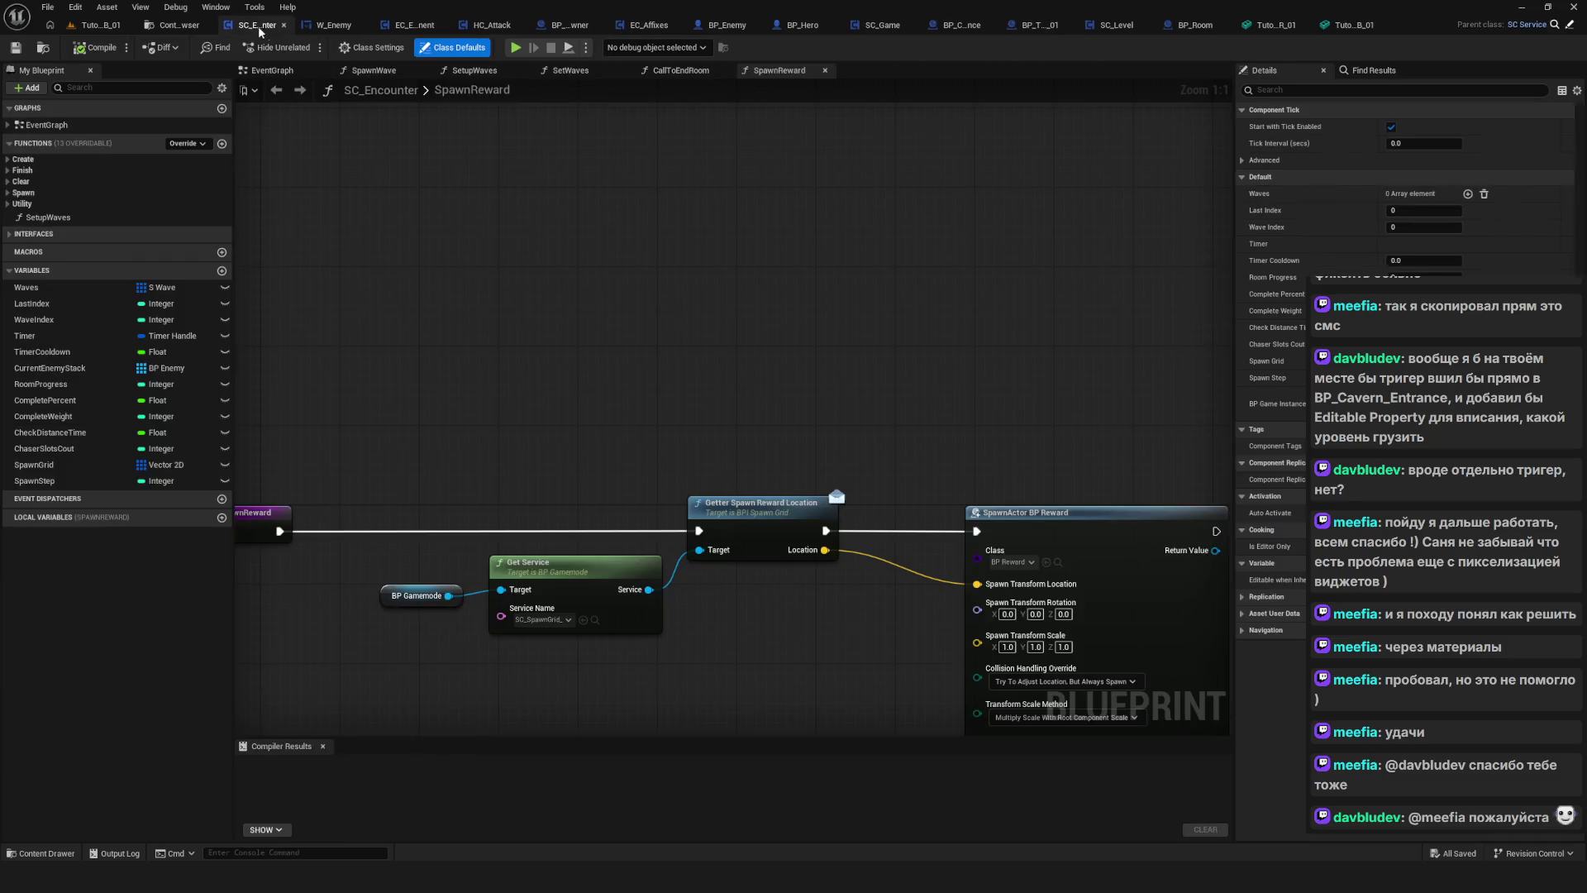
# Step: Return to the Tutorial_Deadend_B_01 level, select BP_Cavern_Entrance and orbit in close to it
pyautogui.click(178, 25)
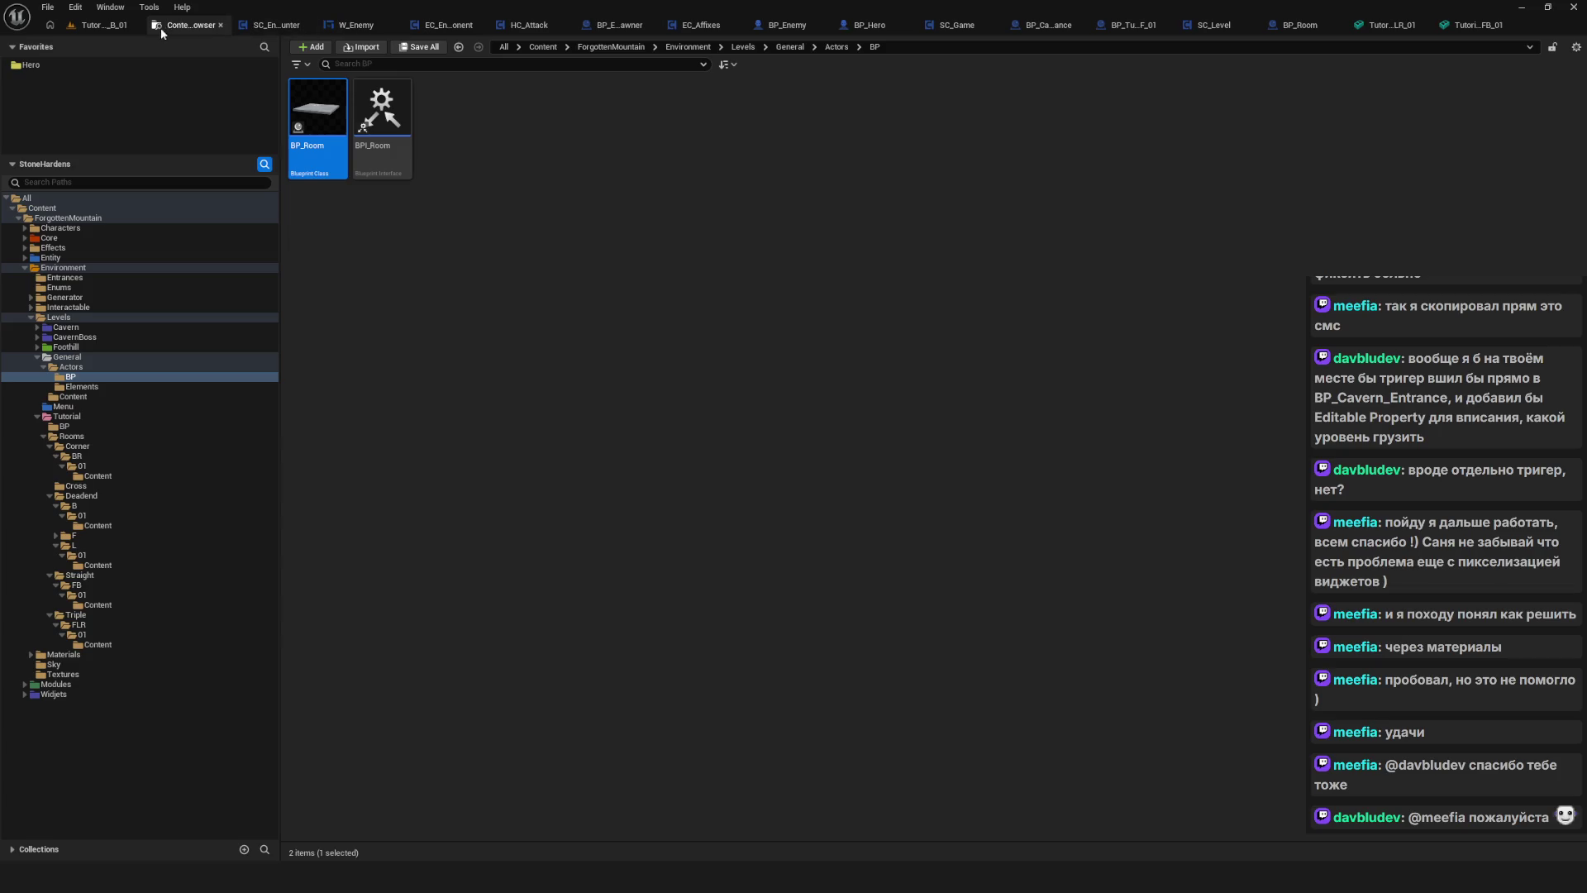
pyautogui.click(104, 26)
pyautogui.moveTo(722, 330); pyautogui.dragTo(722, 331)
pyautogui.click(323, 180)
pyautogui.moveTo(913, 329)
pyautogui.mouseDown()
pyautogui.moveTo(749, 327)
pyautogui.moveTo(698, 306)
pyautogui.mouseUp()
pyautogui.moveTo(753, 517); pyautogui.dragTo(788, 543)
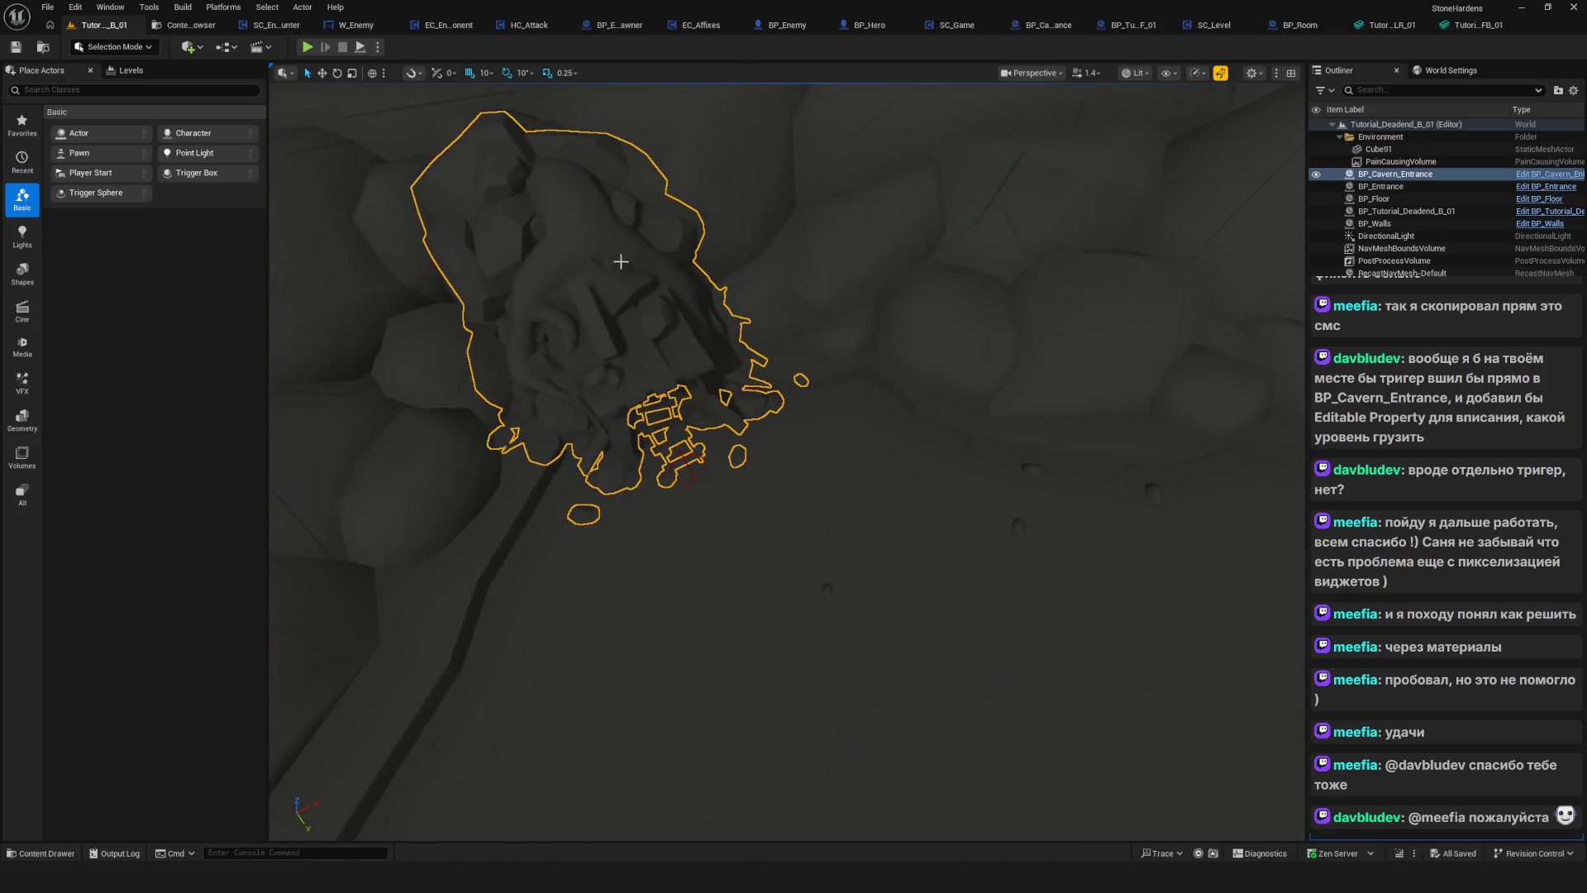
pyautogui.moveTo(853, 402); pyautogui.dragTo(853, 402)
pyautogui.moveTo(546, 456); pyautogui.dragTo(545, 457)
# Step: View the cavern entrance from overhead and compare its position with the red trigger box
pyautogui.moveTo(822, 486); pyautogui.dragTo(822, 485)
pyautogui.moveTo(692, 483); pyautogui.dragTo(693, 482)
pyautogui.moveTo(721, 248); pyautogui.dragTo(721, 248)
pyautogui.moveTo(592, 269); pyautogui.dragTo(592, 269)
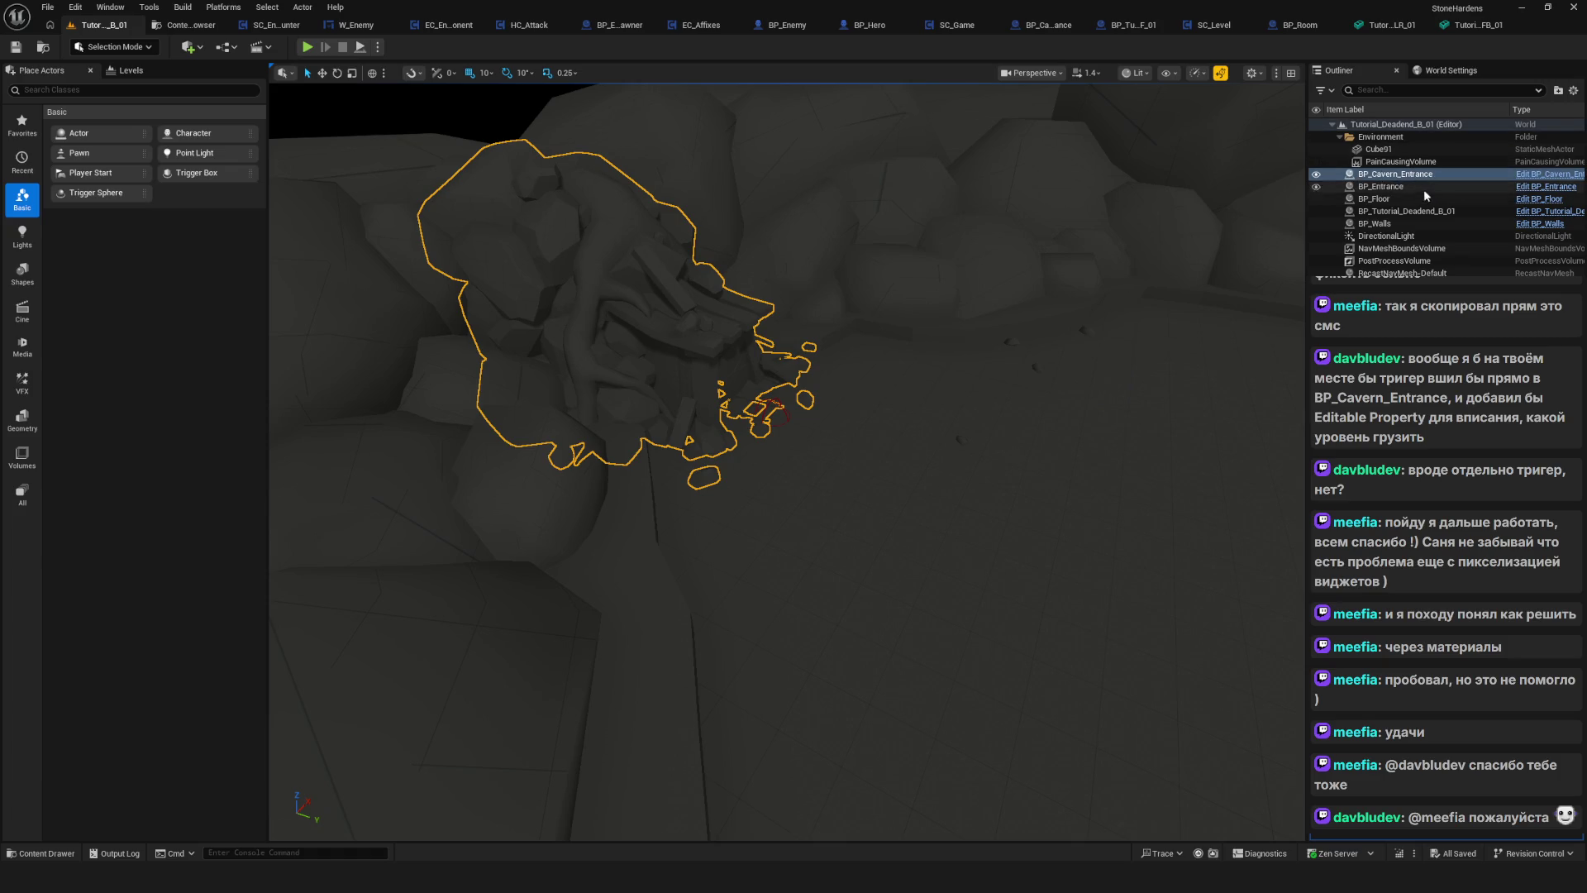
pyautogui.doubleClick(1383, 181)
pyautogui.moveTo(571, 264); pyautogui.dragTo(570, 265)
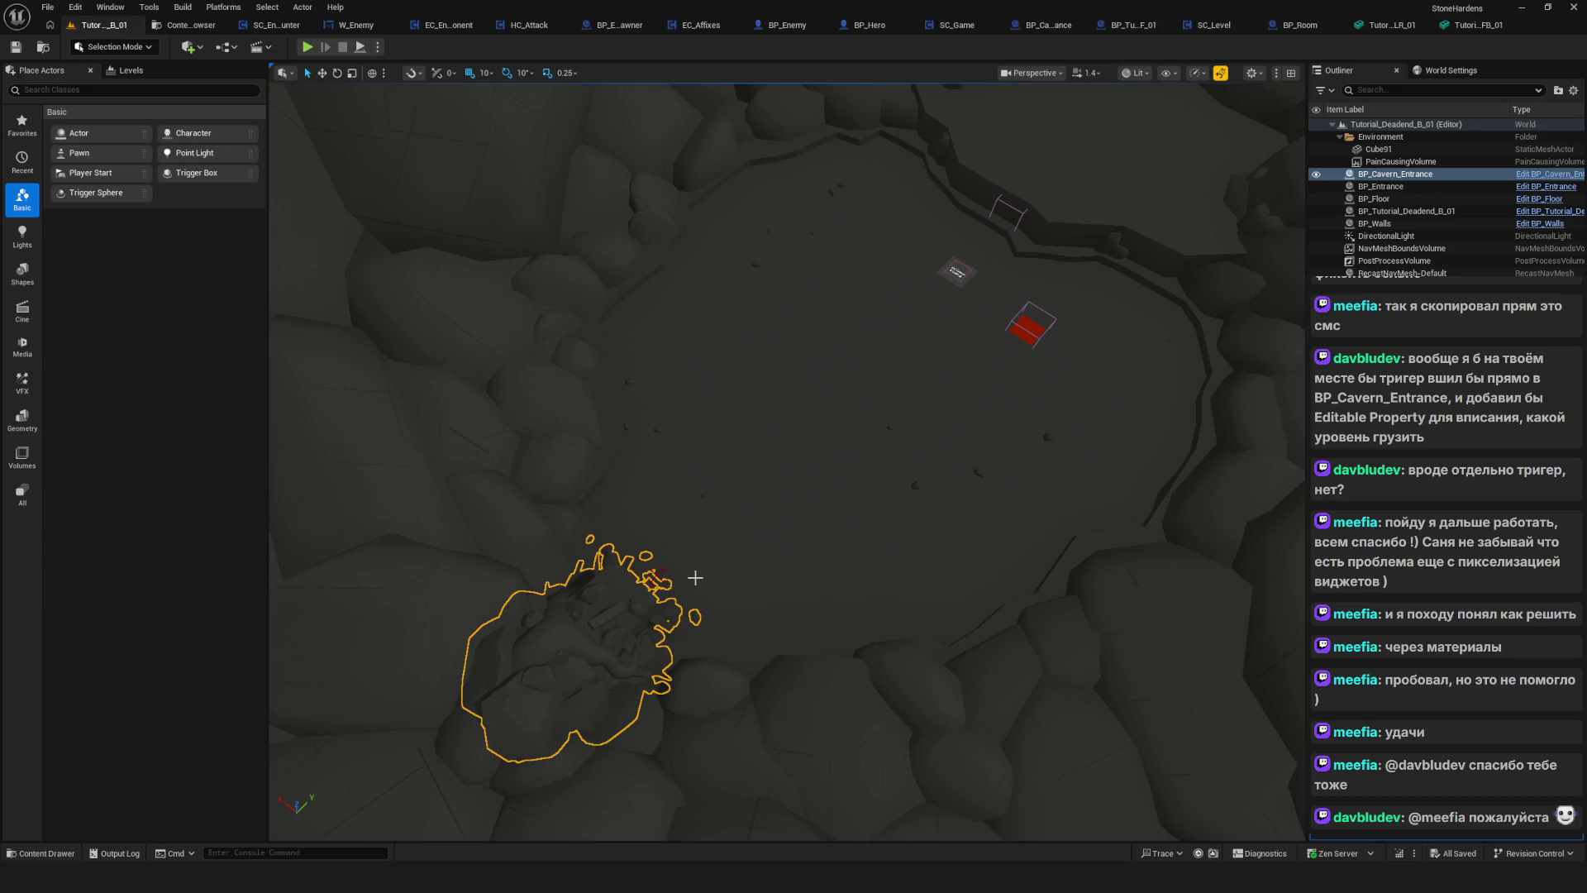
pyautogui.moveTo(802, 526); pyautogui.dragTo(827, 521)
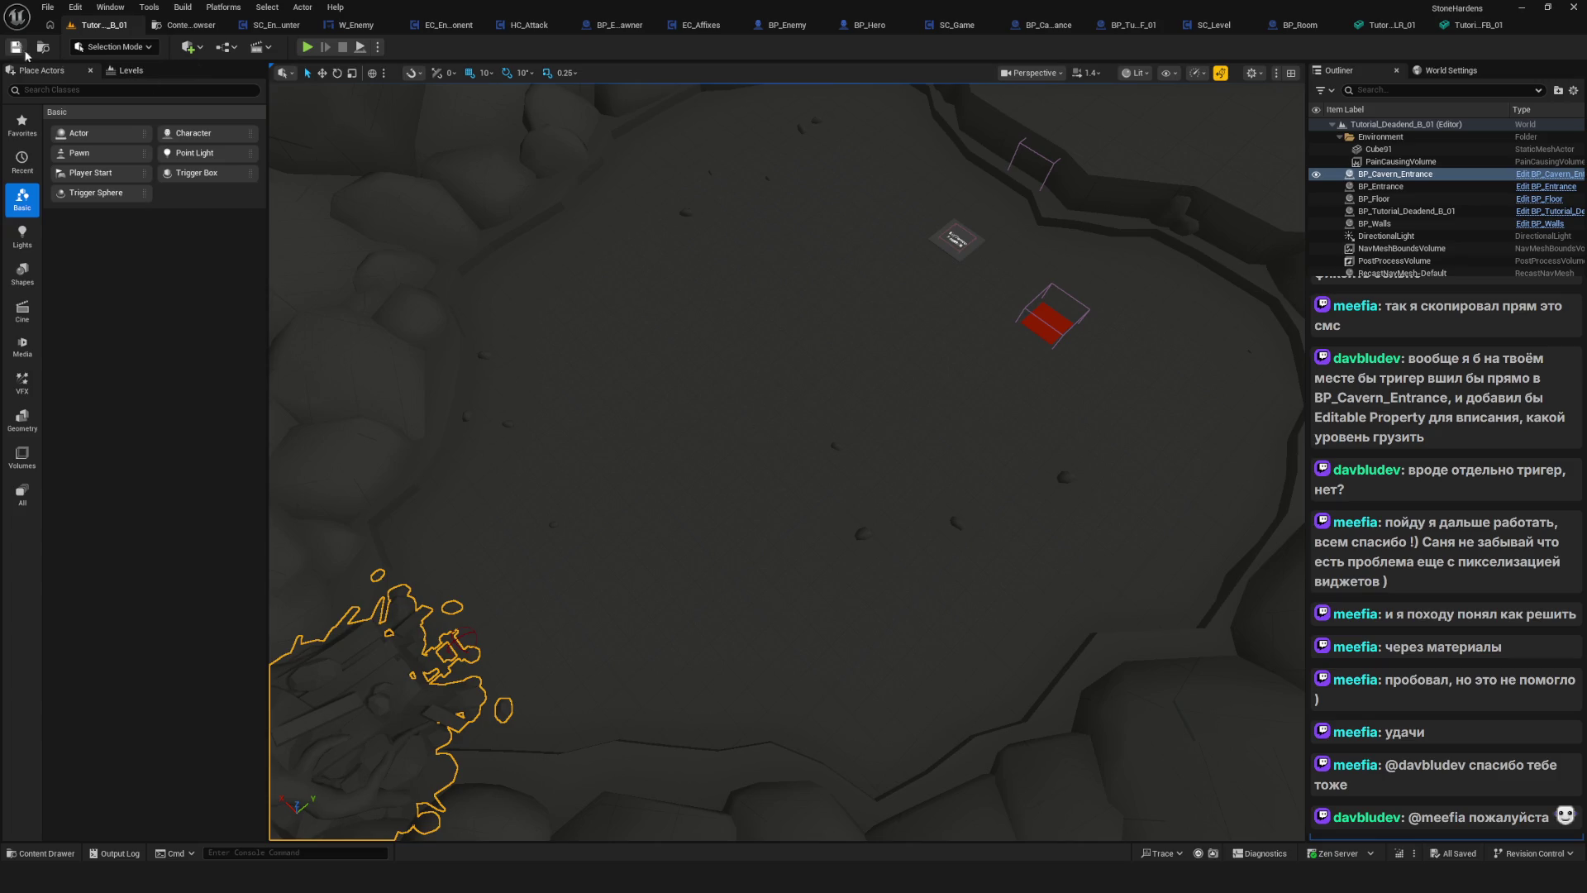
pyautogui.moveTo(641, 419); pyautogui.dragTo(642, 419)
pyautogui.moveTo(751, 344); pyautogui.dragTo(750, 344)
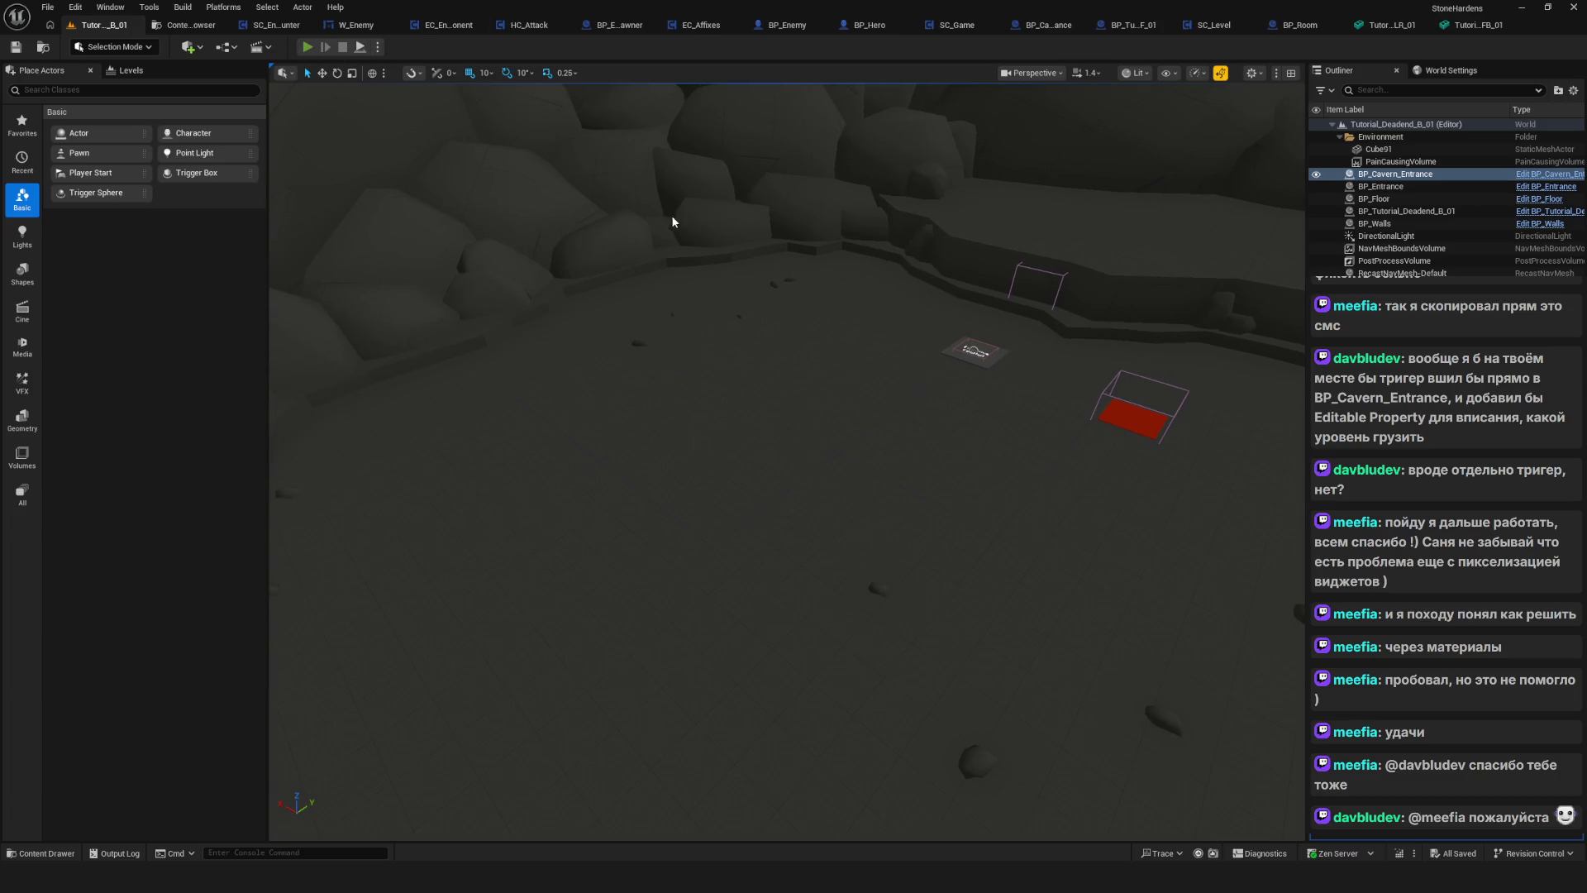
# Step: Start a play-in-editor test and begin a new game from the menu
pyautogui.hotkey('alt', 'p')
pyautogui.click(762, 428)
pyautogui.click(857, 499)
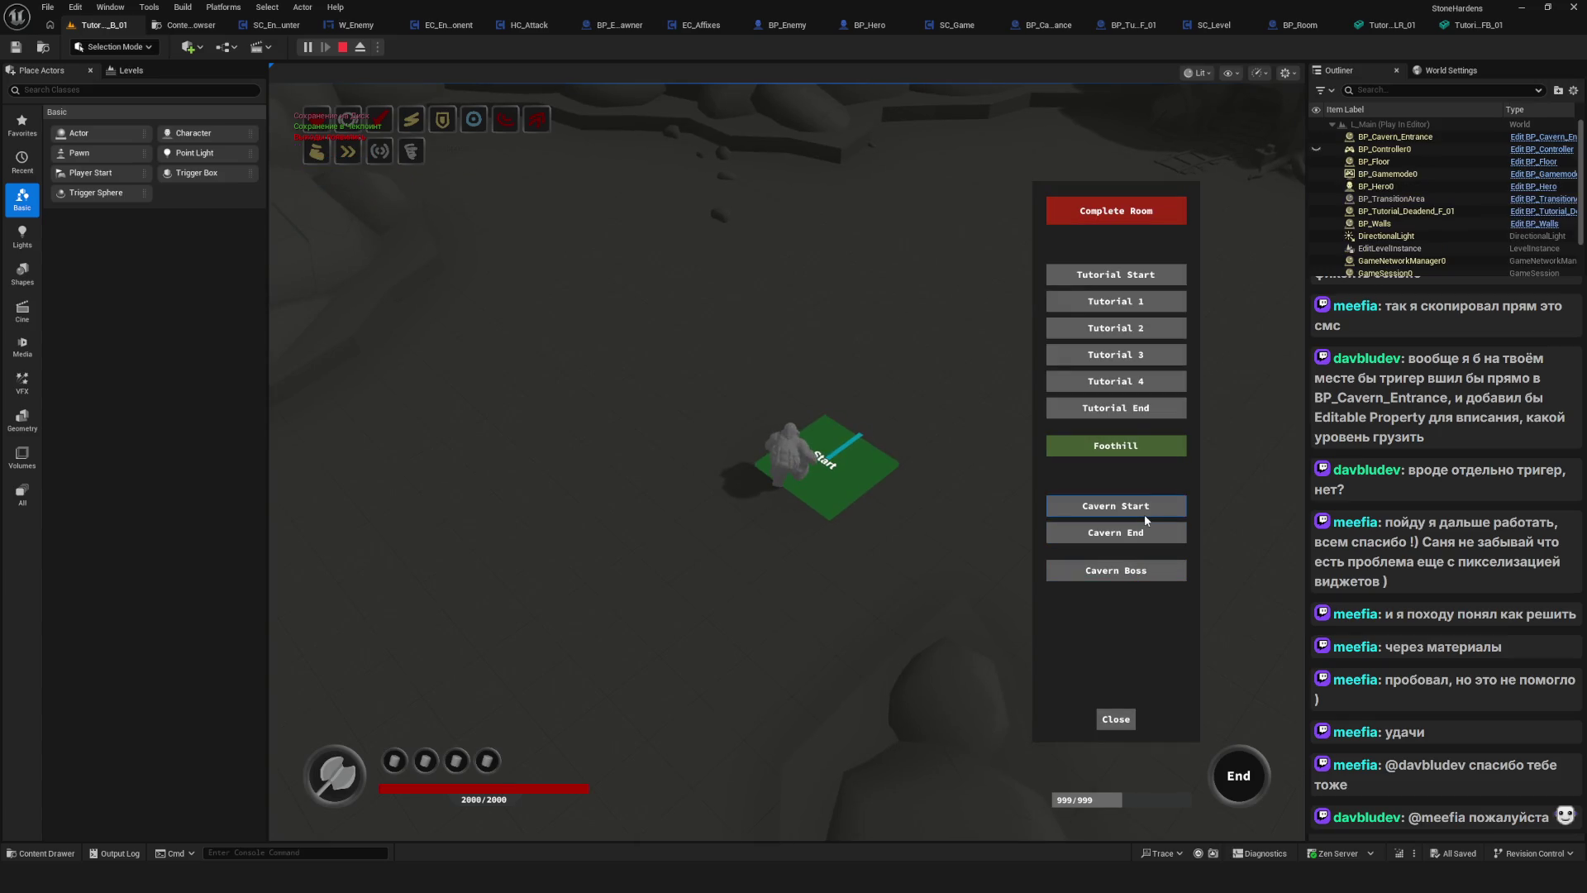
# Step: Load the Tutorial End test room, walk the hero right, then view the BP_Tutorial_Deadend_F_01 graph
pyautogui.click(1140, 410)
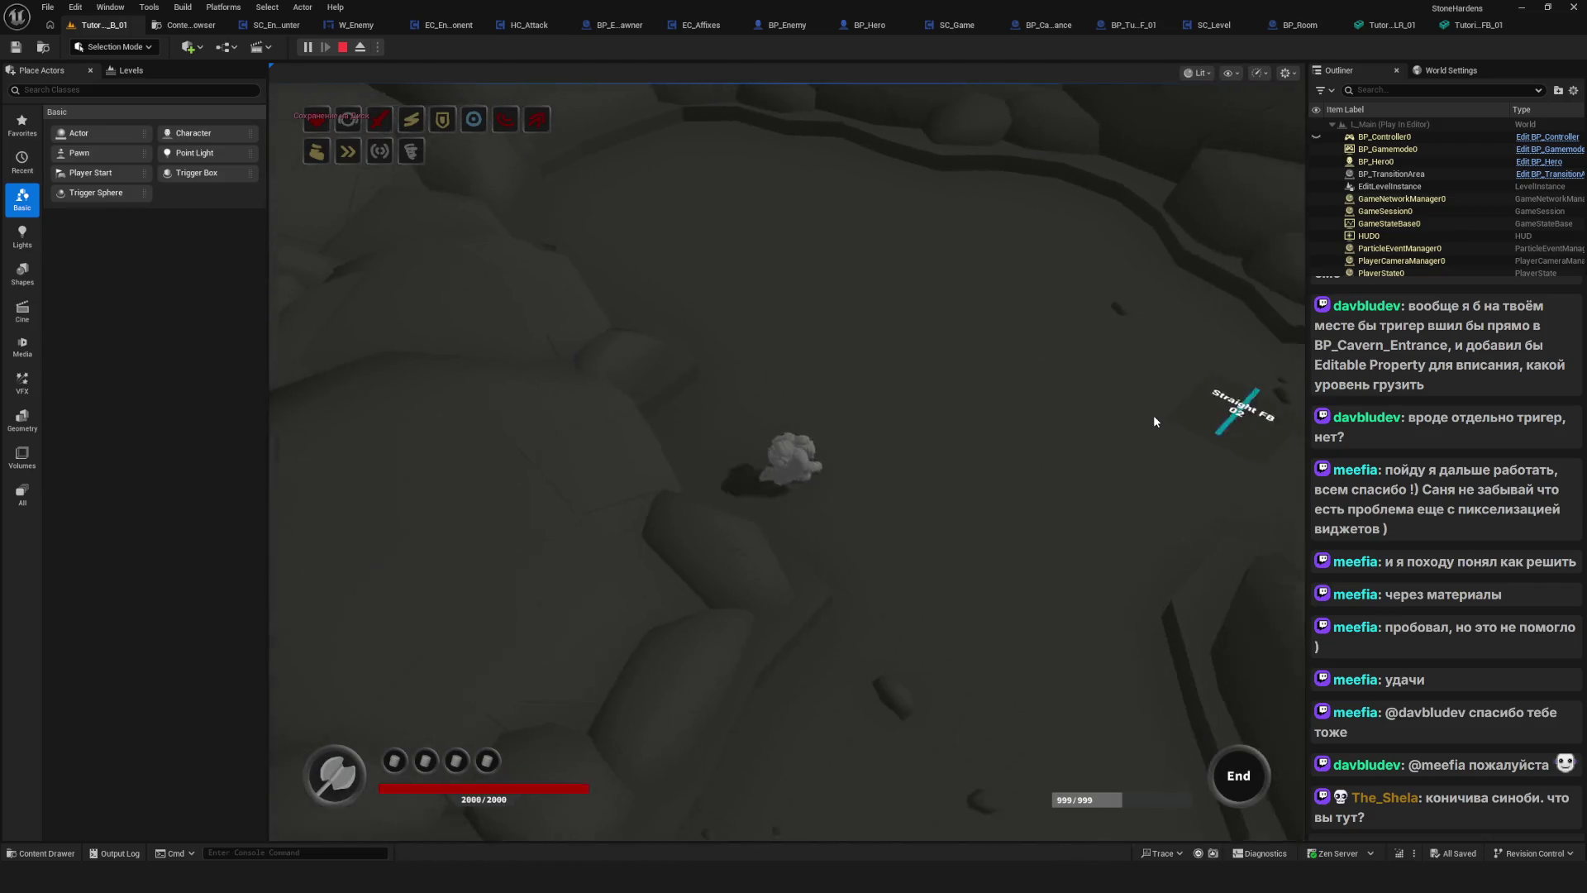
pyautogui.click(1153, 417)
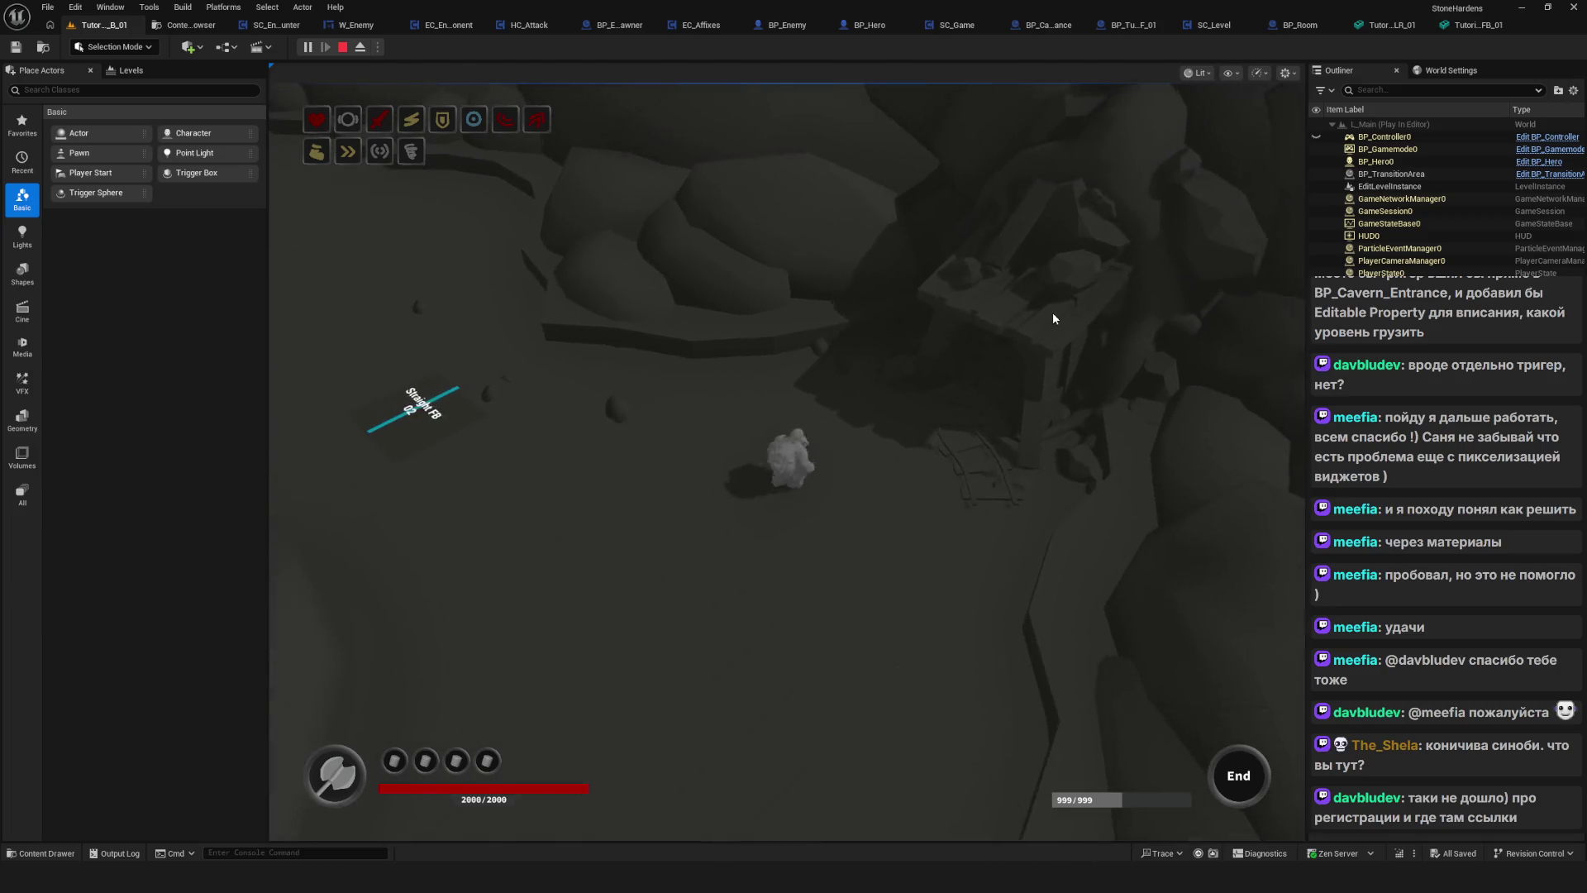
pyautogui.click(1130, 26)
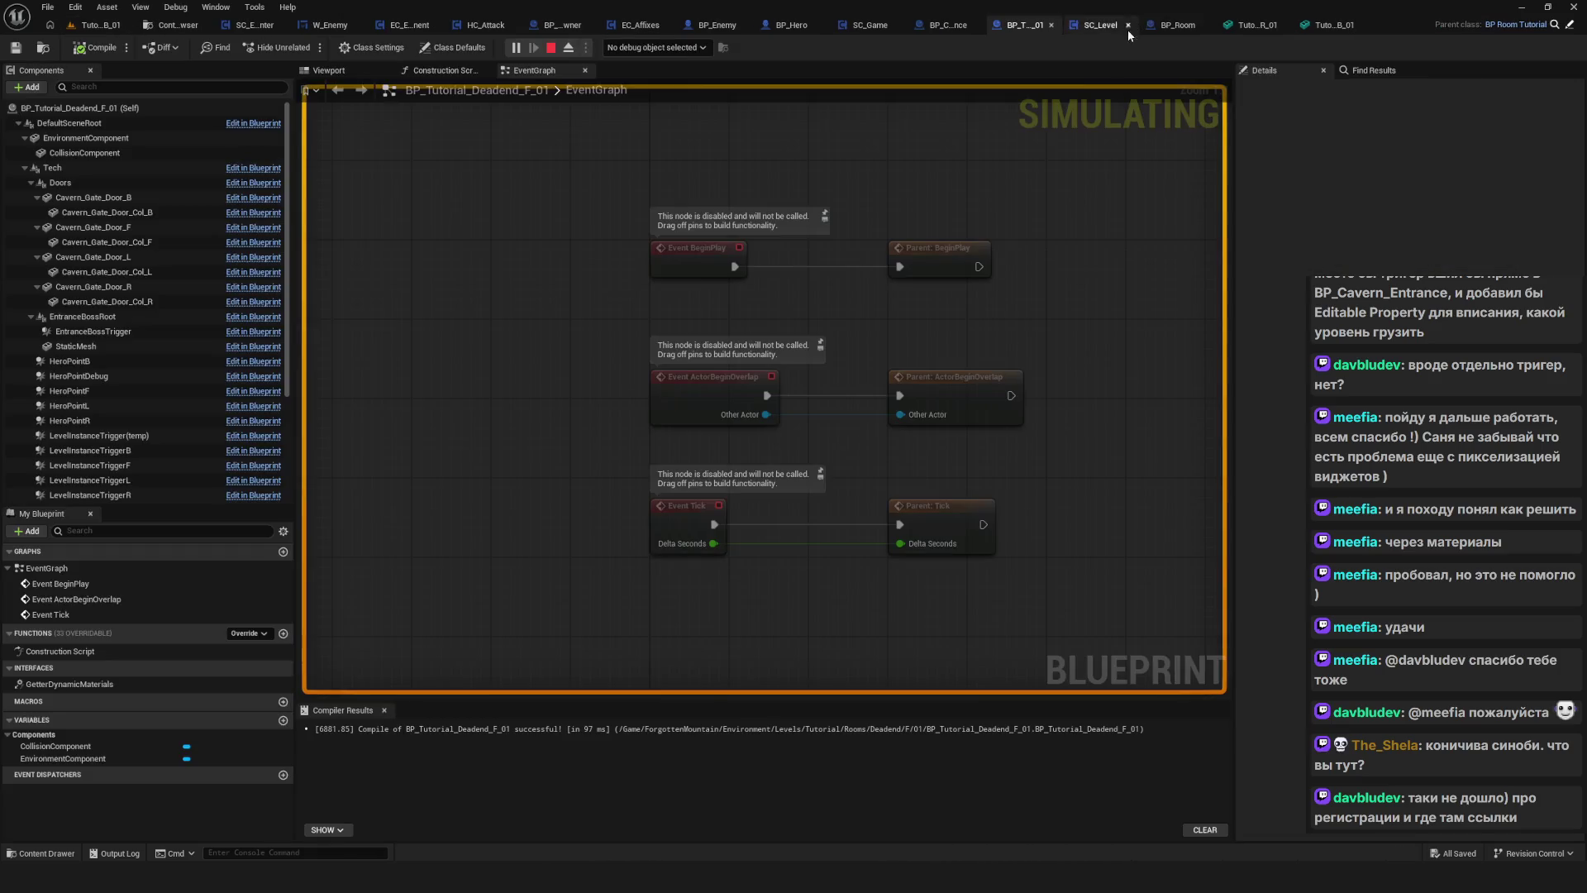
# Step: Stop the play test and open BP_Cavern_Entrance's viewport and class defaults
pyautogui.click(947, 25)
pyautogui.click(547, 48)
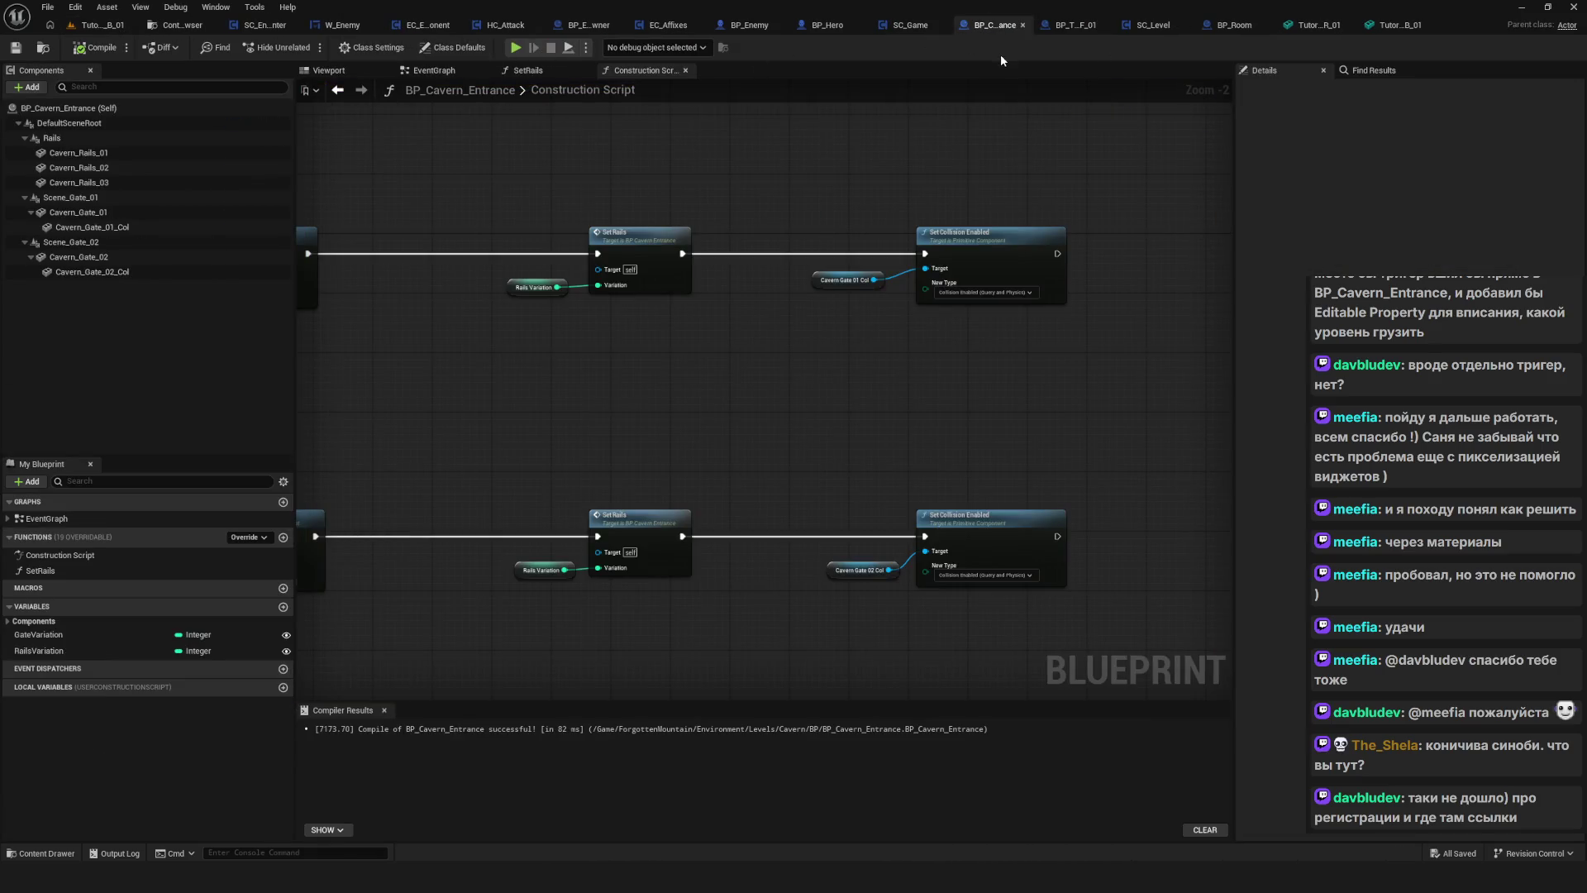
pyautogui.click(906, 26)
pyautogui.click(962, 32)
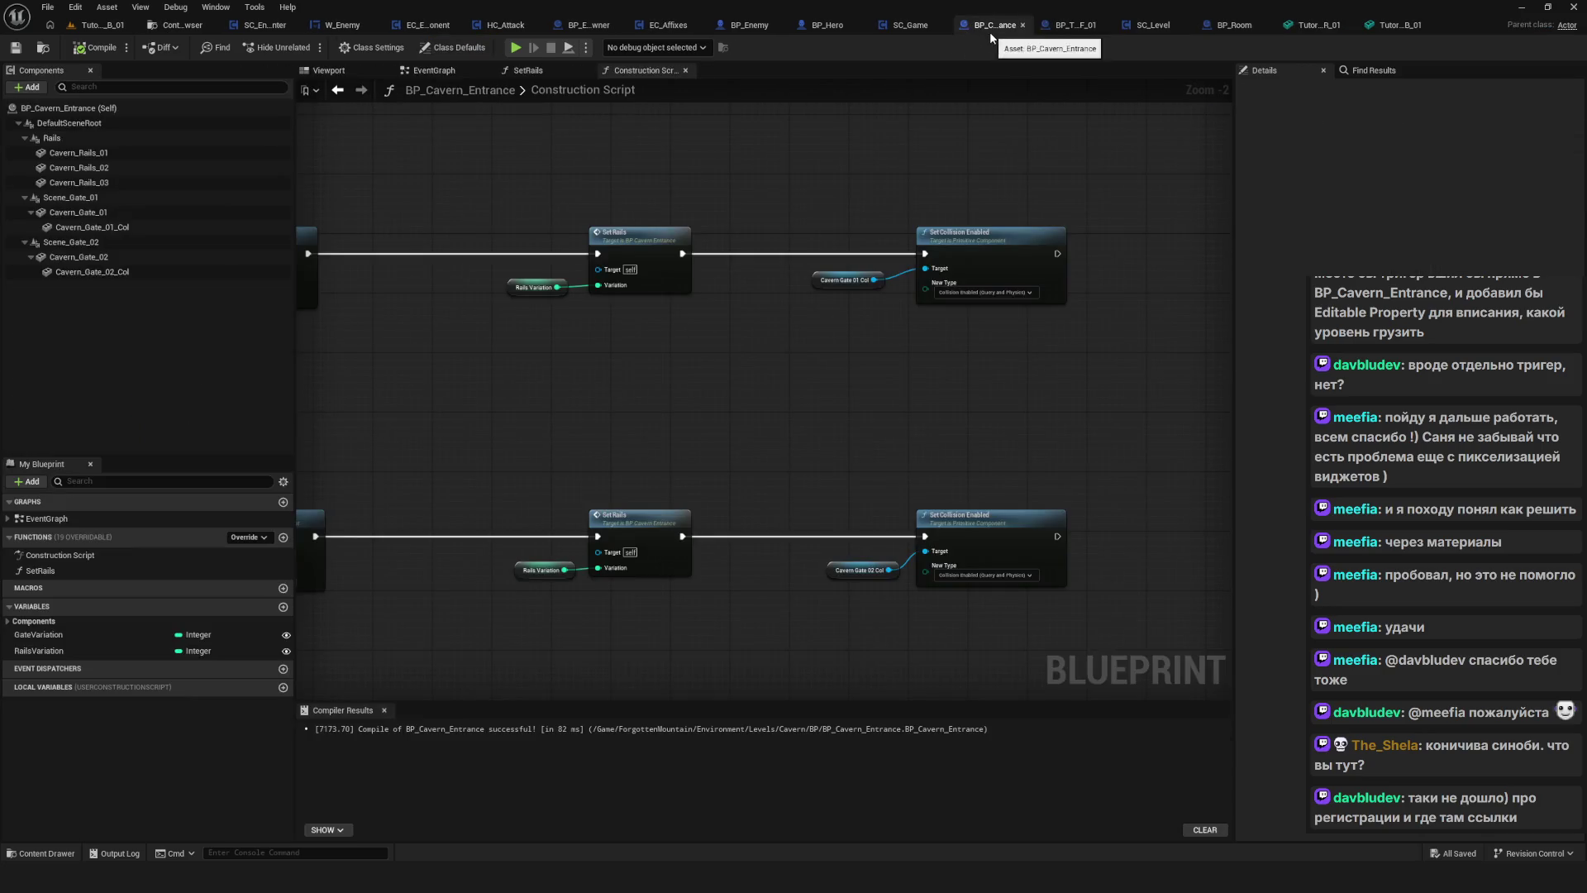
pyautogui.click(331, 72)
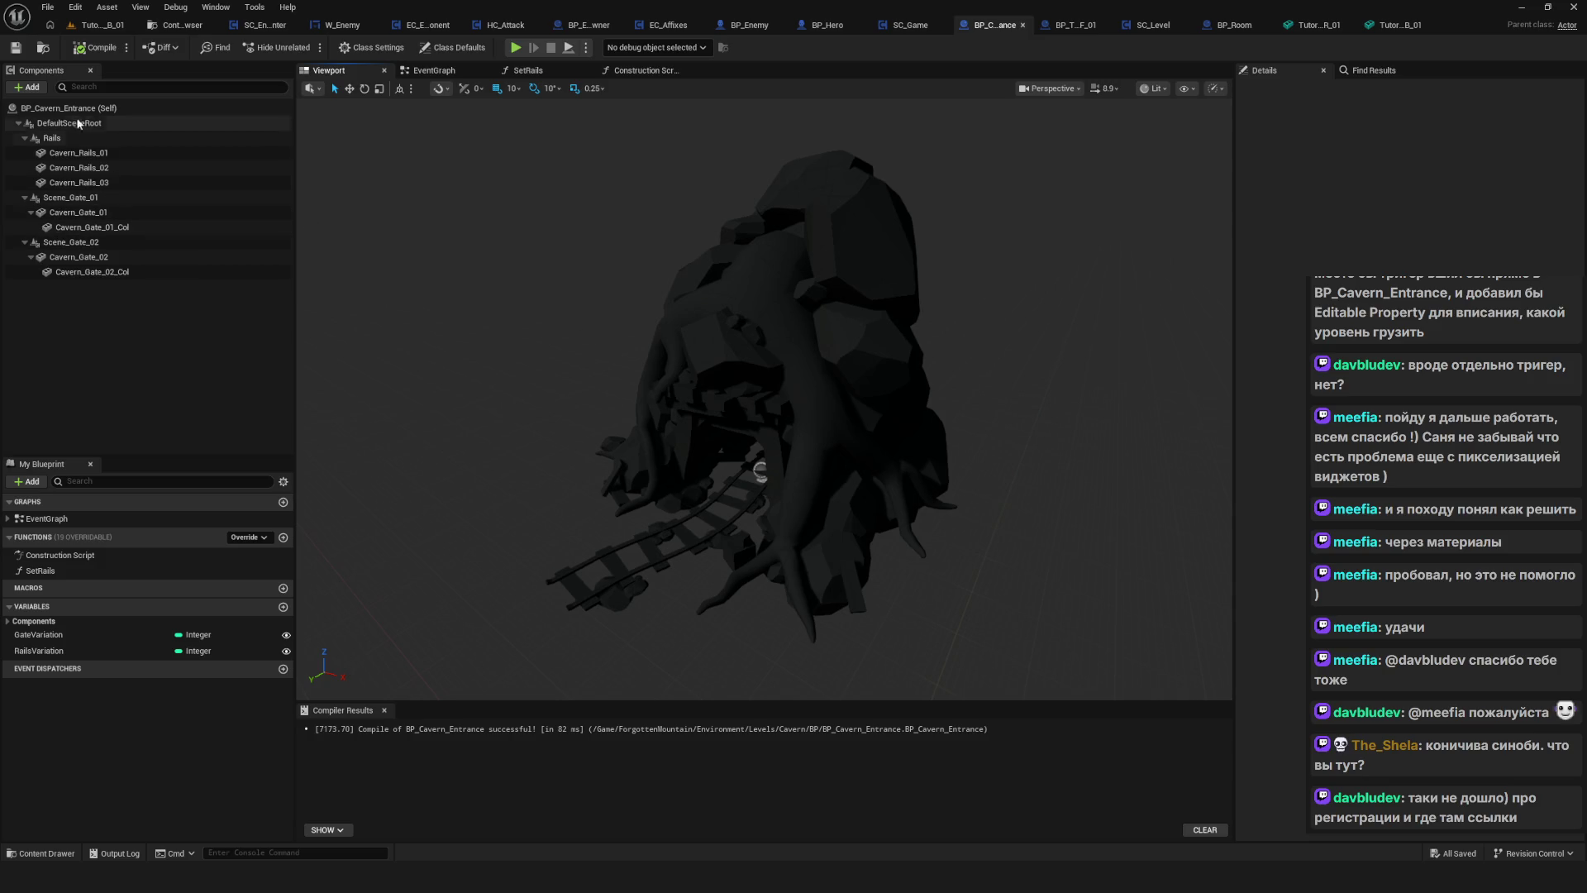
pyautogui.click(76, 109)
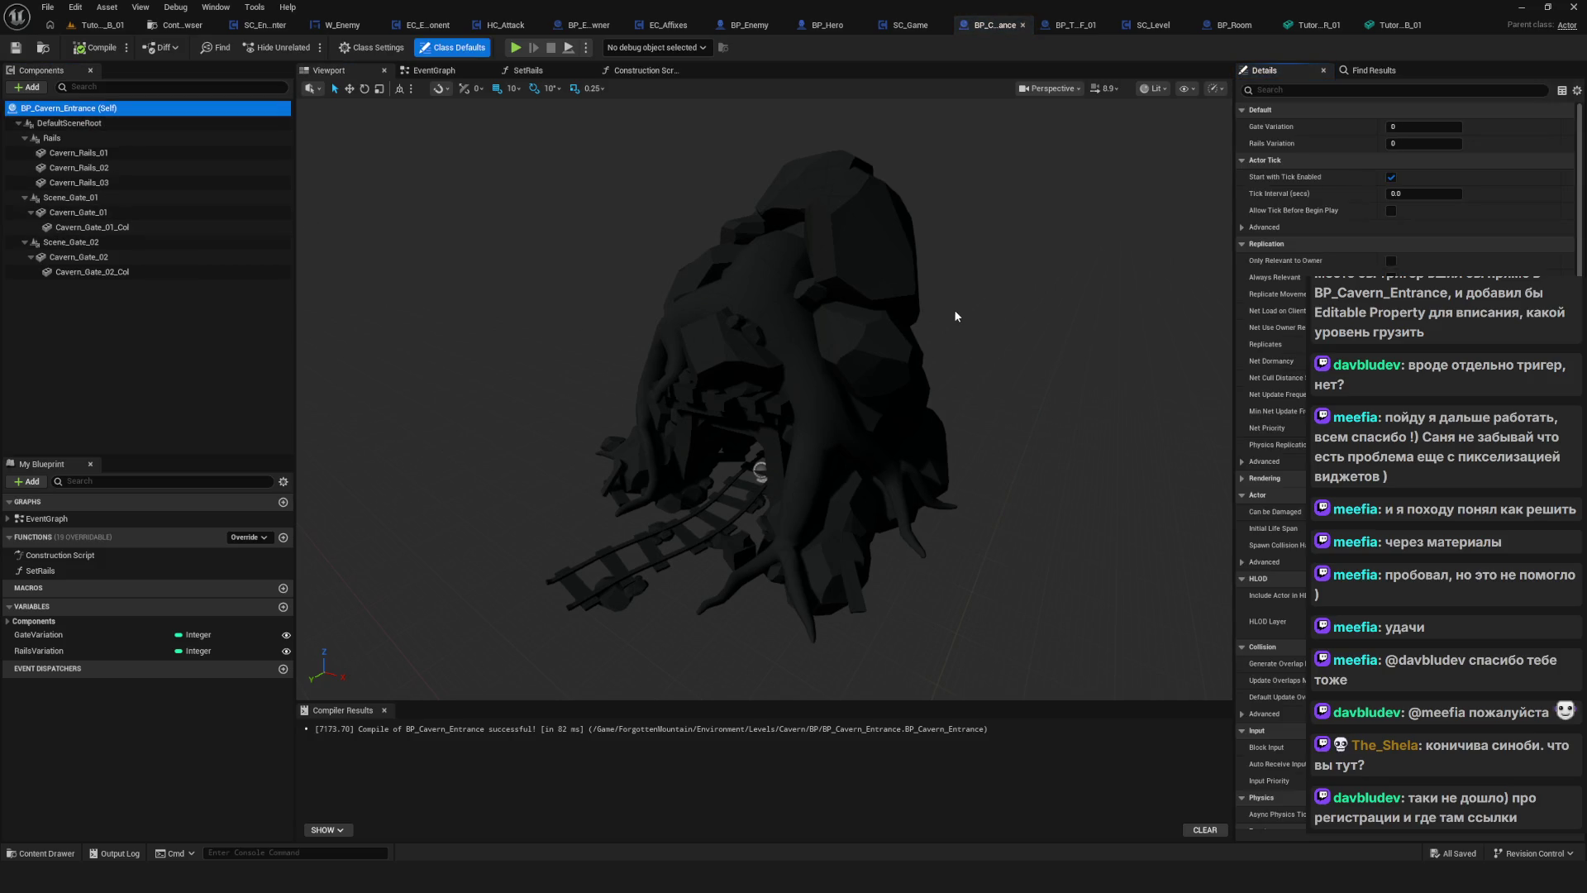
# Step: Select Cavern_Gate_01 and drag the GateVariation value to a different gate variant
pyautogui.click(169, 29)
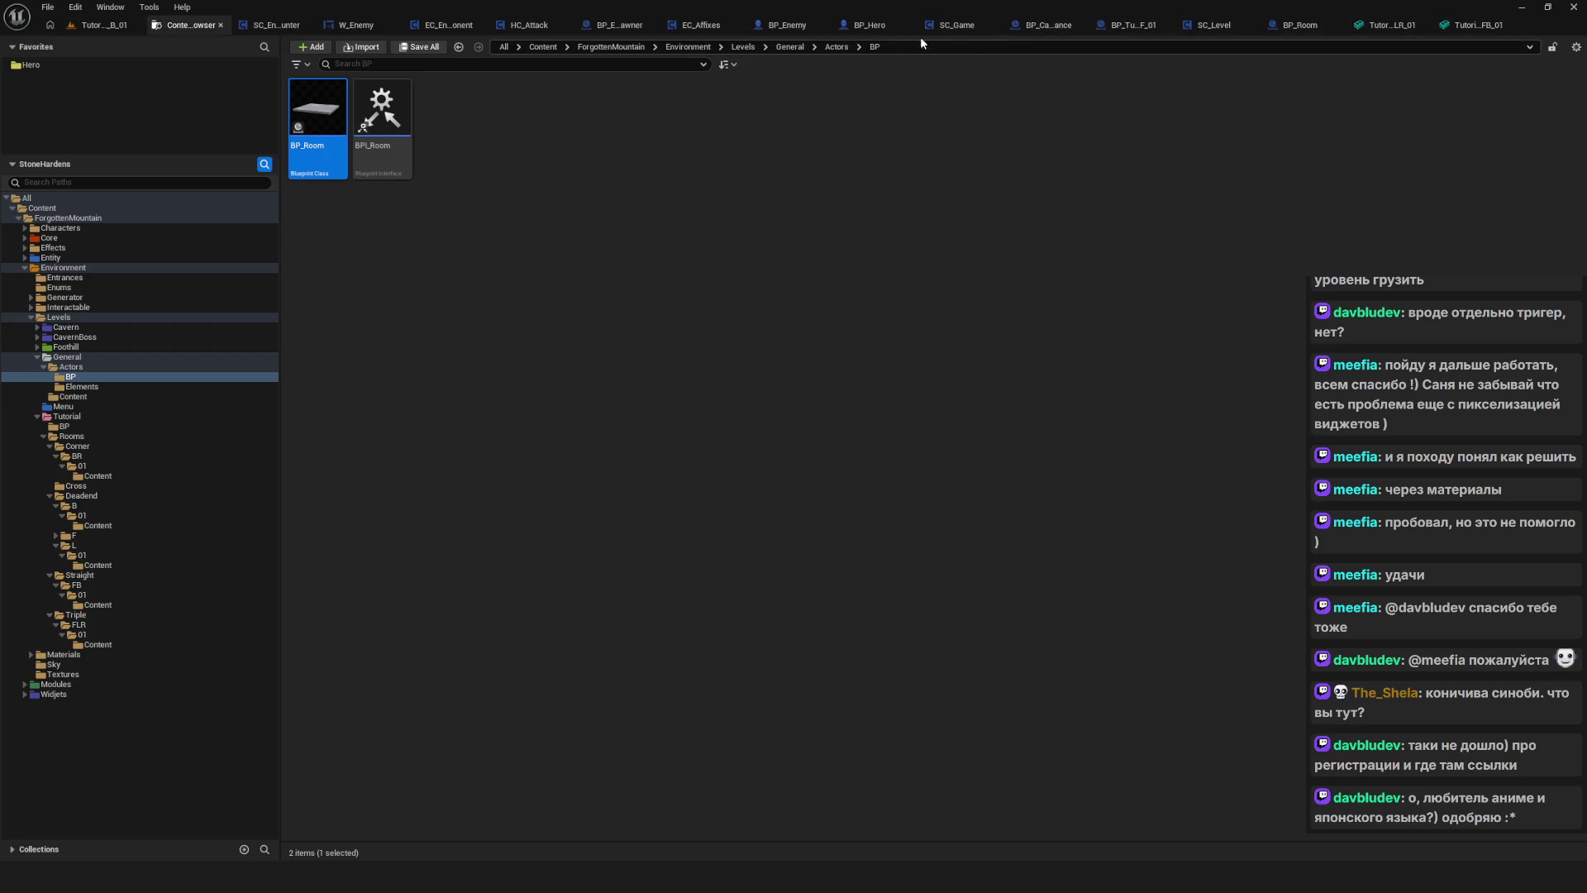
pyautogui.click(1025, 28)
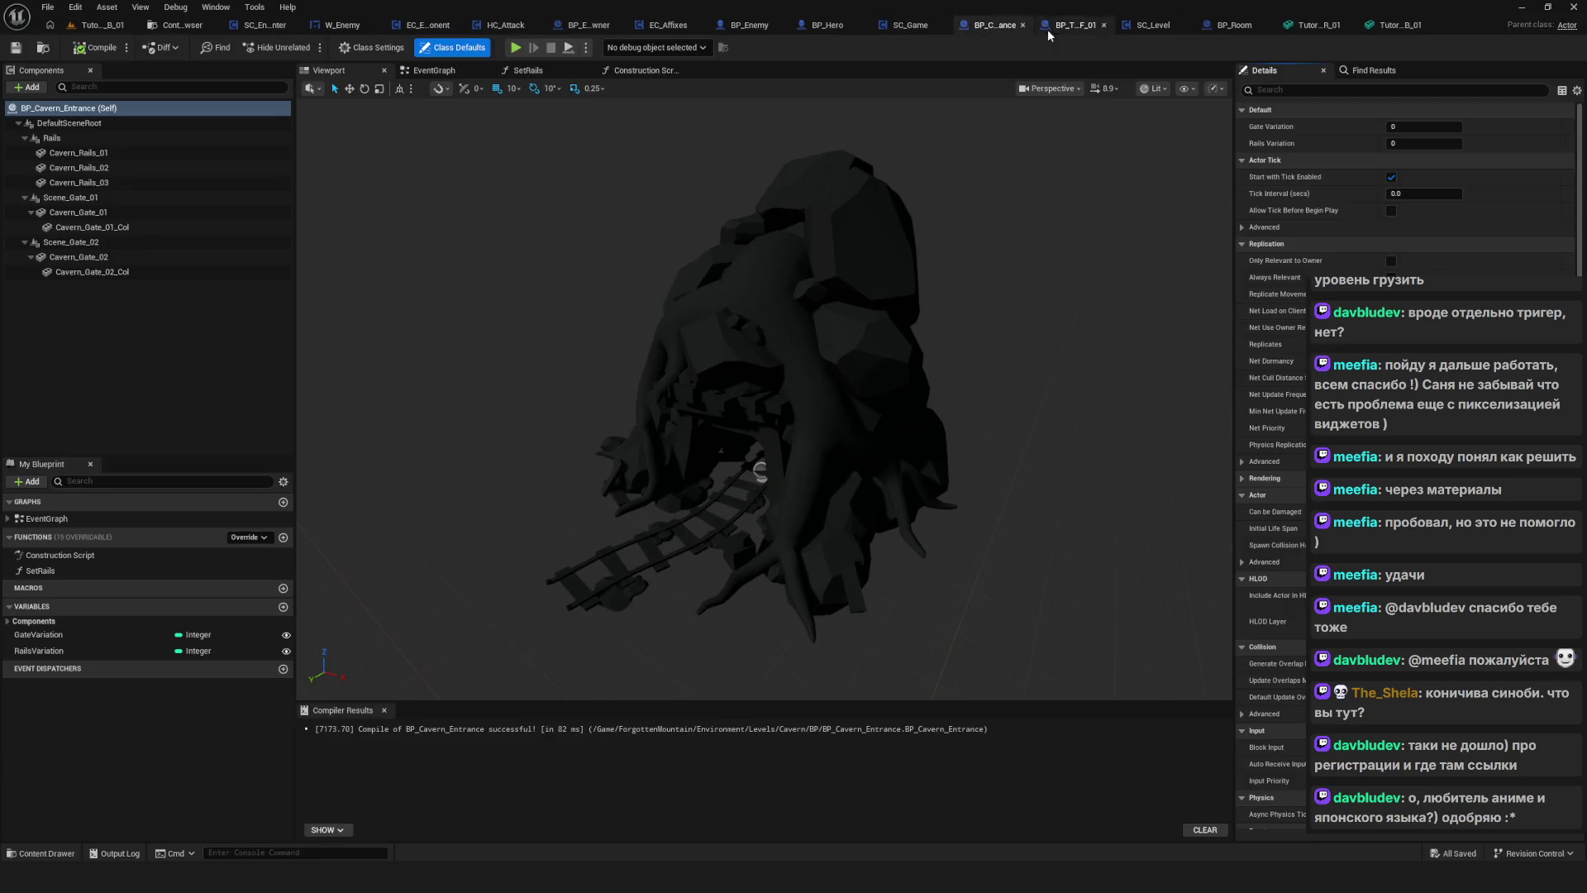
pyautogui.click(812, 321)
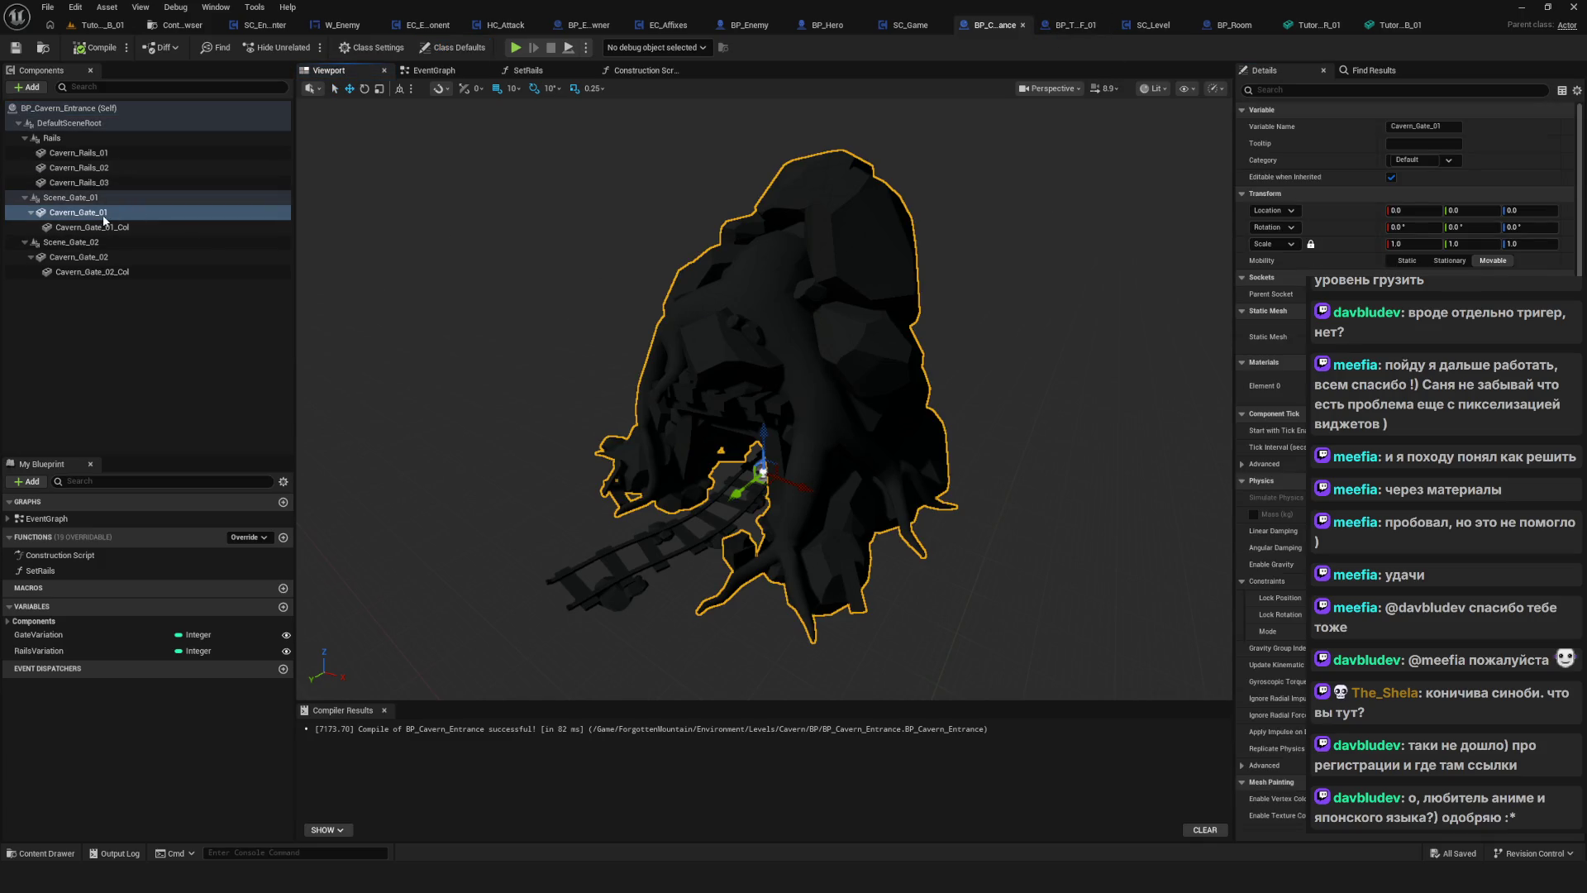
pyautogui.click(59, 638)
pyautogui.moveTo(1405, 624); pyautogui.dragTo(1421, 624)
pyautogui.moveTo(734, 545)
pyautogui.mouseDown()
pyautogui.moveTo(744, 487)
pyautogui.moveTo(777, 579)
pyautogui.moveTo(777, 545)
pyautogui.moveTo(955, 480)
pyautogui.mouseUp()
pyautogui.click(210, 26)
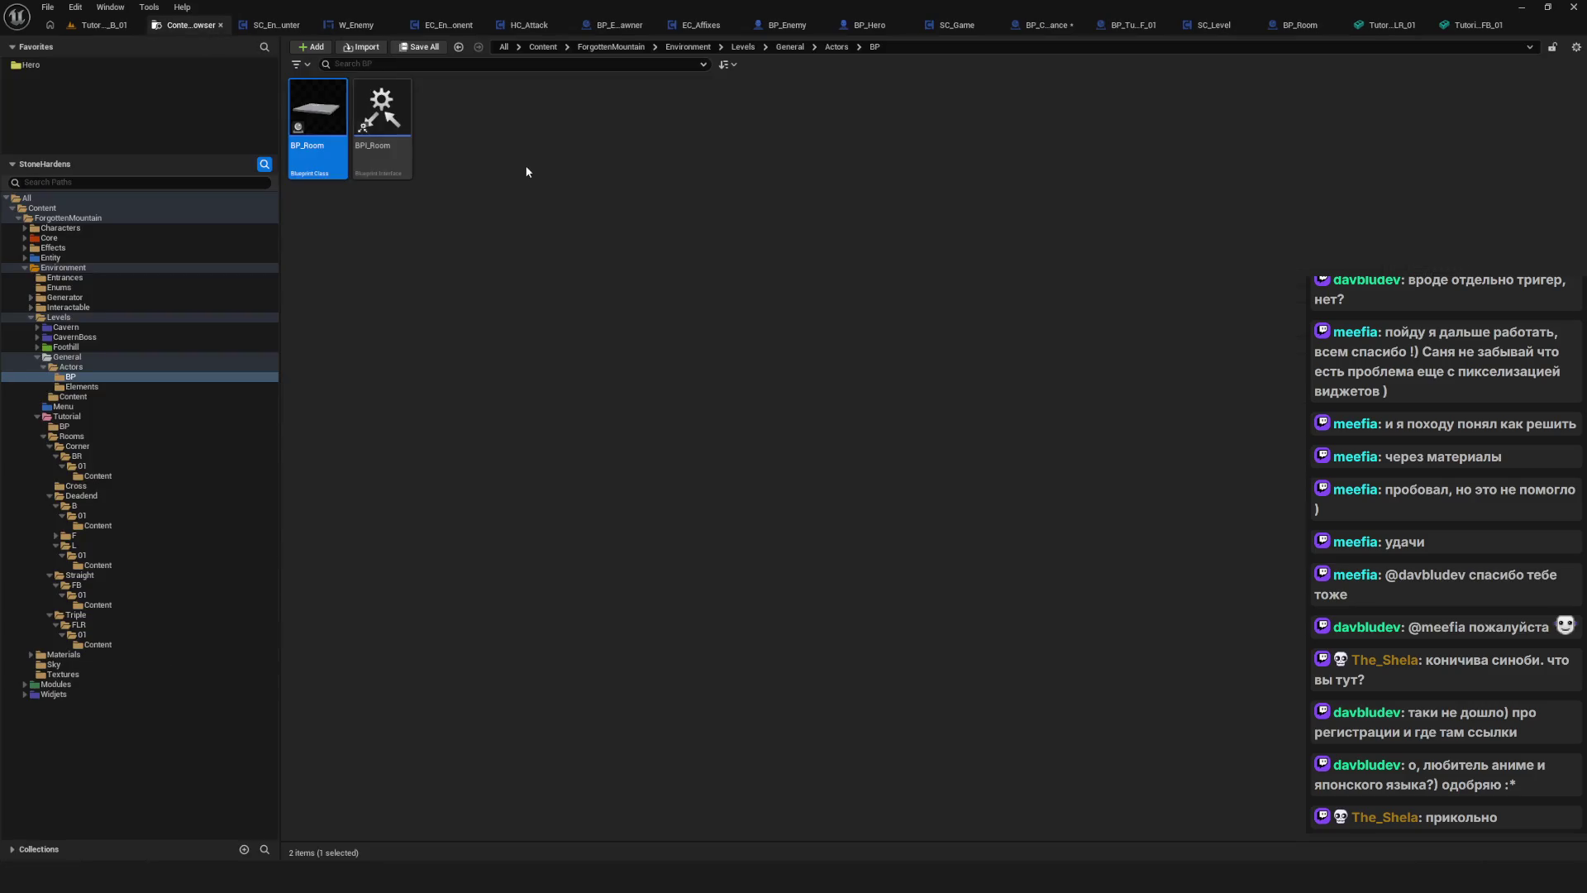
# Step: Browse General > Content > Cavern and open the Entrance mesh in the mesh editor
pyautogui.click(67, 356)
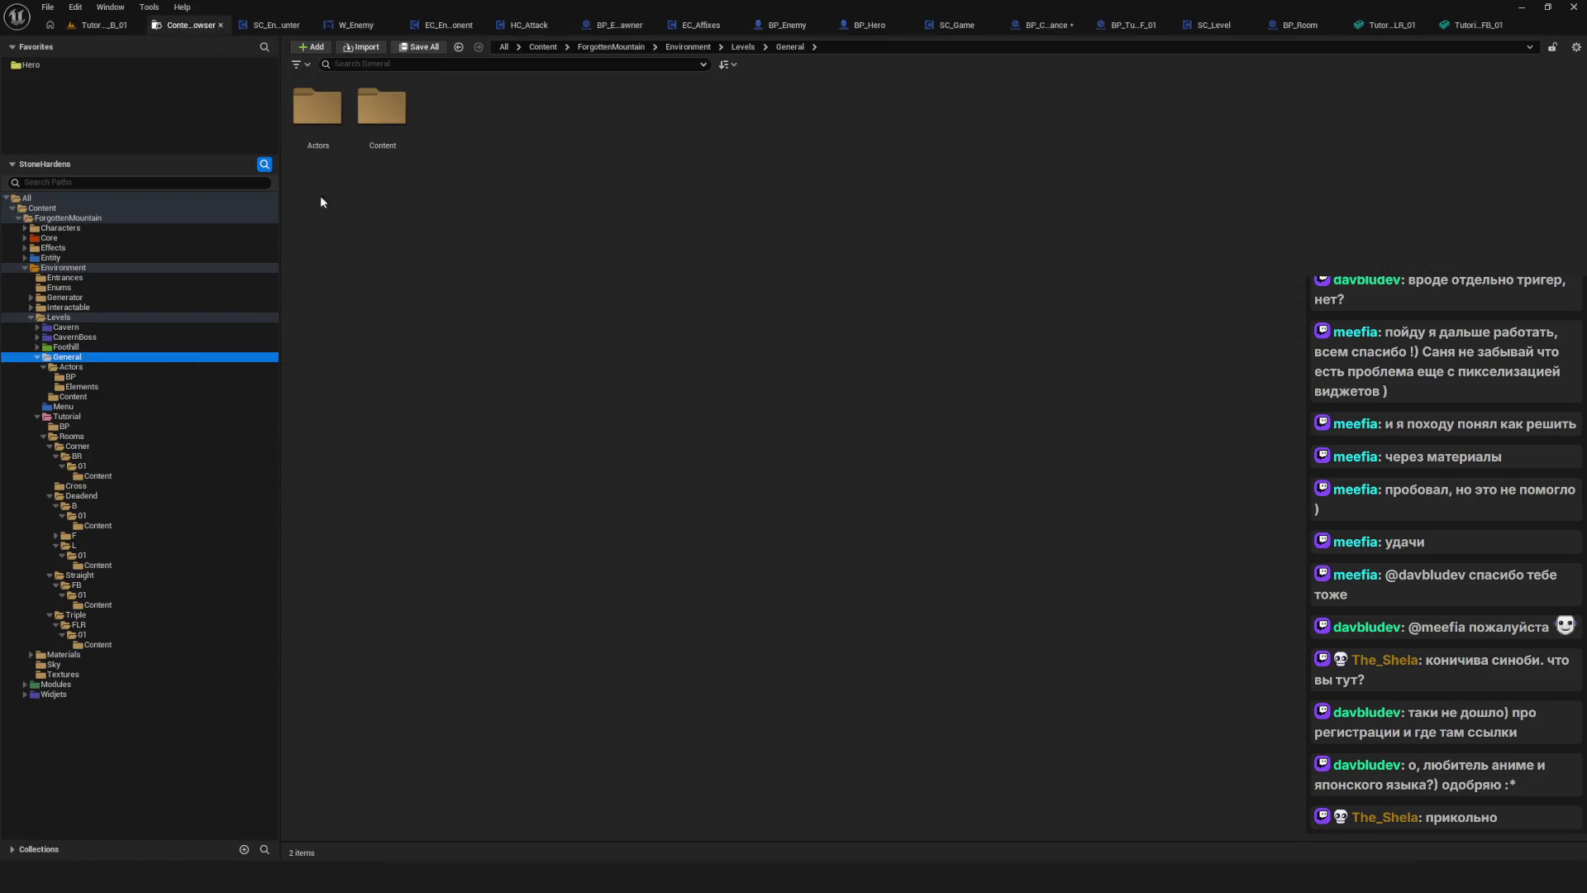
pyautogui.doubleClick(392, 113)
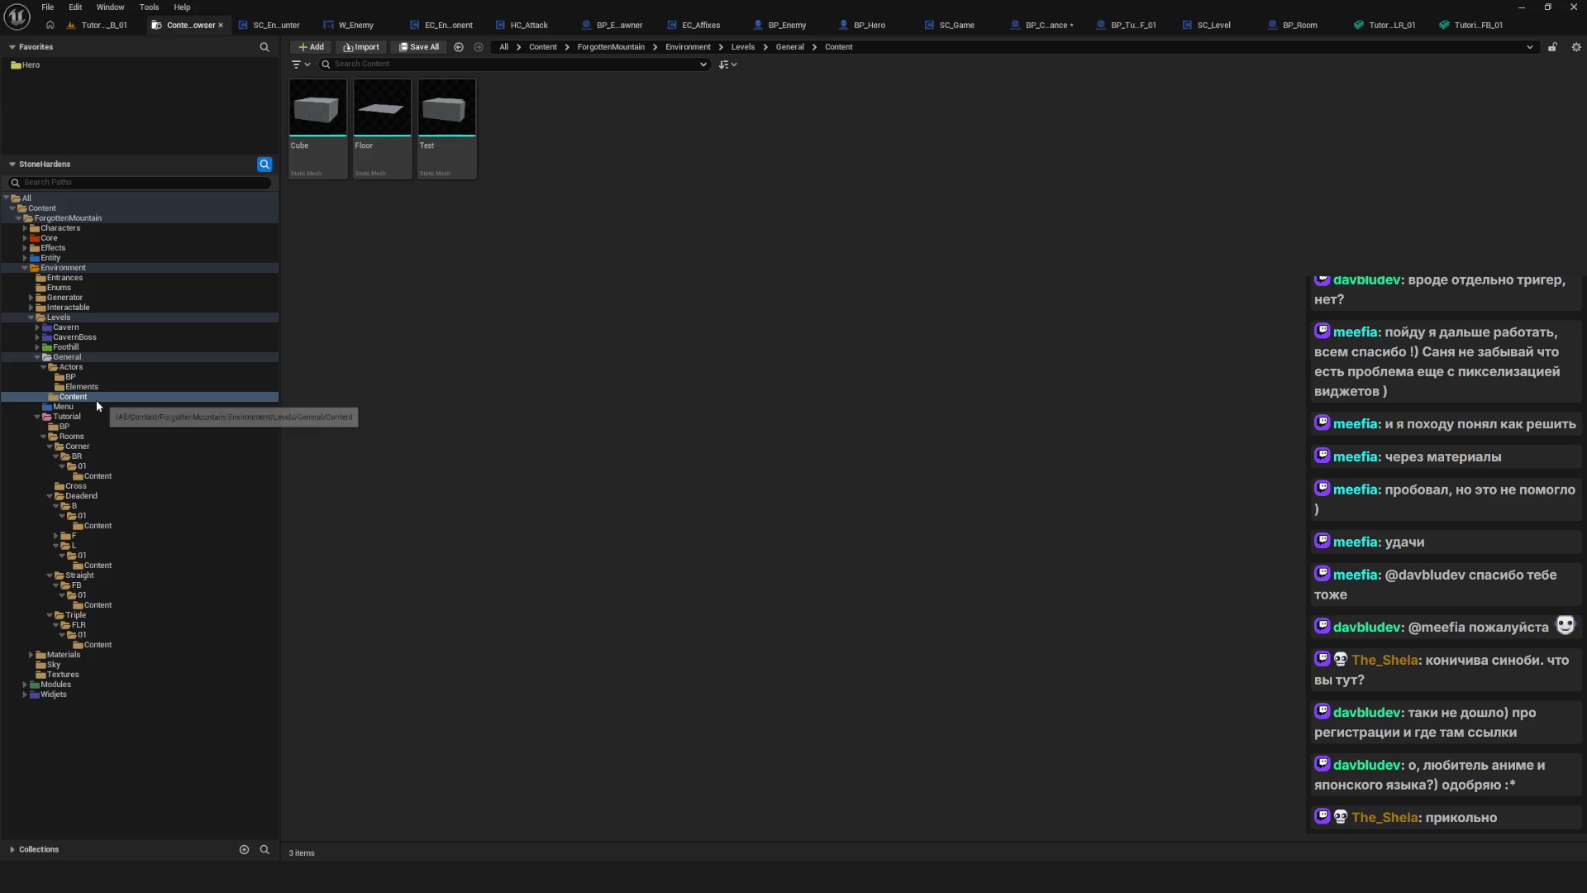
pyautogui.click(93, 328)
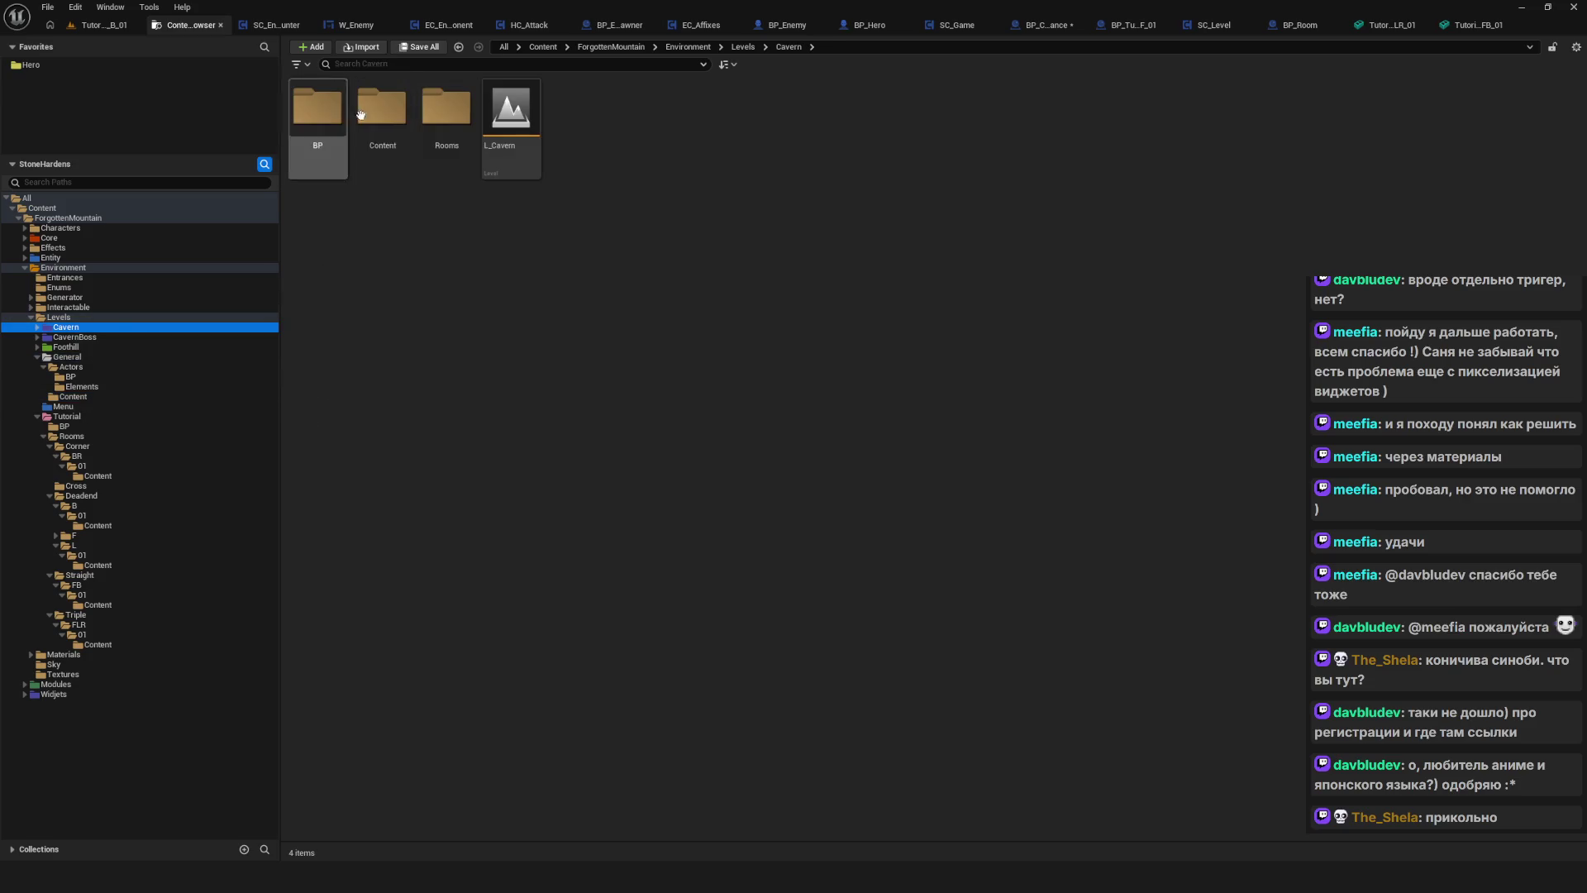
pyautogui.doubleClick(378, 116)
pyautogui.click(921, 132)
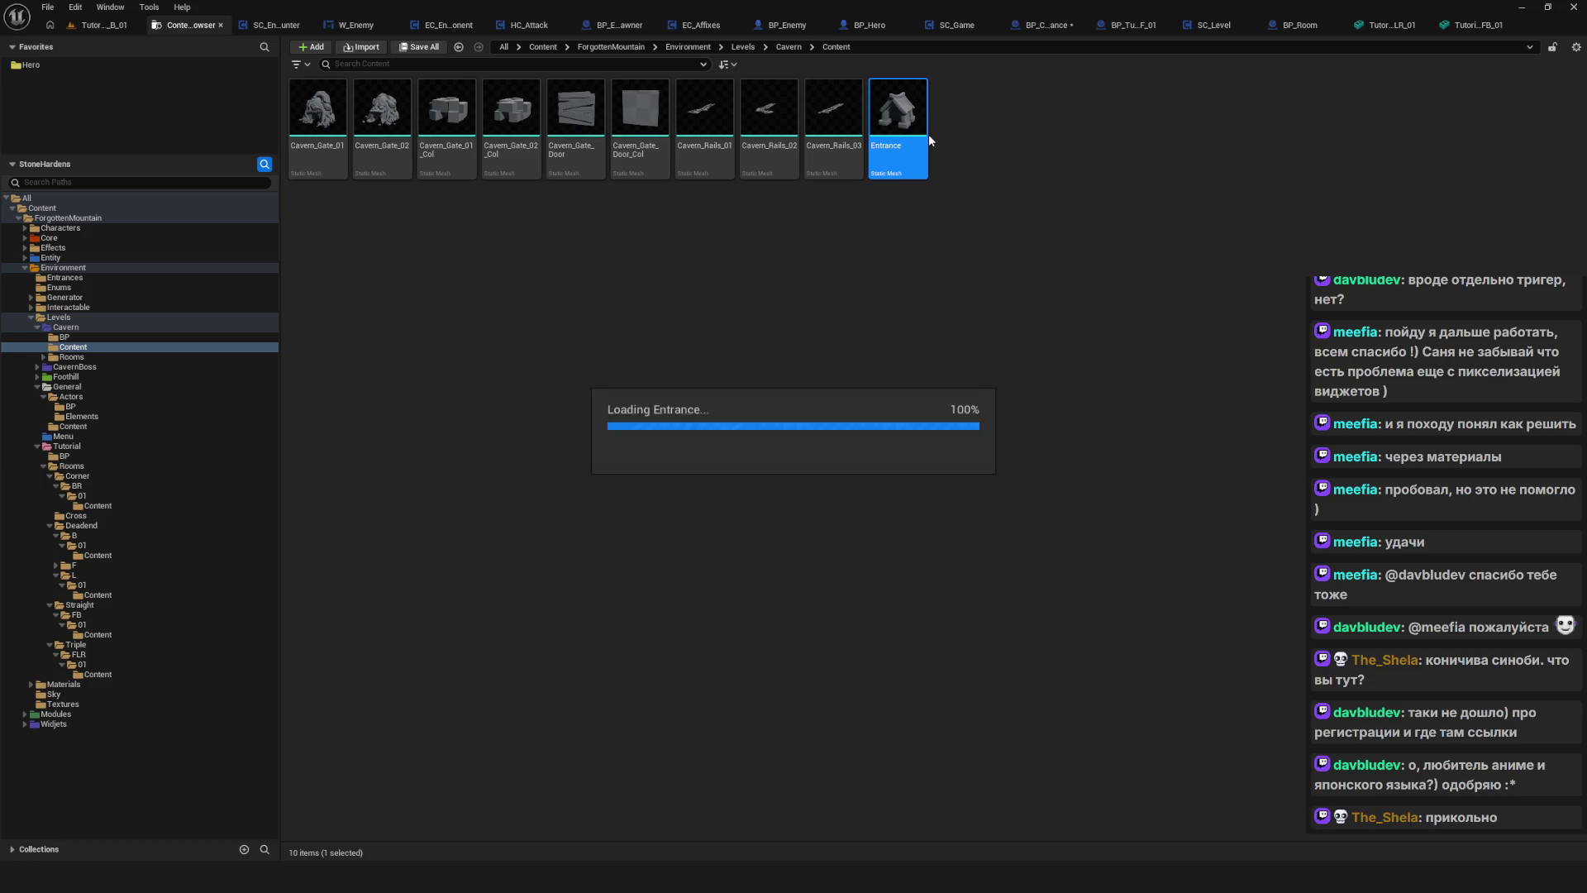
pyautogui.doubleClick(924, 136)
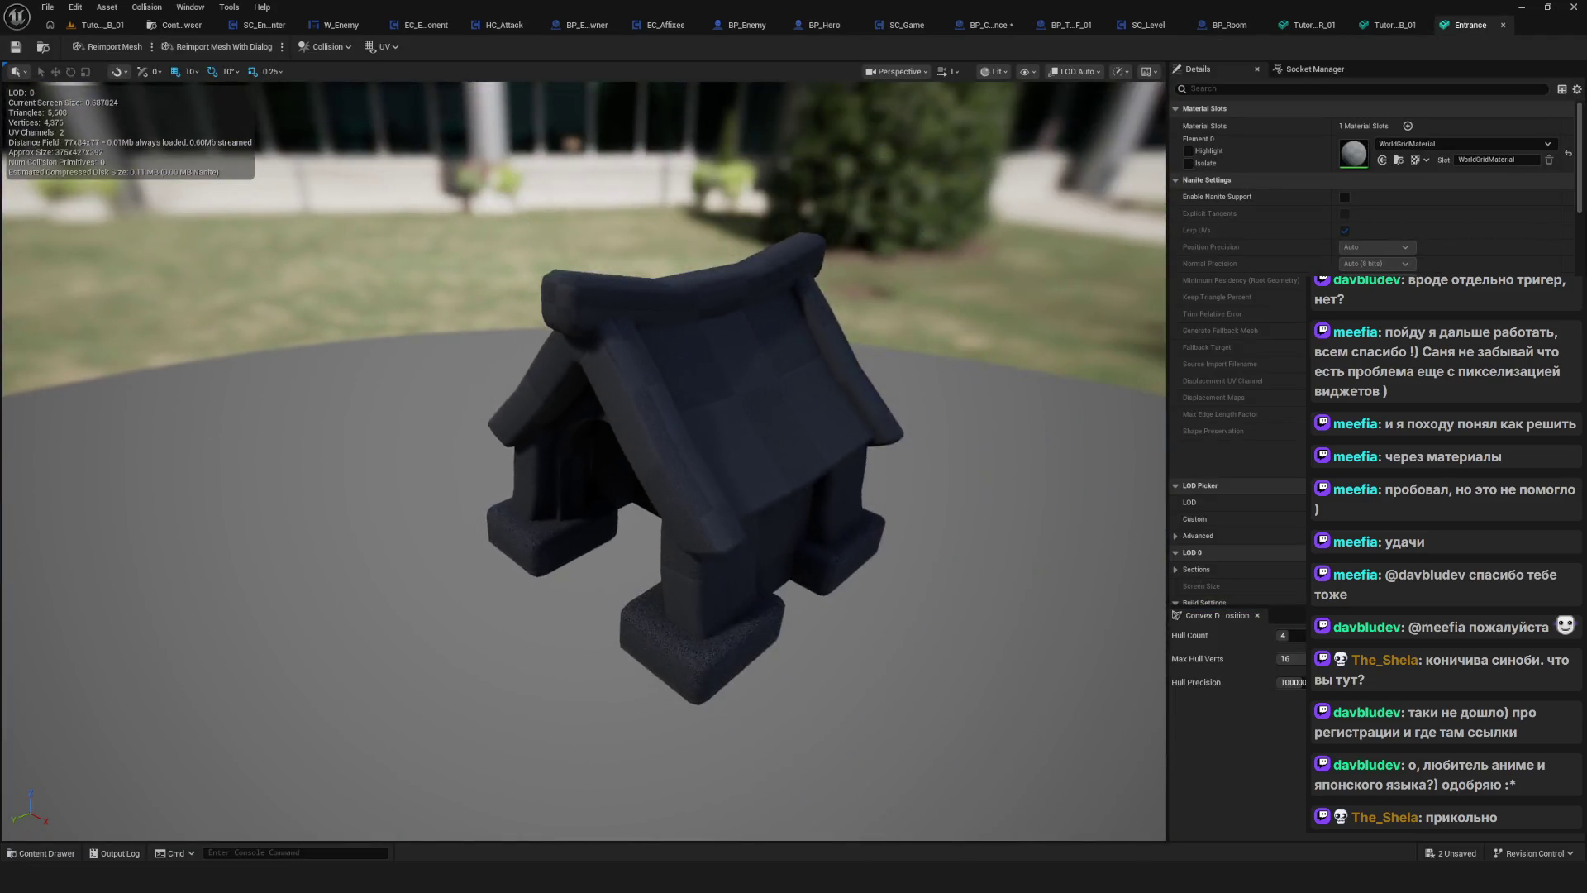
# Step: Close the Entrance and rock mesh editors and return to the Tutorial_Deadend_B_01 level
pyautogui.click(1503, 25)
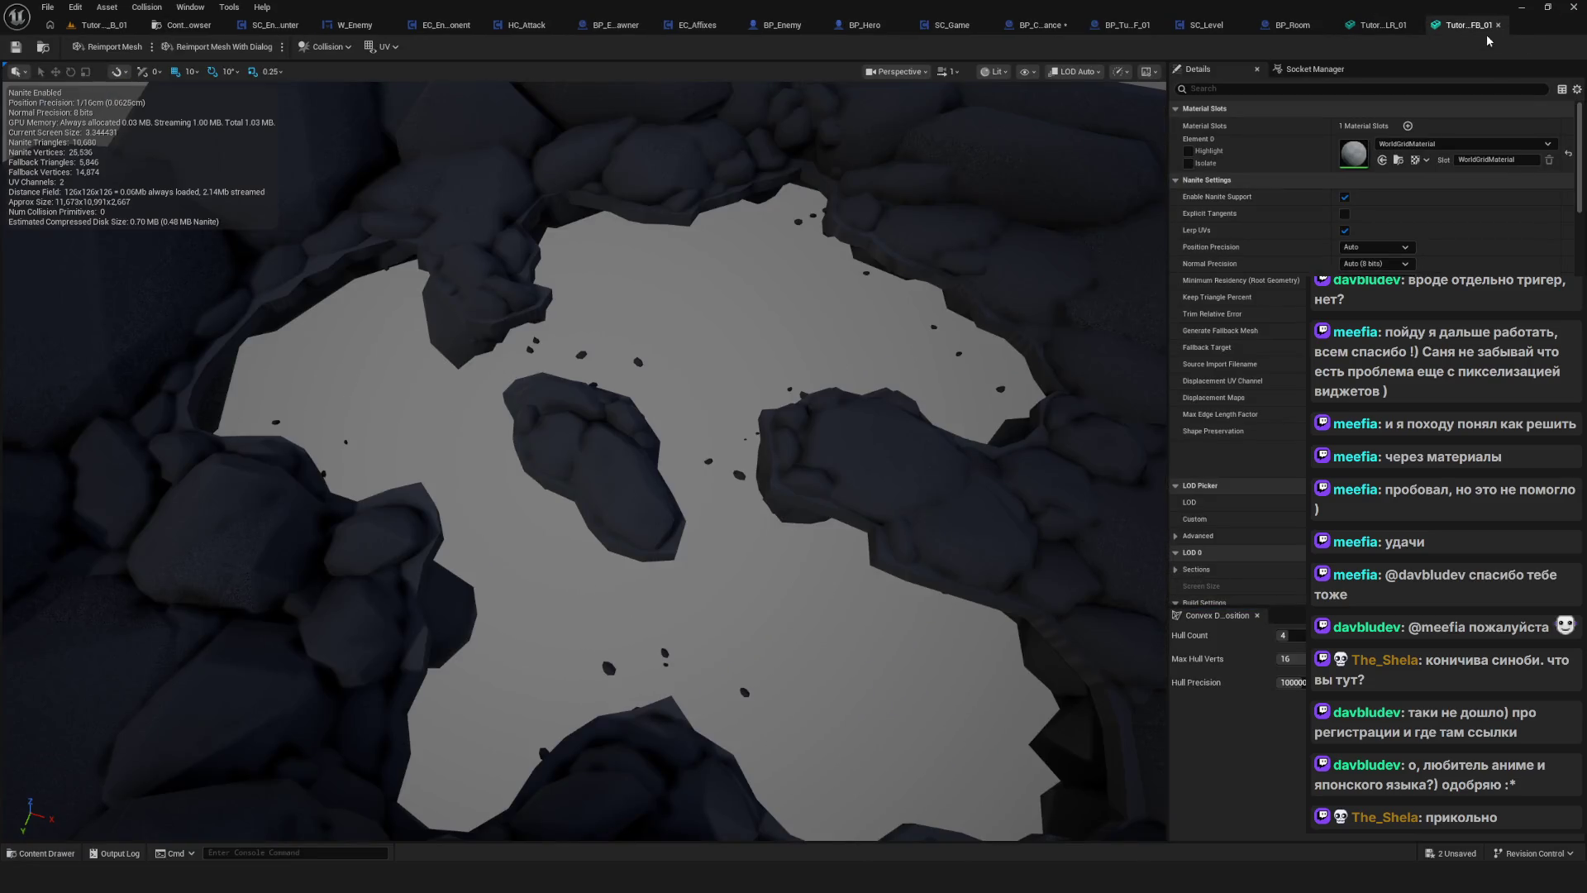
pyautogui.click(1498, 25)
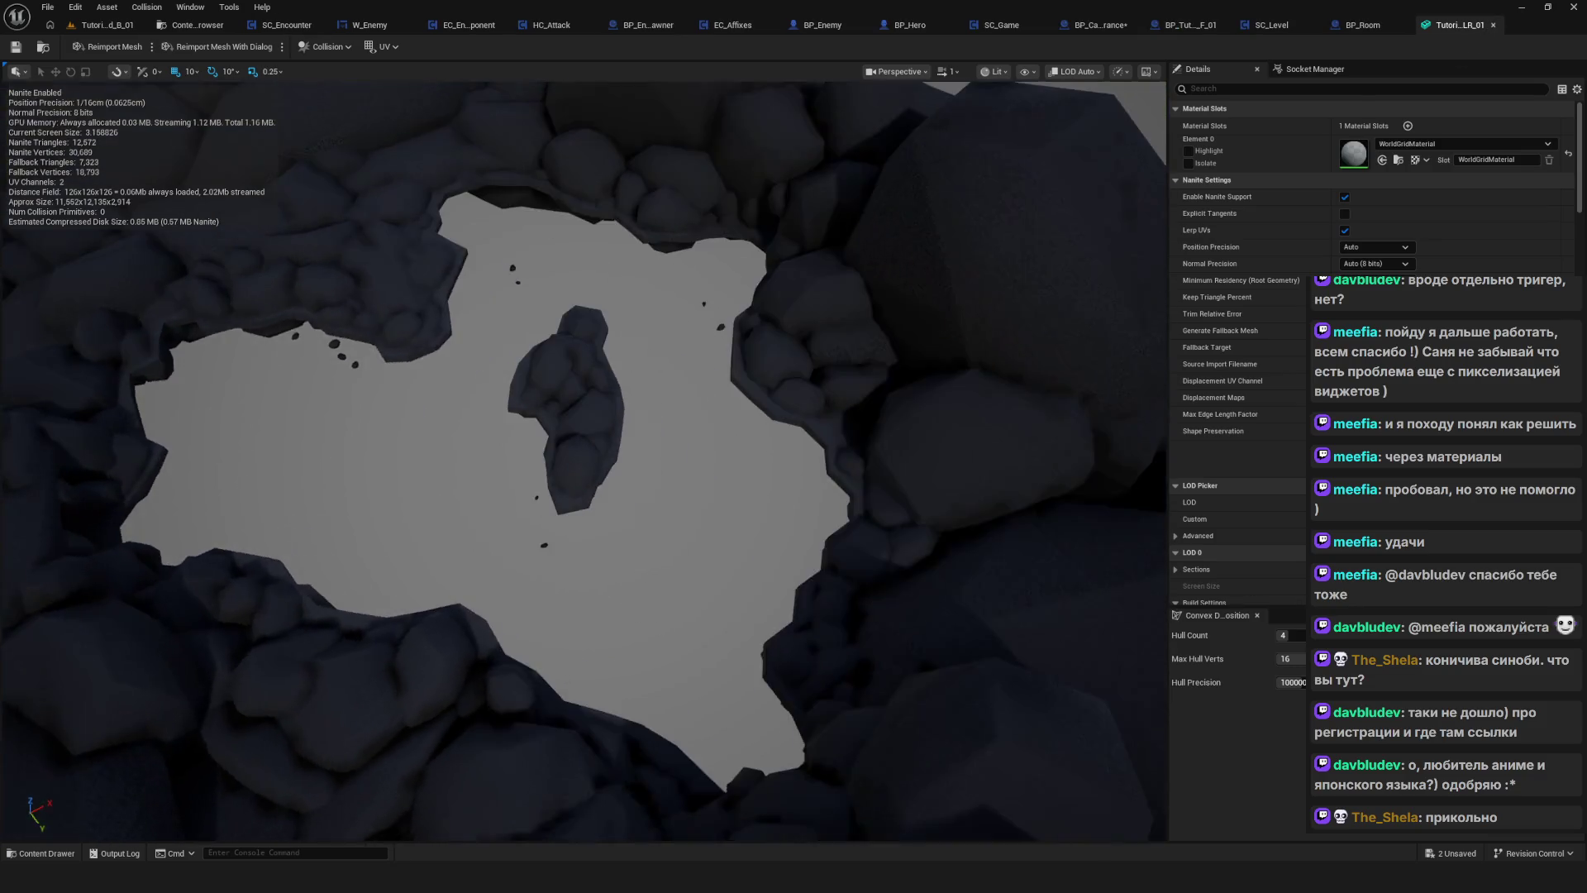
pyautogui.click(104, 26)
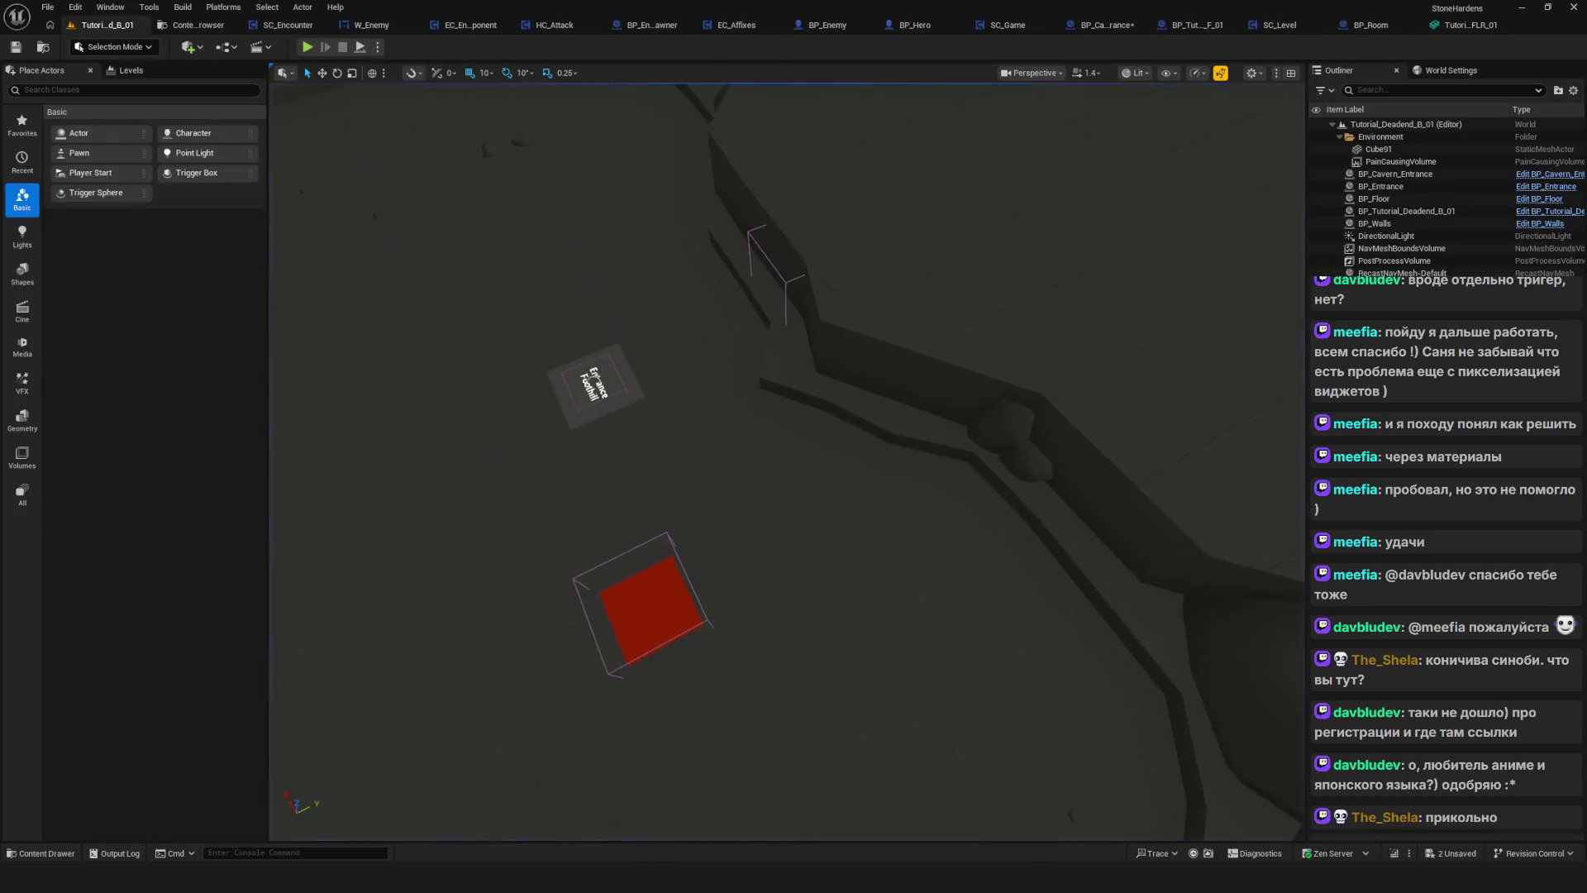
# Step: Select BP_Cavern_Entrance and fly around the cavern room, closing in on the ladder and rock wall
pyautogui.click(574, 428)
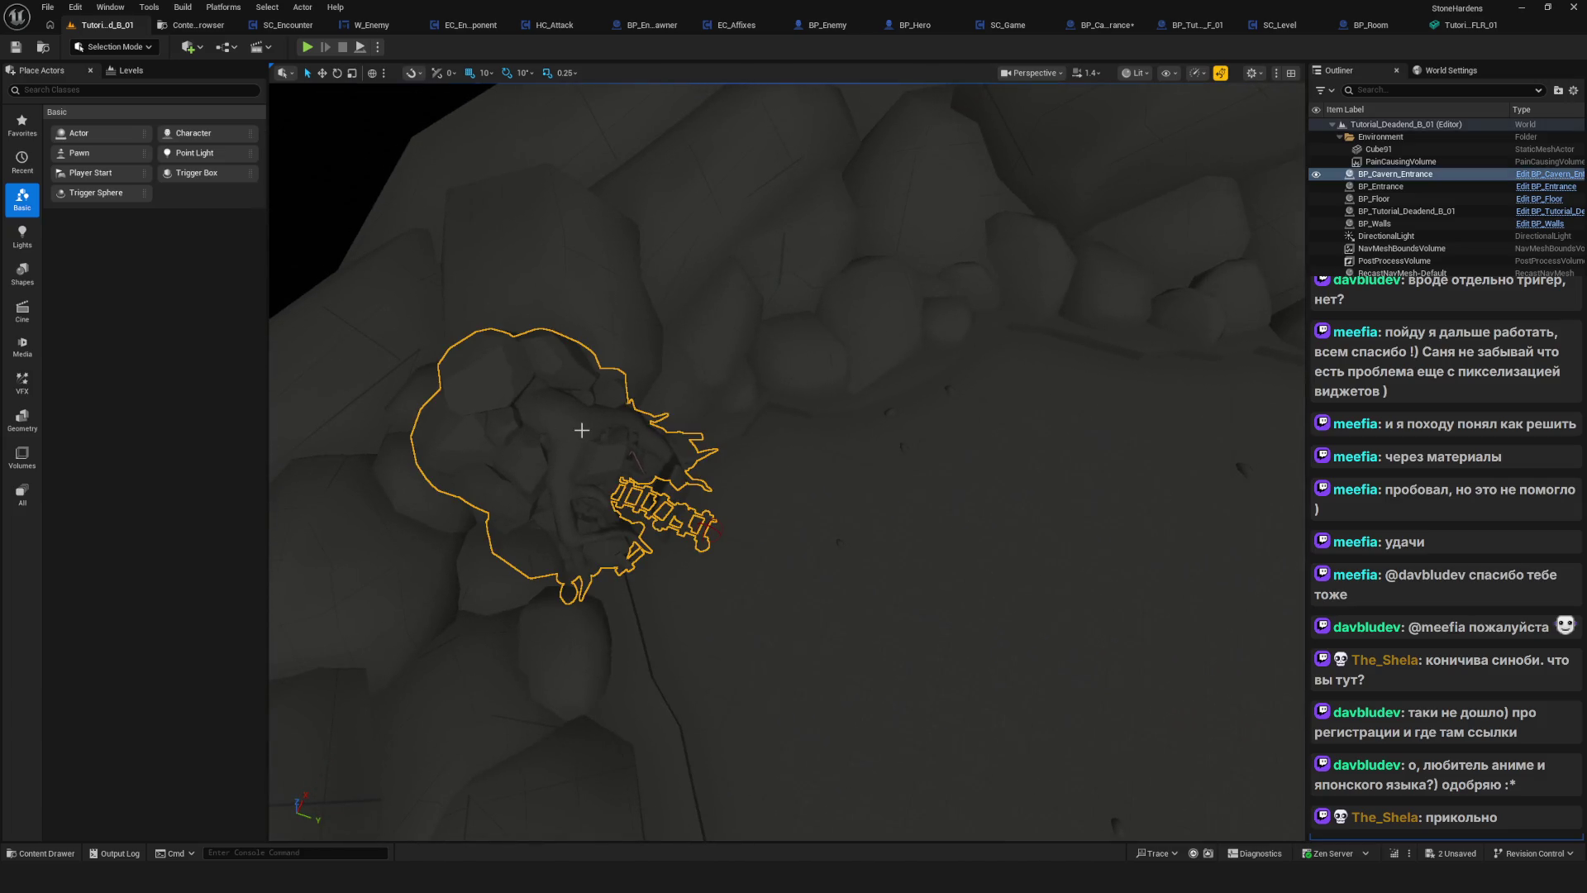
pyautogui.moveTo(590, 429)
pyautogui.mouseDown()
pyautogui.moveTo(589, 397)
pyautogui.moveTo(611, 380)
pyautogui.moveTo(611, 422)
pyautogui.moveTo(579, 442)
pyautogui.moveTo(586, 428)
pyautogui.mouseUp()
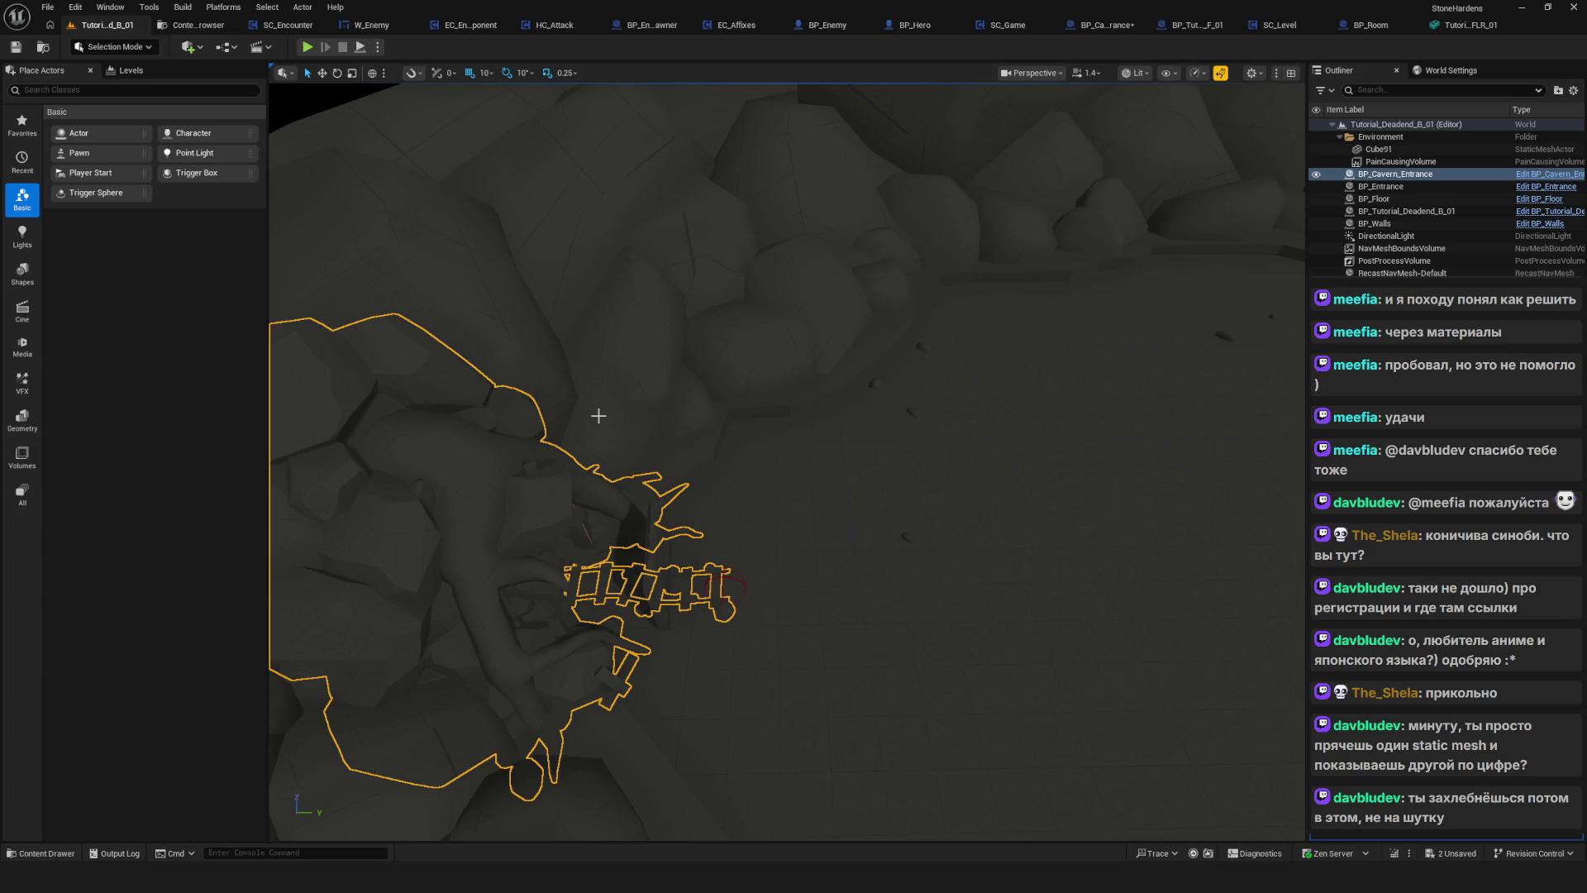
pyautogui.moveTo(610, 420); pyautogui.dragTo(137, 166)
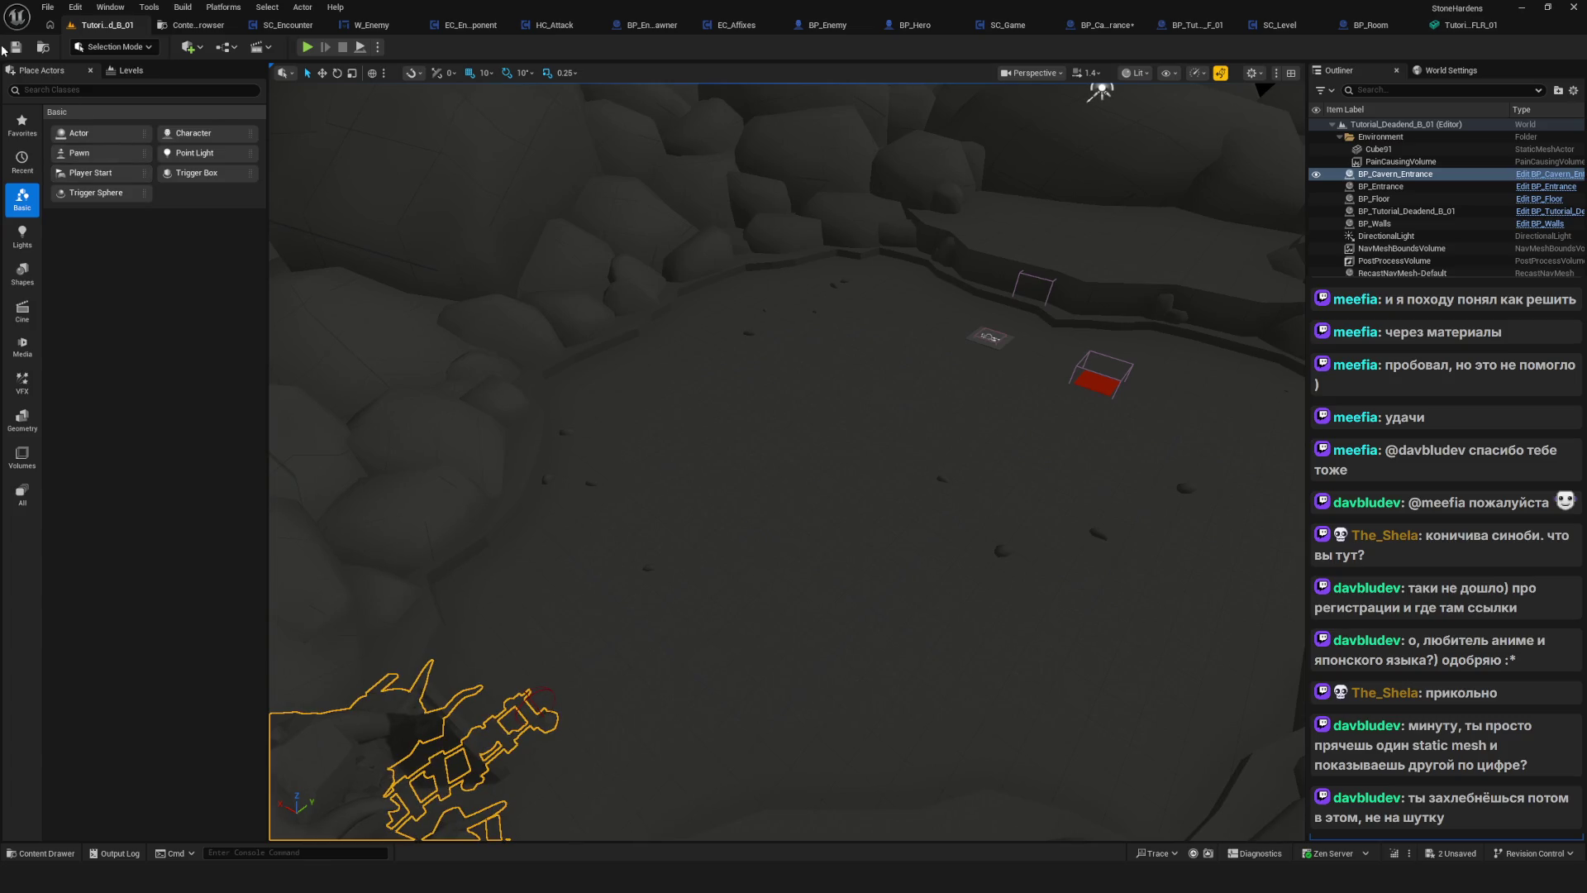
pyautogui.moveTo(659, 312)
pyautogui.mouseDown()
pyautogui.moveTo(709, 354)
pyautogui.moveTo(33, 28)
pyautogui.mouseUp()
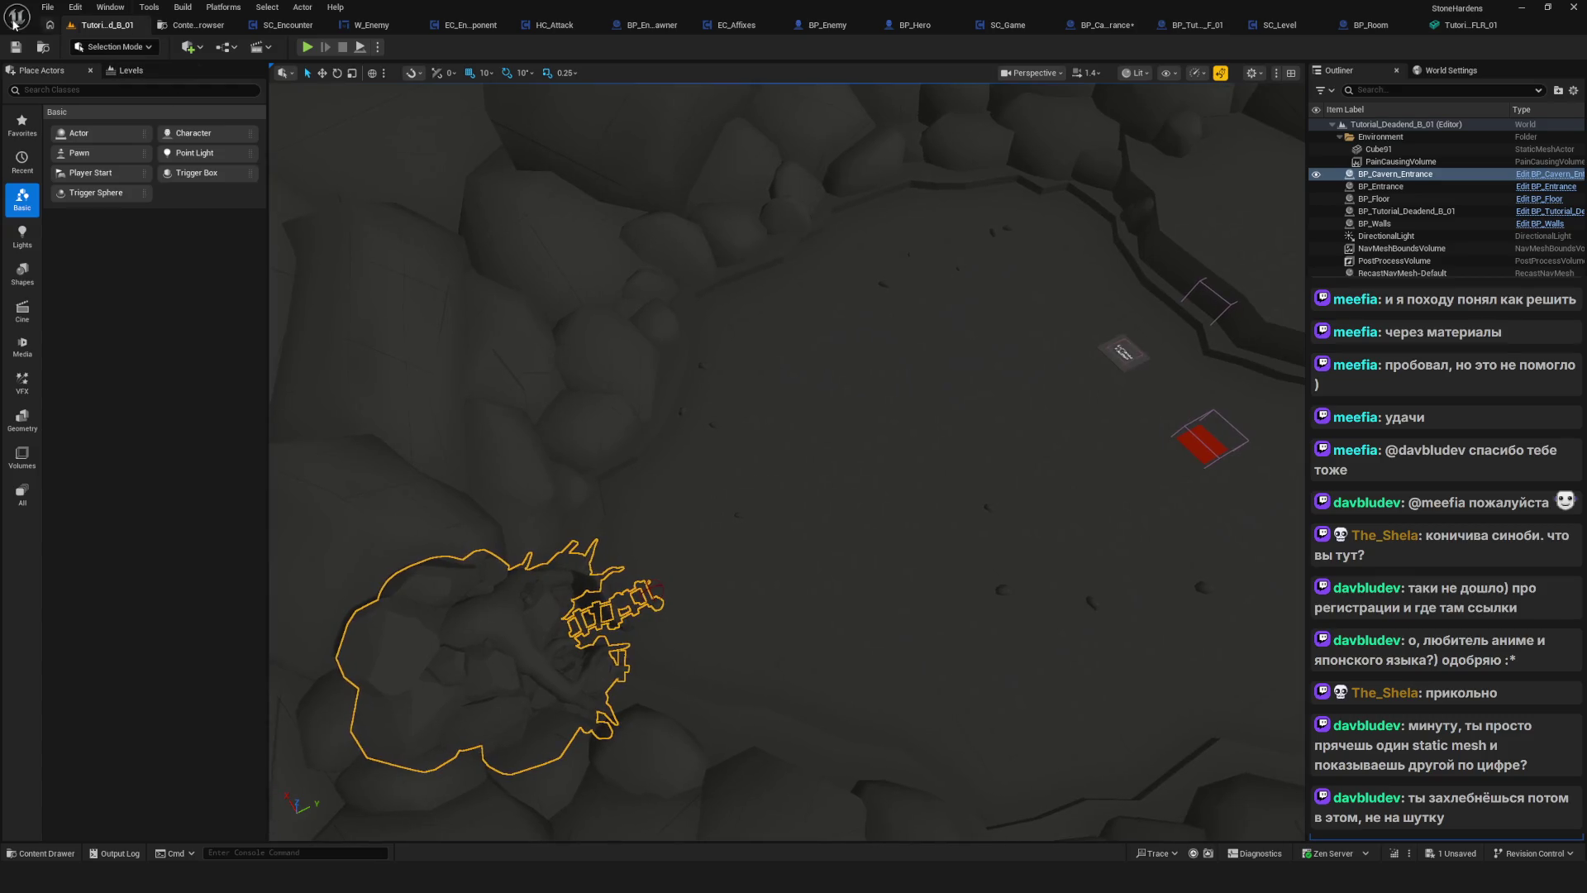
pyautogui.moveTo(724, 467)
pyautogui.mouseDown()
pyautogui.moveTo(727, 447)
pyautogui.moveTo(725, 466)
pyautogui.moveTo(768, 463)
pyautogui.moveTo(771, 483)
pyautogui.mouseUp()
pyautogui.moveTo(906, 502)
pyautogui.mouseDown()
pyautogui.moveTo(835, 463)
pyautogui.moveTo(843, 479)
pyautogui.moveTo(839, 389)
pyautogui.moveTo(883, 456)
pyautogui.mouseUp()
pyautogui.moveTo(786, 455)
pyautogui.mouseDown()
pyautogui.moveTo(806, 413)
pyautogui.moveTo(819, 459)
pyautogui.moveTo(810, 438)
pyautogui.mouseUp()
pyautogui.moveTo(486, 481); pyautogui.dragTo(486, 481)
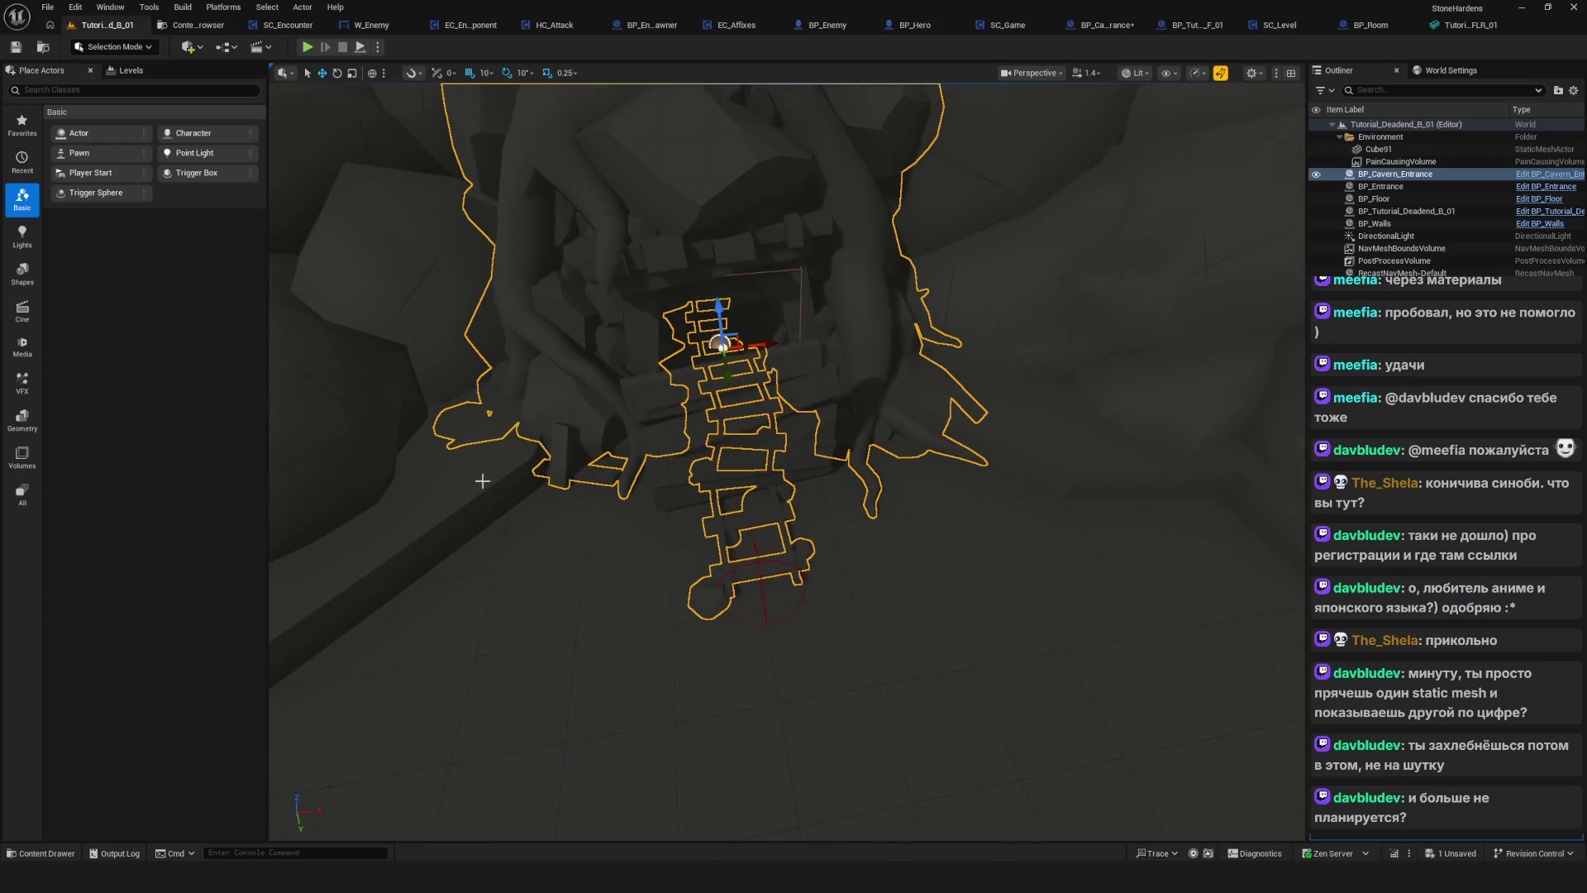
pyautogui.moveTo(838, 378); pyautogui.dragTo(826, 405)
pyautogui.moveTo(472, 744)
pyautogui.mouseDown()
pyautogui.moveTo(454, 573)
pyautogui.moveTo(793, 469)
pyautogui.moveTo(727, 503)
pyautogui.moveTo(935, 415)
pyautogui.mouseUp()
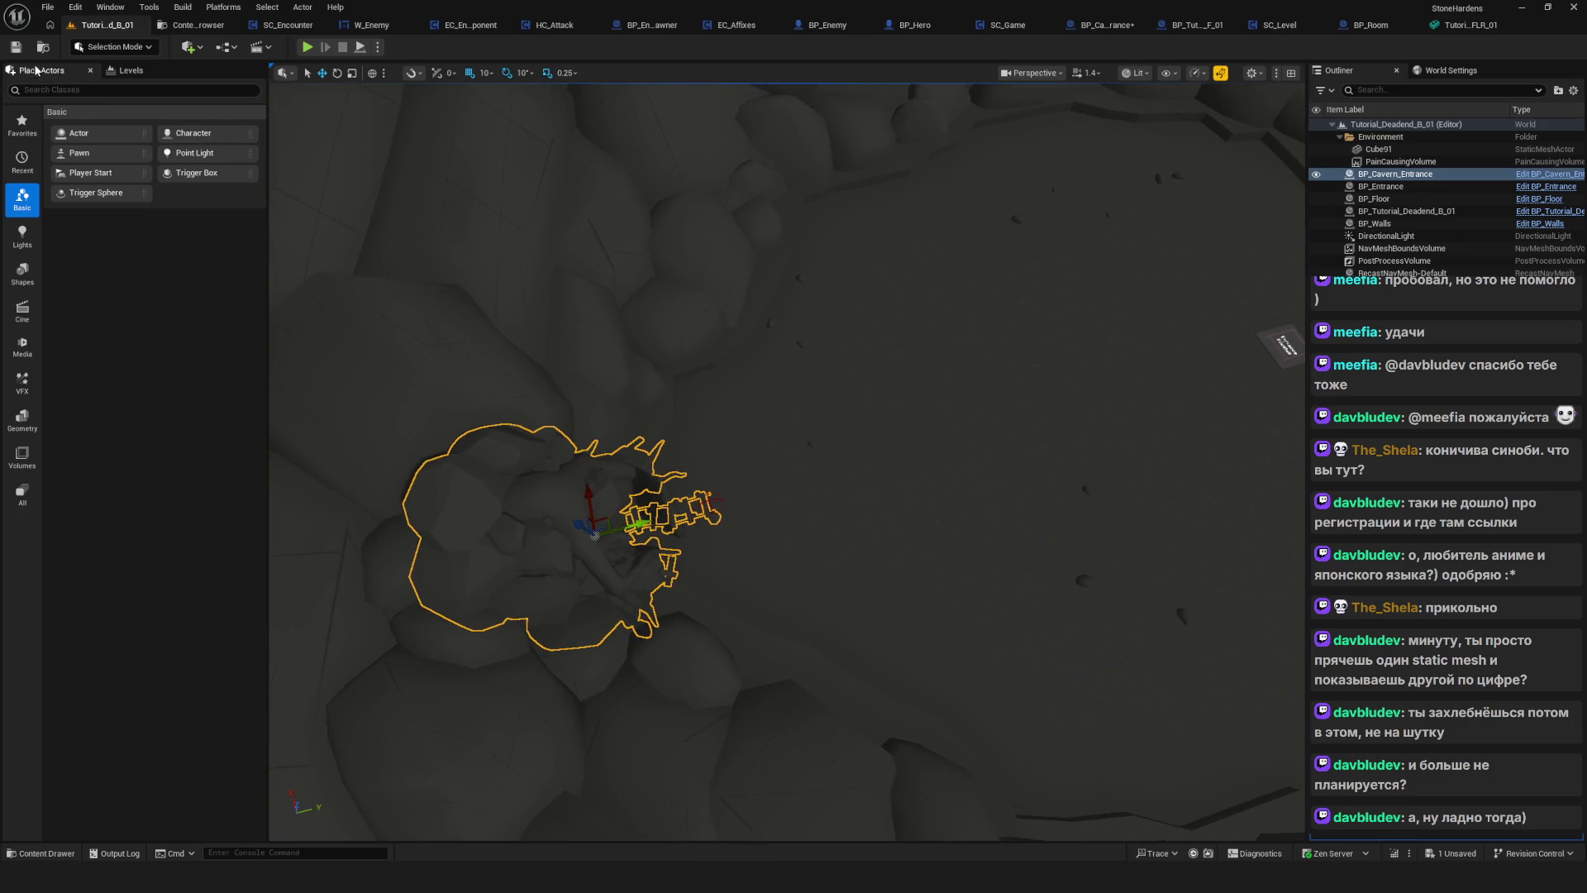
pyautogui.moveTo(868, 432); pyautogui.dragTo(869, 432)
pyautogui.moveTo(583, 506); pyautogui.dragTo(530, 352)
pyautogui.moveTo(794, 414); pyautogui.dragTo(794, 612)
pyautogui.moveTo(760, 314)
pyautogui.mouseDown()
pyautogui.moveTo(759, 376)
pyautogui.moveTo(637, 567)
pyautogui.mouseUp()
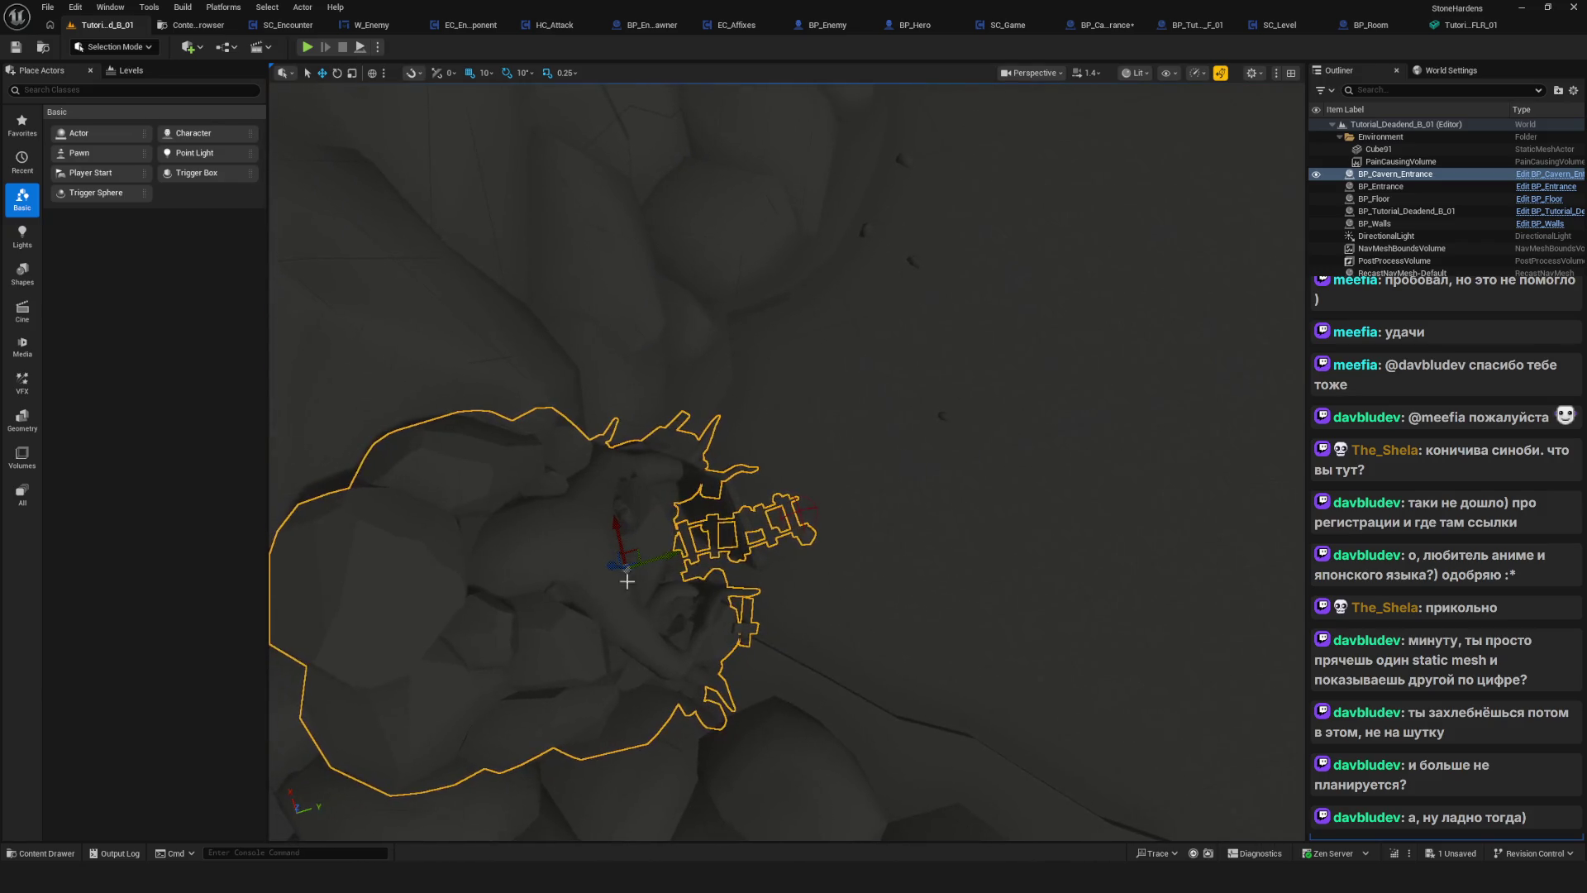
pyautogui.moveTo(701, 547)
pyautogui.mouseDown()
pyautogui.moveTo(629, 512)
pyautogui.moveTo(687, 549)
pyautogui.mouseUp()
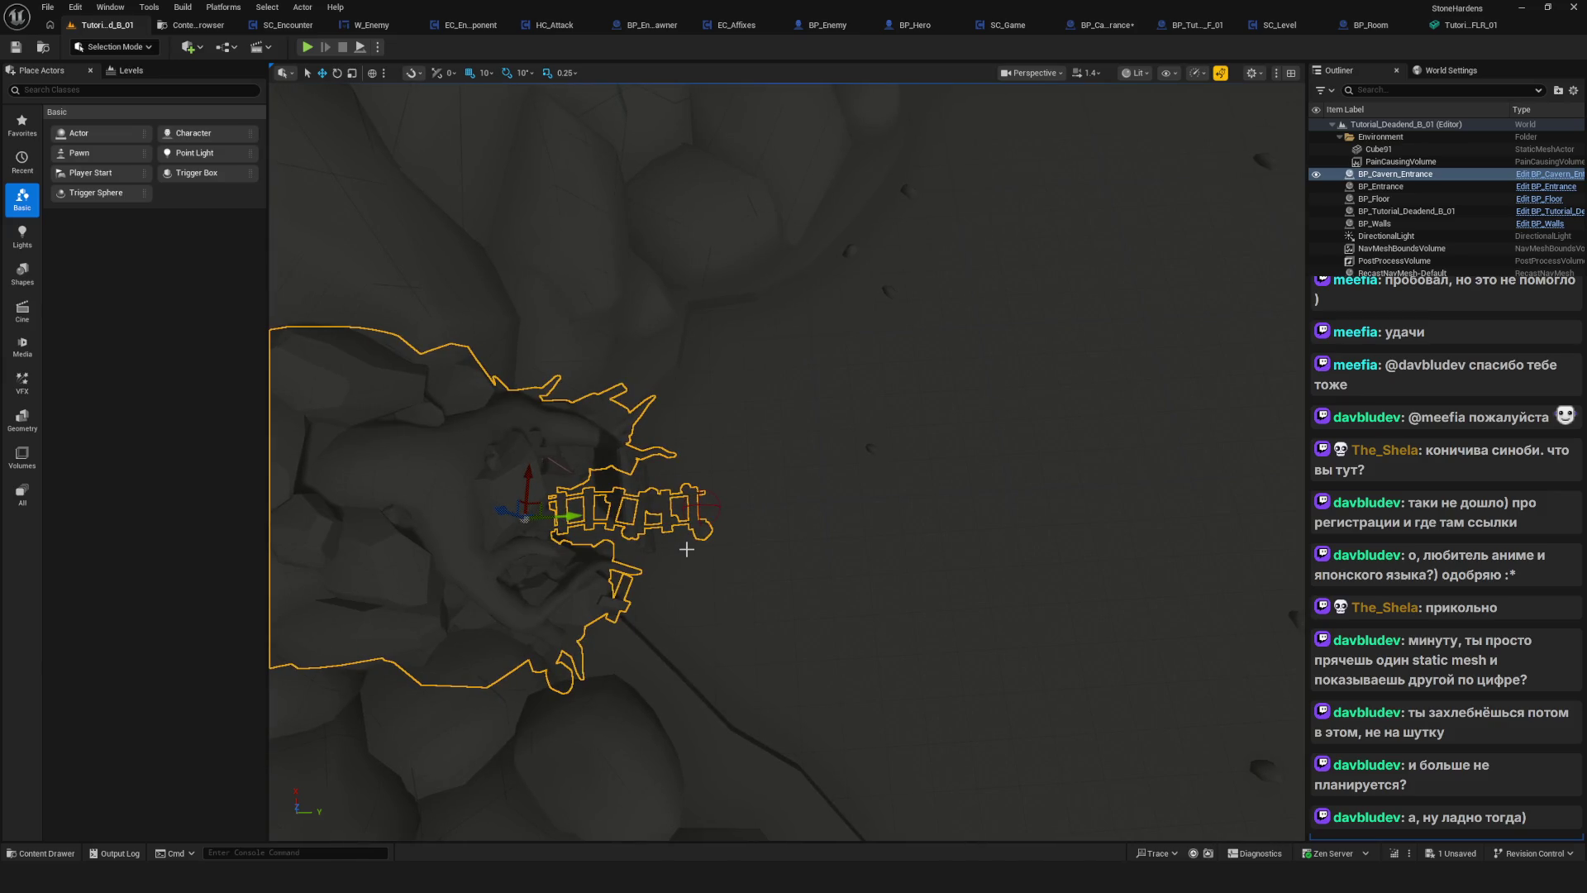
pyautogui.moveTo(731, 572)
pyautogui.mouseDown()
pyautogui.moveTo(723, 536)
pyautogui.moveTo(726, 673)
pyautogui.mouseUp()
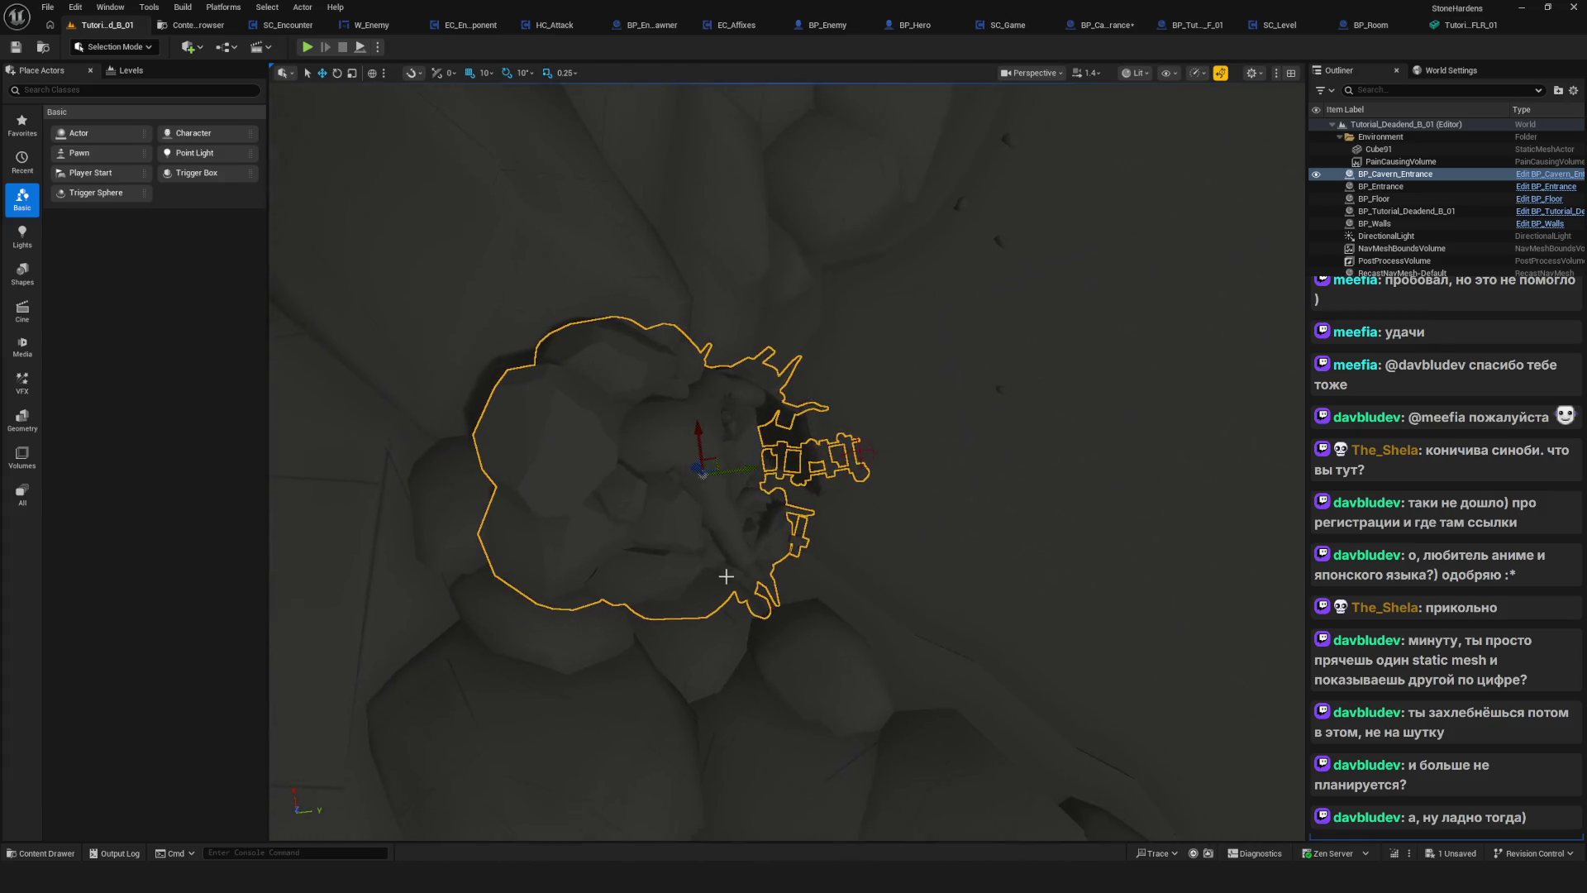
pyautogui.moveTo(681, 488); pyautogui.dragTo(736, 498)
pyautogui.moveTo(546, 494); pyautogui.dragTo(729, 515)
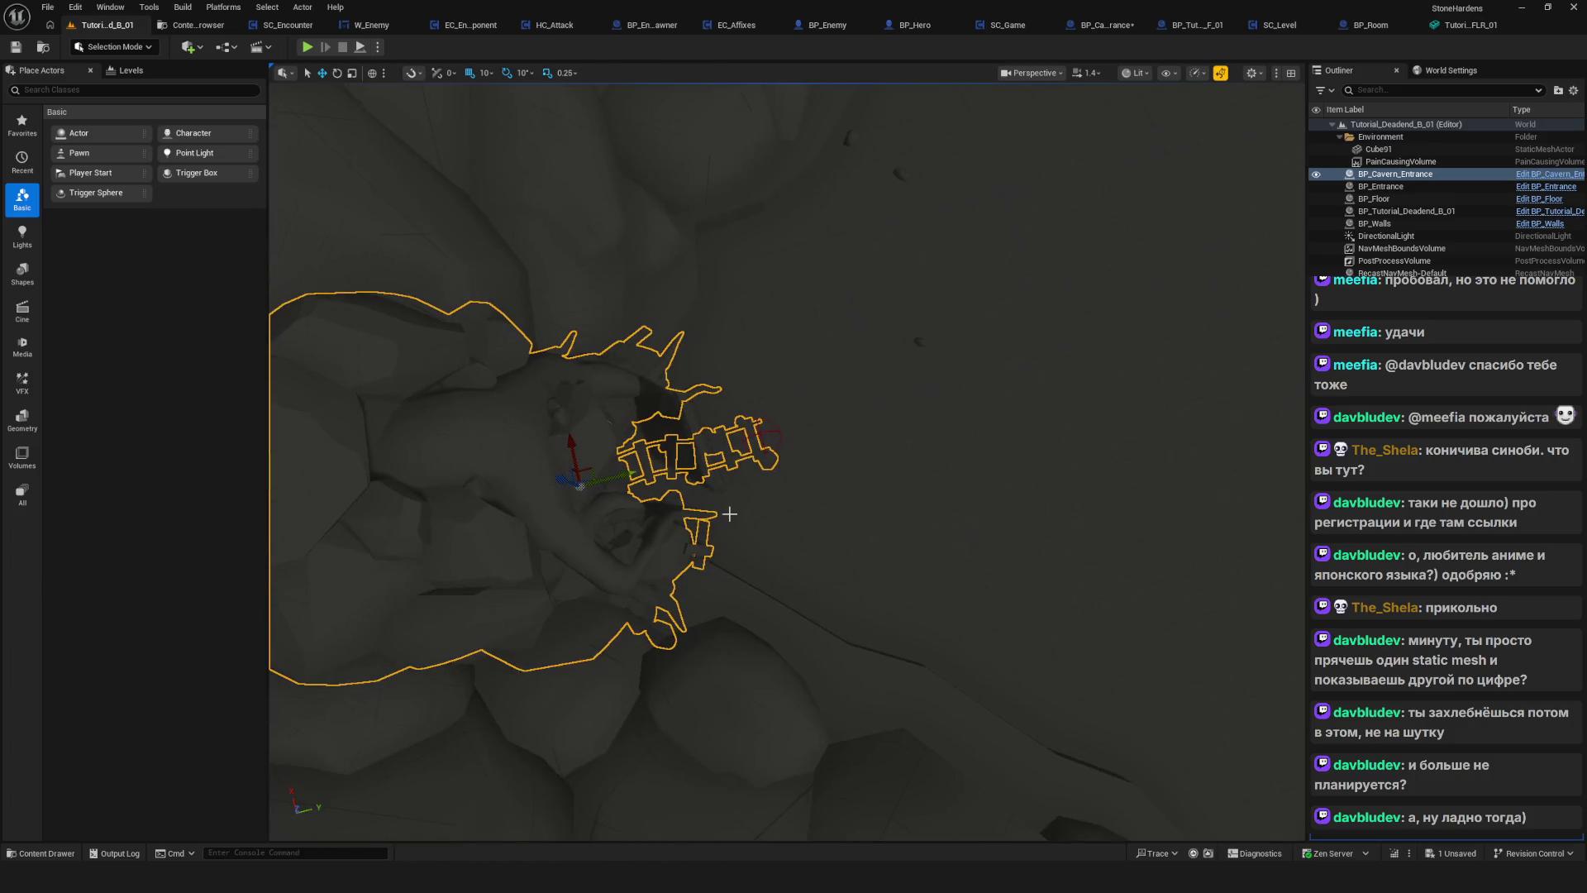
pyautogui.moveTo(674, 468); pyautogui.dragTo(726, 473)
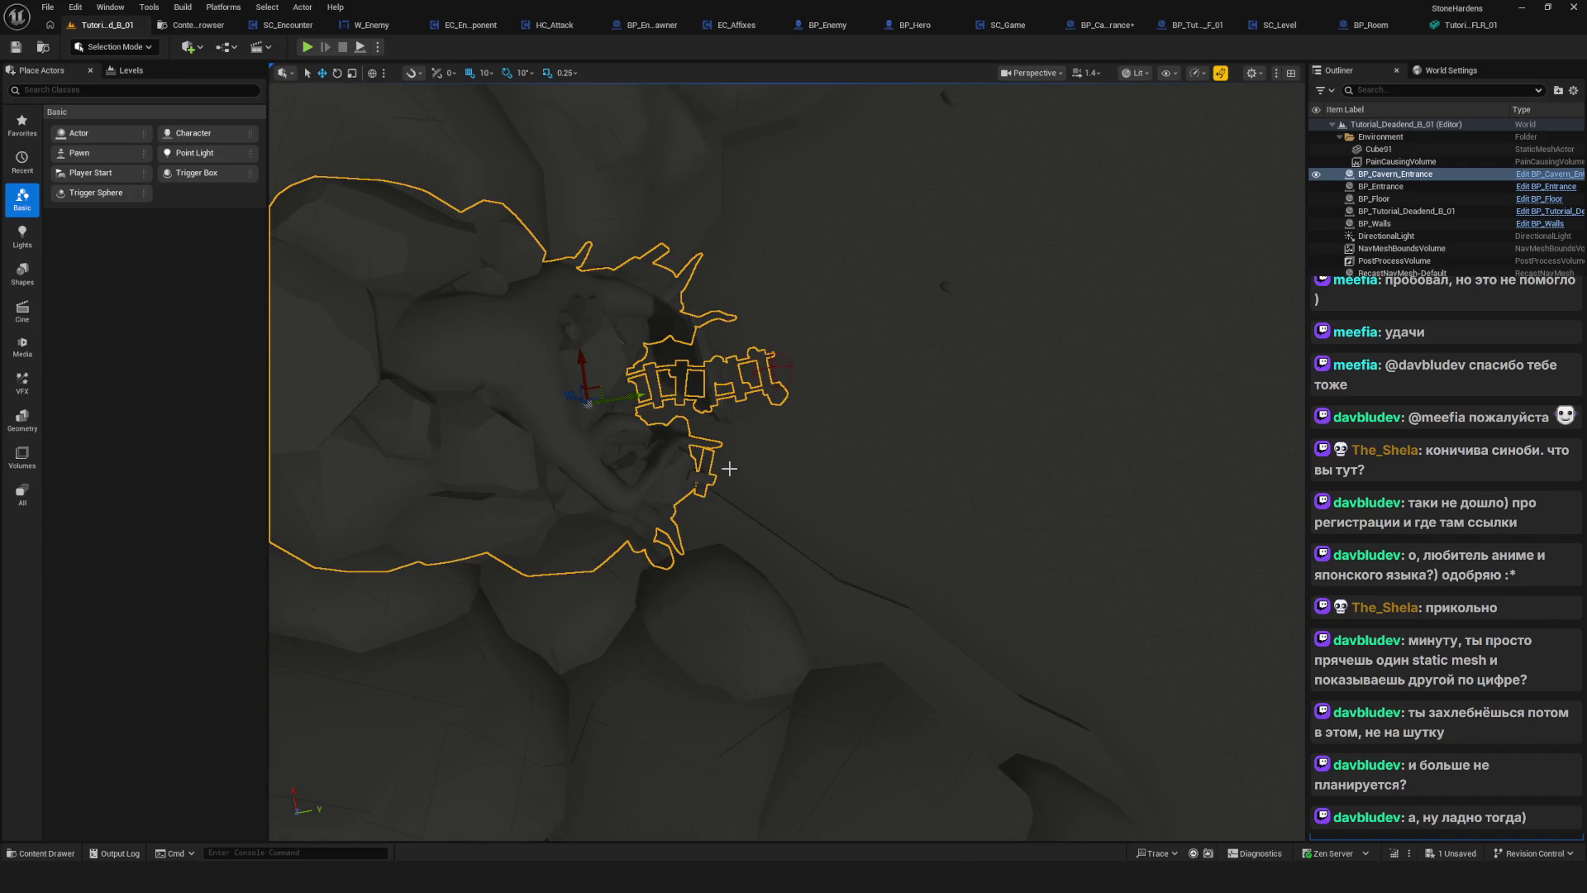
pyautogui.moveTo(732, 469); pyautogui.dragTo(729, 423)
pyautogui.moveTo(840, 499); pyautogui.dragTo(836, 467)
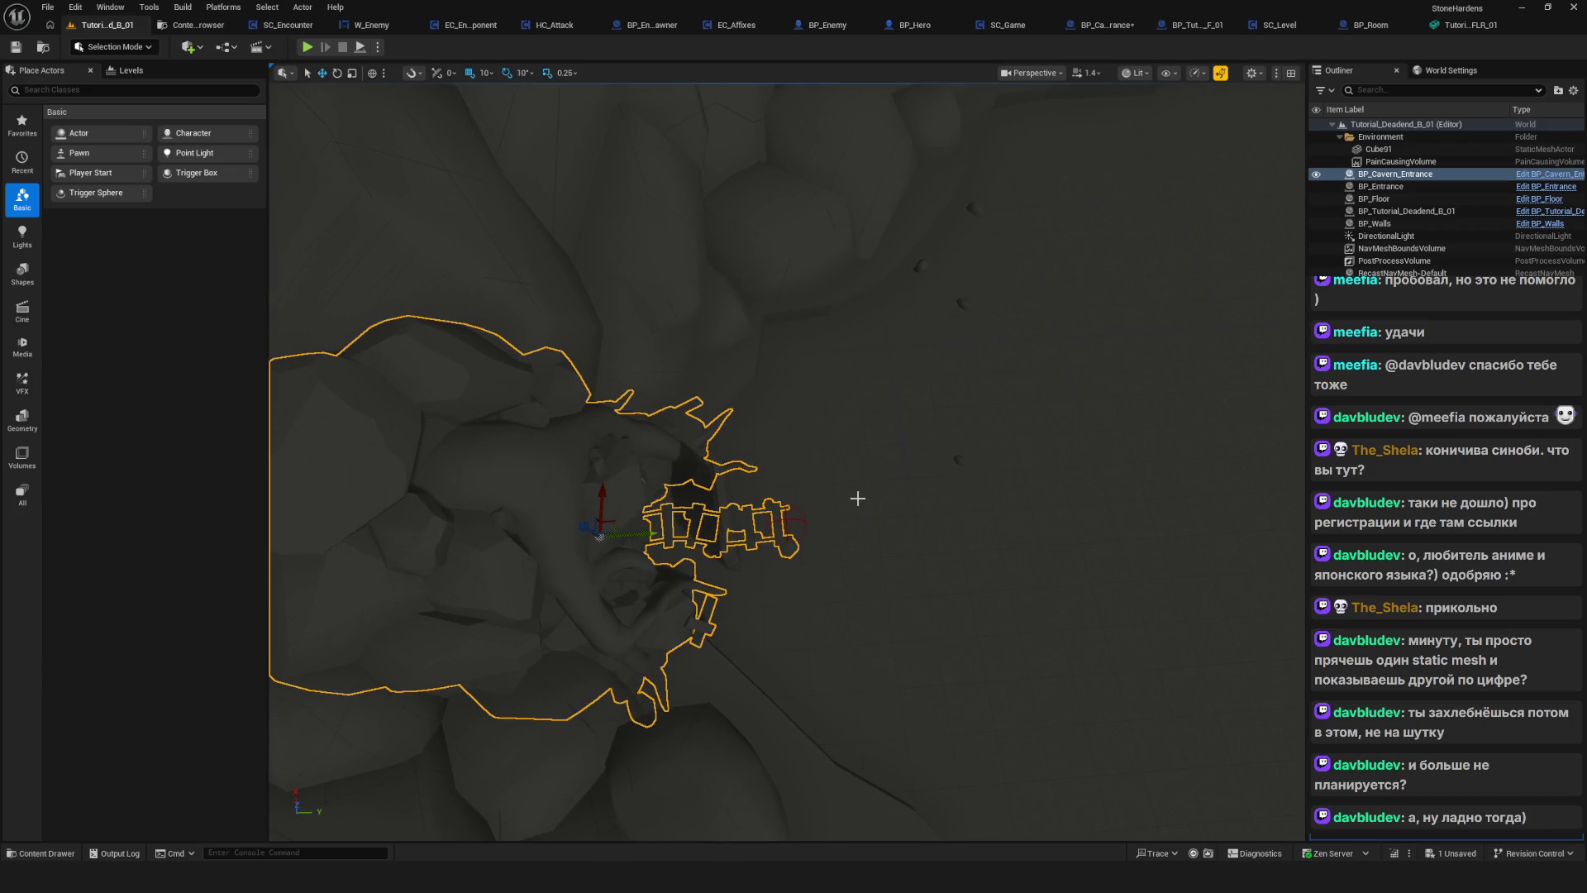
pyautogui.moveTo(669, 461)
pyautogui.mouseDown()
pyautogui.moveTo(670, 446)
pyautogui.moveTo(725, 454)
pyautogui.mouseUp()
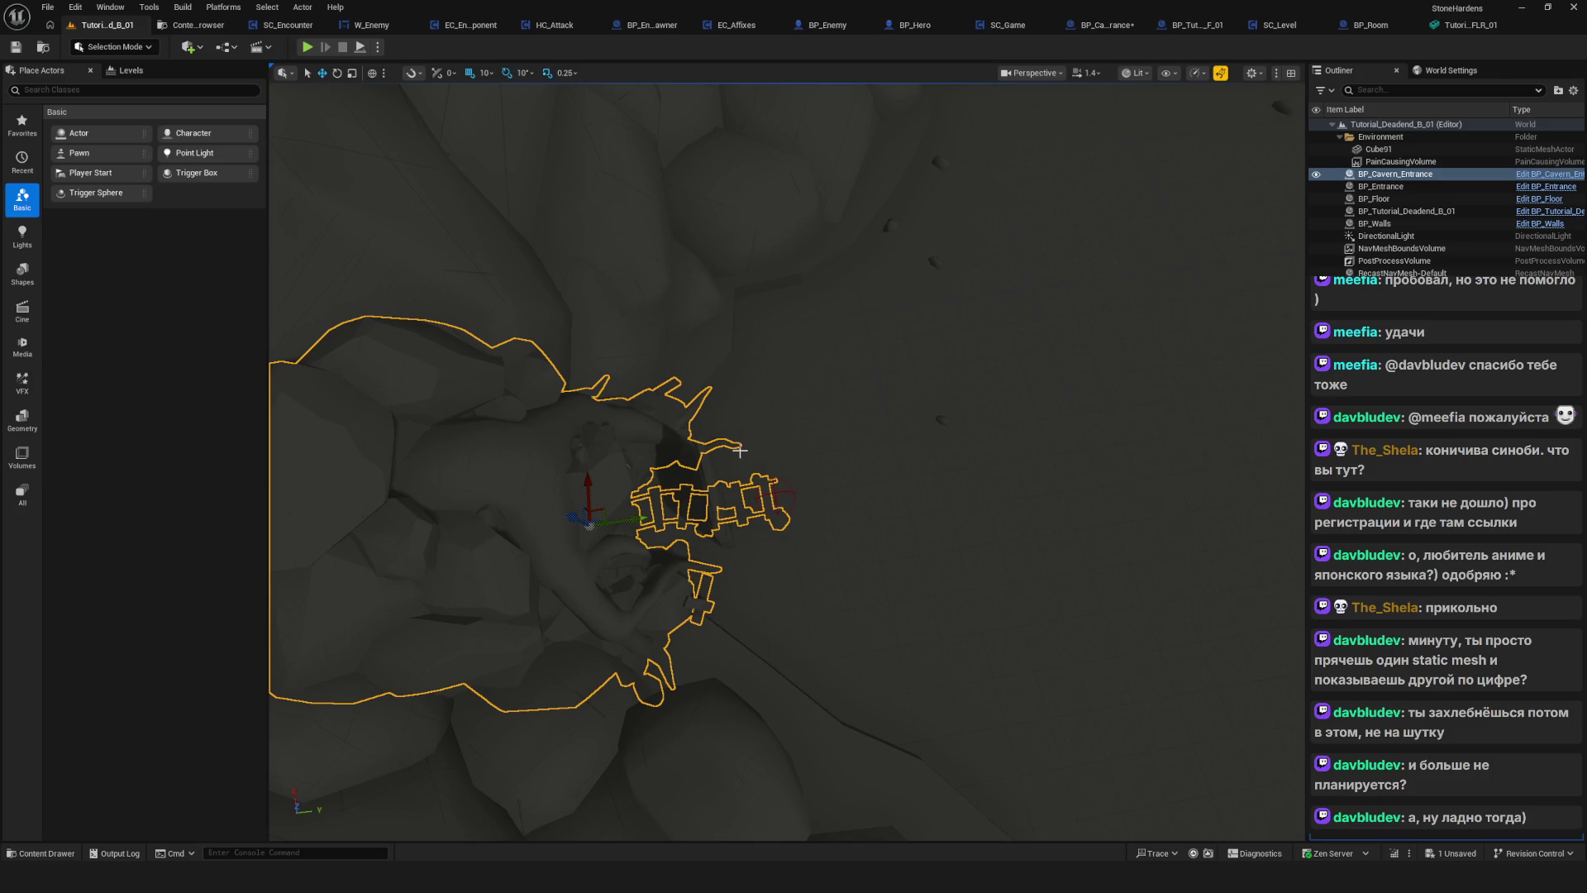
pyautogui.moveTo(713, 461); pyautogui.dragTo(663, 471)
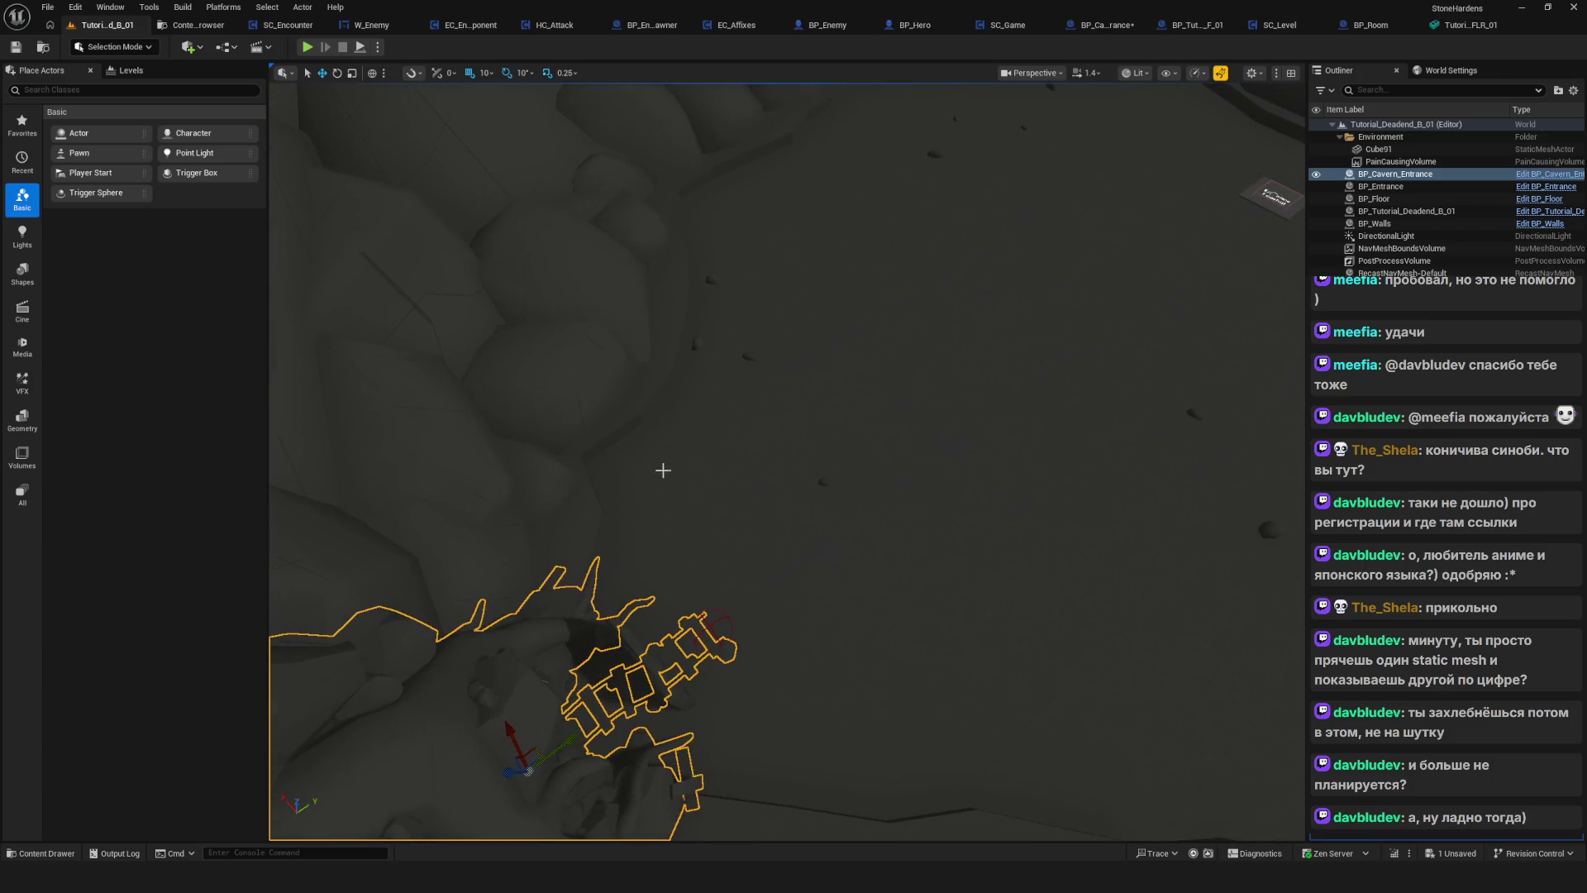
pyautogui.moveTo(906, 363)
pyautogui.mouseDown()
pyautogui.moveTo(488, 550)
pyautogui.moveTo(1231, 481)
pyautogui.mouseUp()
pyautogui.moveTo(731, 666)
pyautogui.mouseDown()
pyautogui.moveTo(724, 583)
pyautogui.moveTo(686, 521)
pyautogui.moveTo(678, 545)
pyautogui.moveTo(628, 513)
pyautogui.moveTo(640, 524)
pyautogui.mouseUp()
pyautogui.moveTo(715, 406)
pyautogui.mouseDown()
pyautogui.moveTo(711, 377)
pyautogui.moveTo(714, 407)
pyautogui.mouseUp()
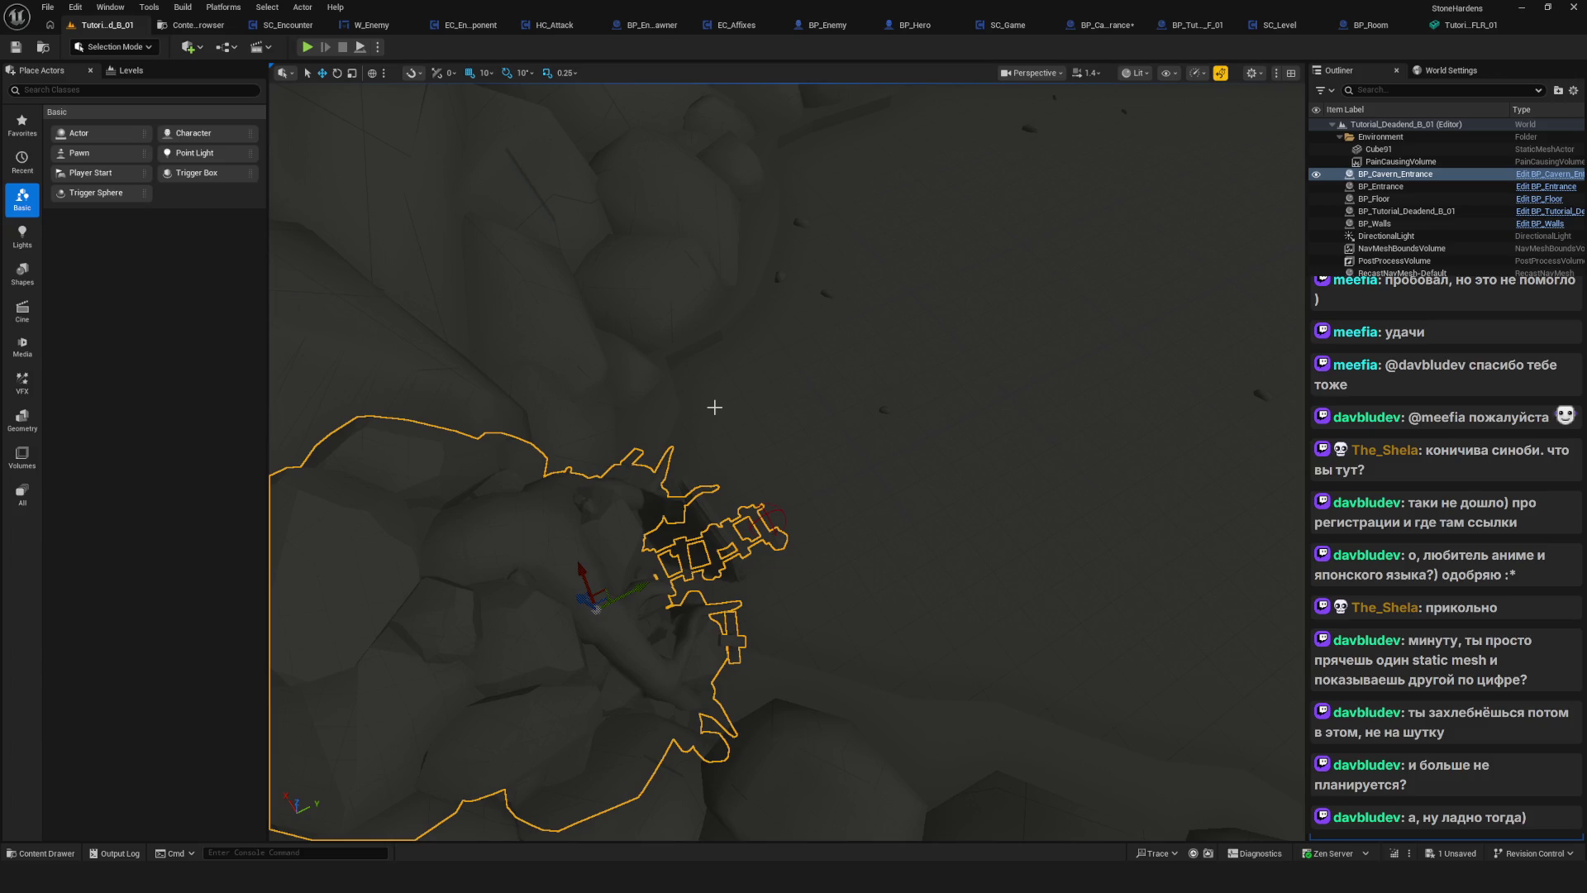
pyautogui.moveTo(790, 432); pyautogui.dragTo(856, 395)
# Step: Compare the BP_Tutorial_Deadend_B_01 room actor with BP_Cavern_Entrance and focus the view on the room actor
pyautogui.click(855, 395)
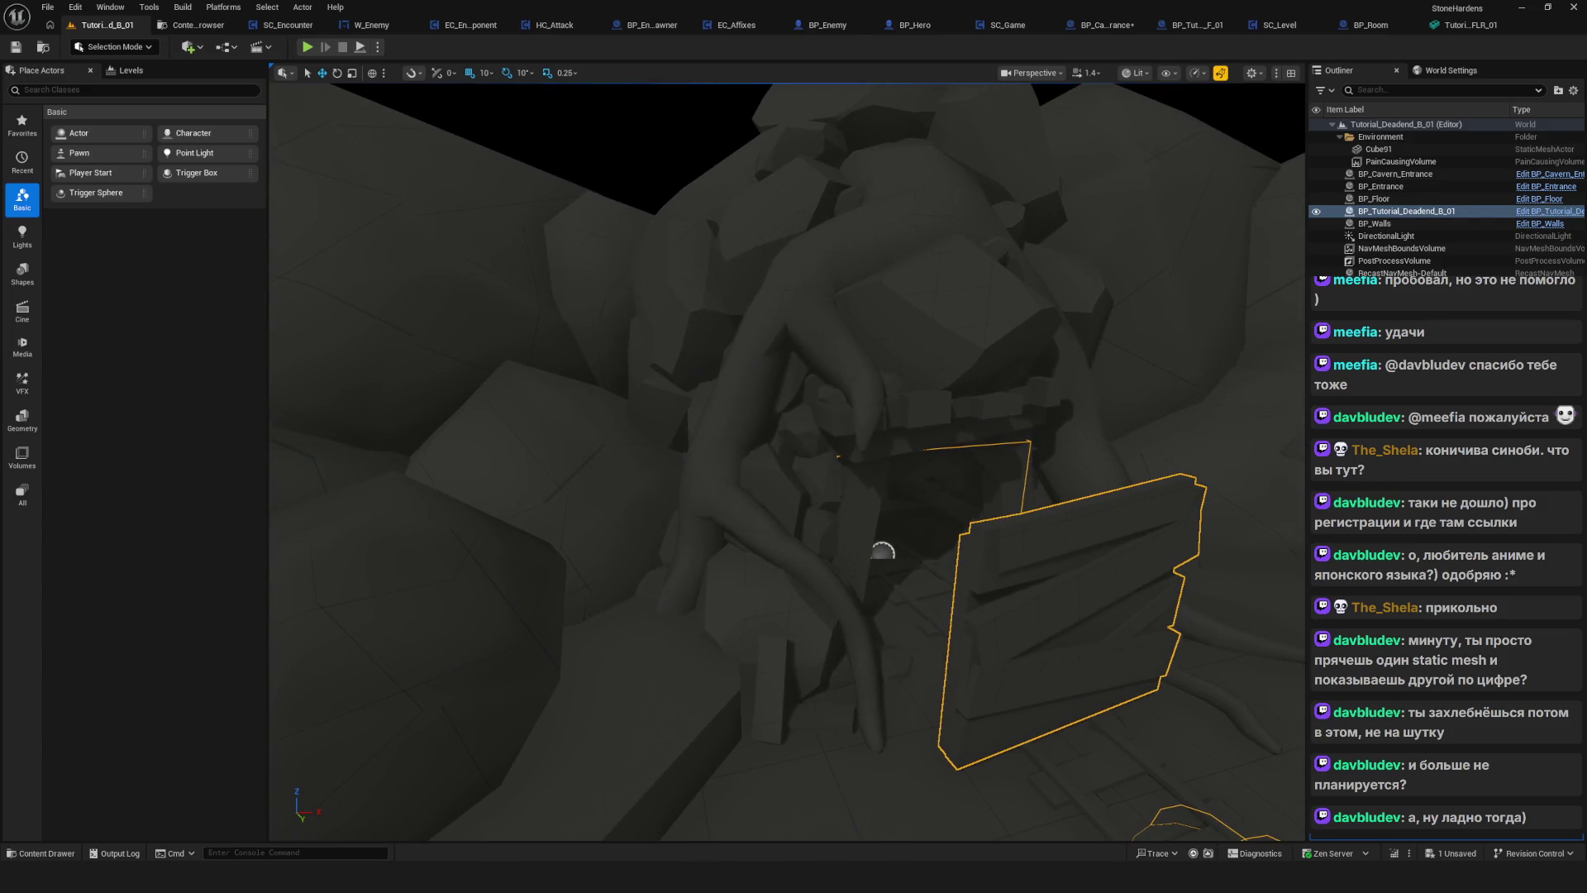
pyautogui.click(999, 402)
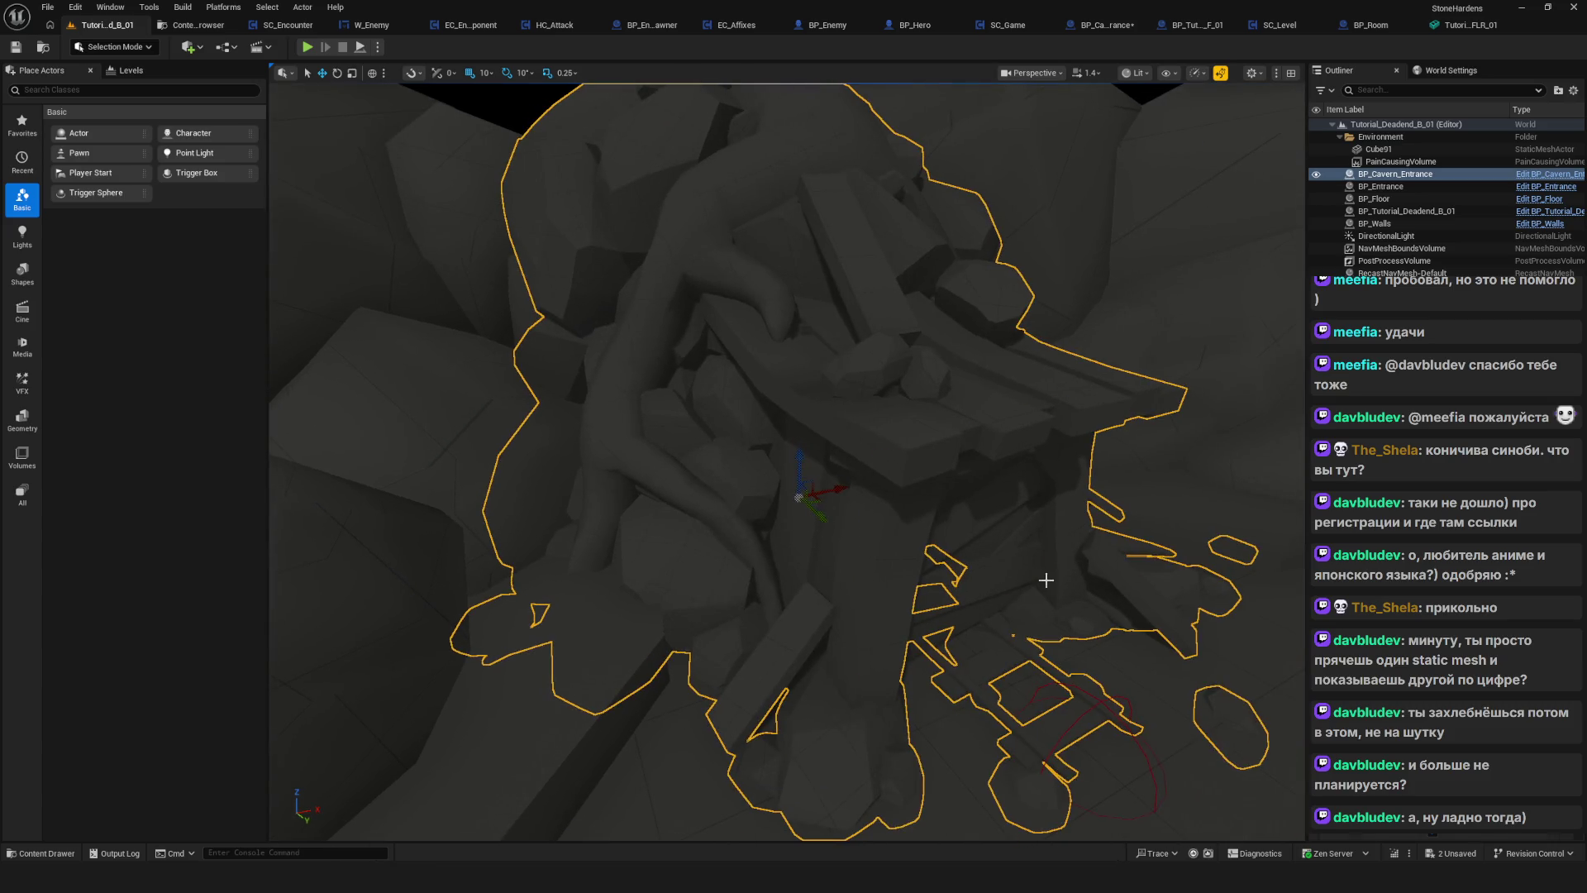
pyautogui.click(1009, 673)
pyautogui.press('f')
pyautogui.hotkey('ctrl', 's')
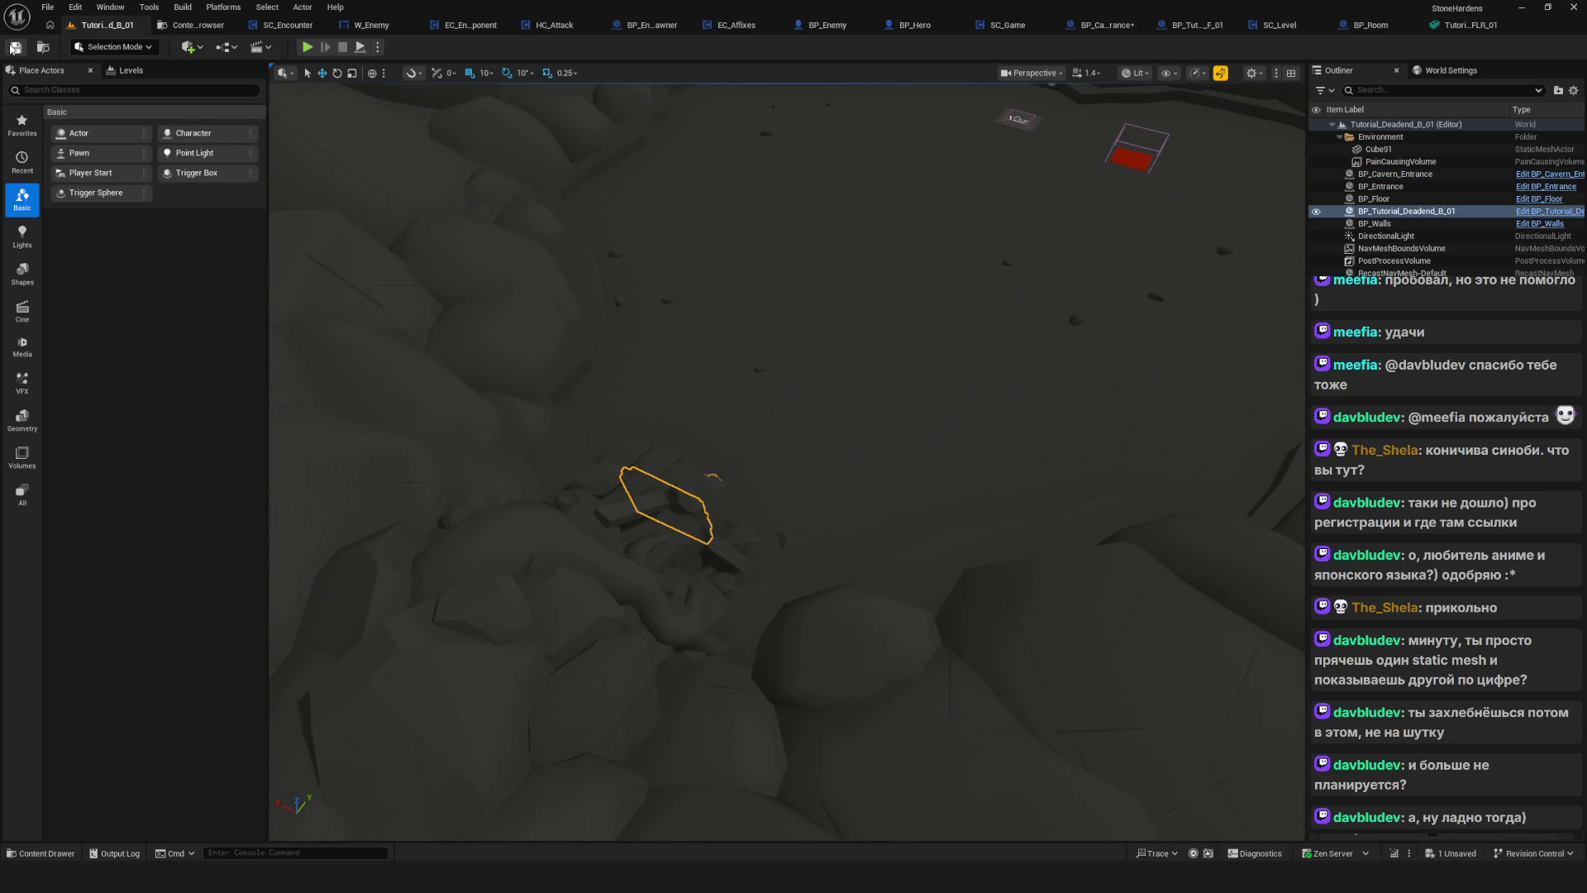
pyautogui.moveTo(909, 381)
pyautogui.mouseDown()
pyautogui.moveTo(917, 347)
pyautogui.moveTo(909, 381)
pyautogui.mouseUp()
# Step: Zoom out over the whole cavern room and bring the PureRef board to the front
pyautogui.scroll(-10, 998, 428)
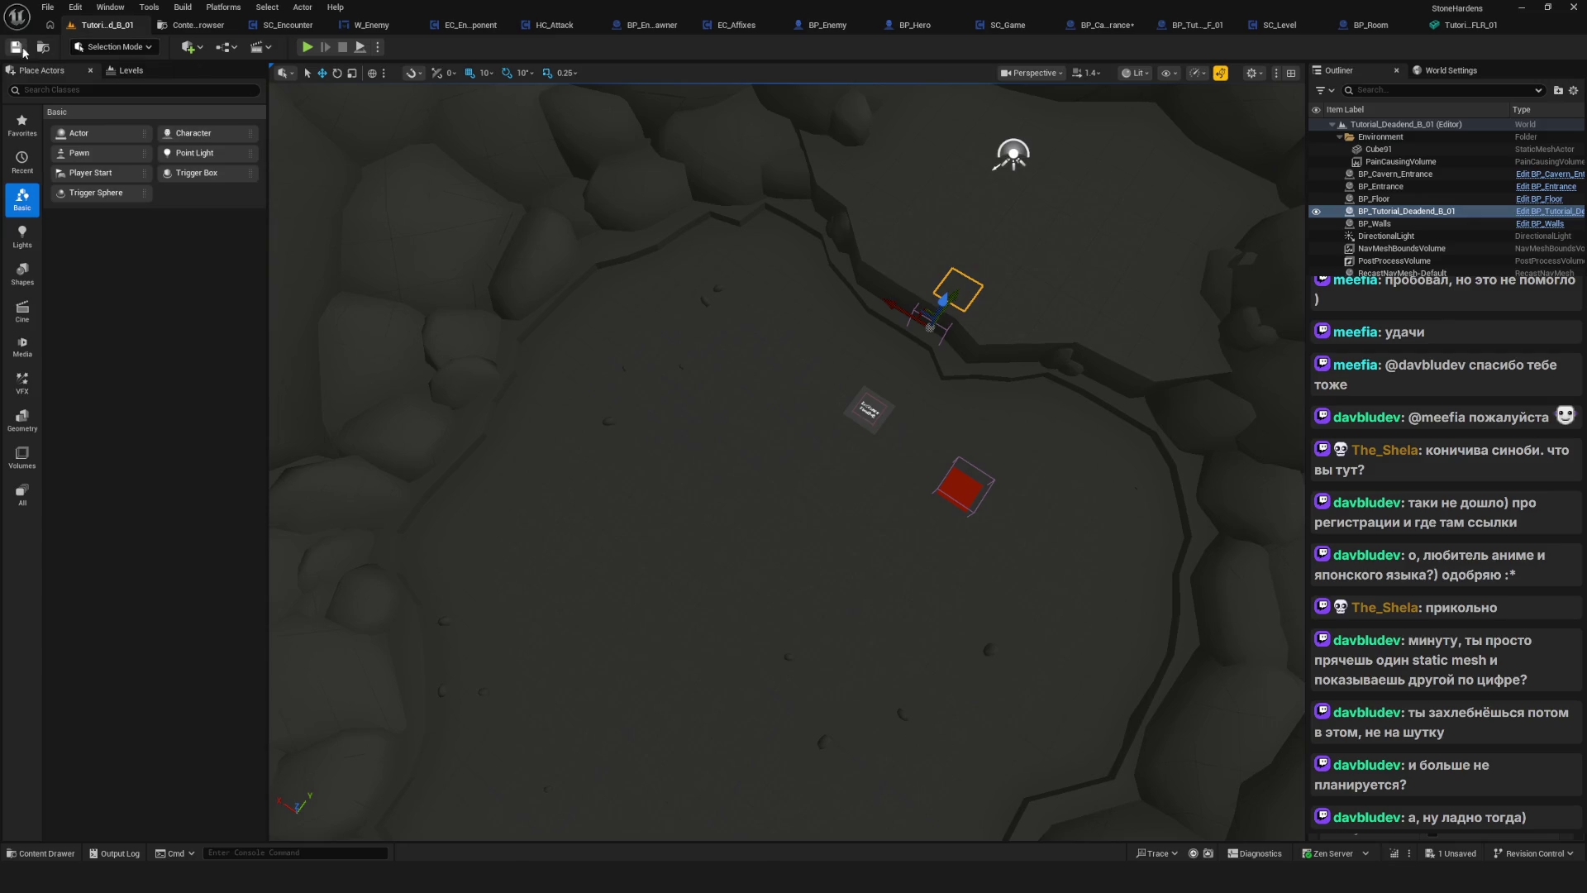
pyautogui.press('Left')
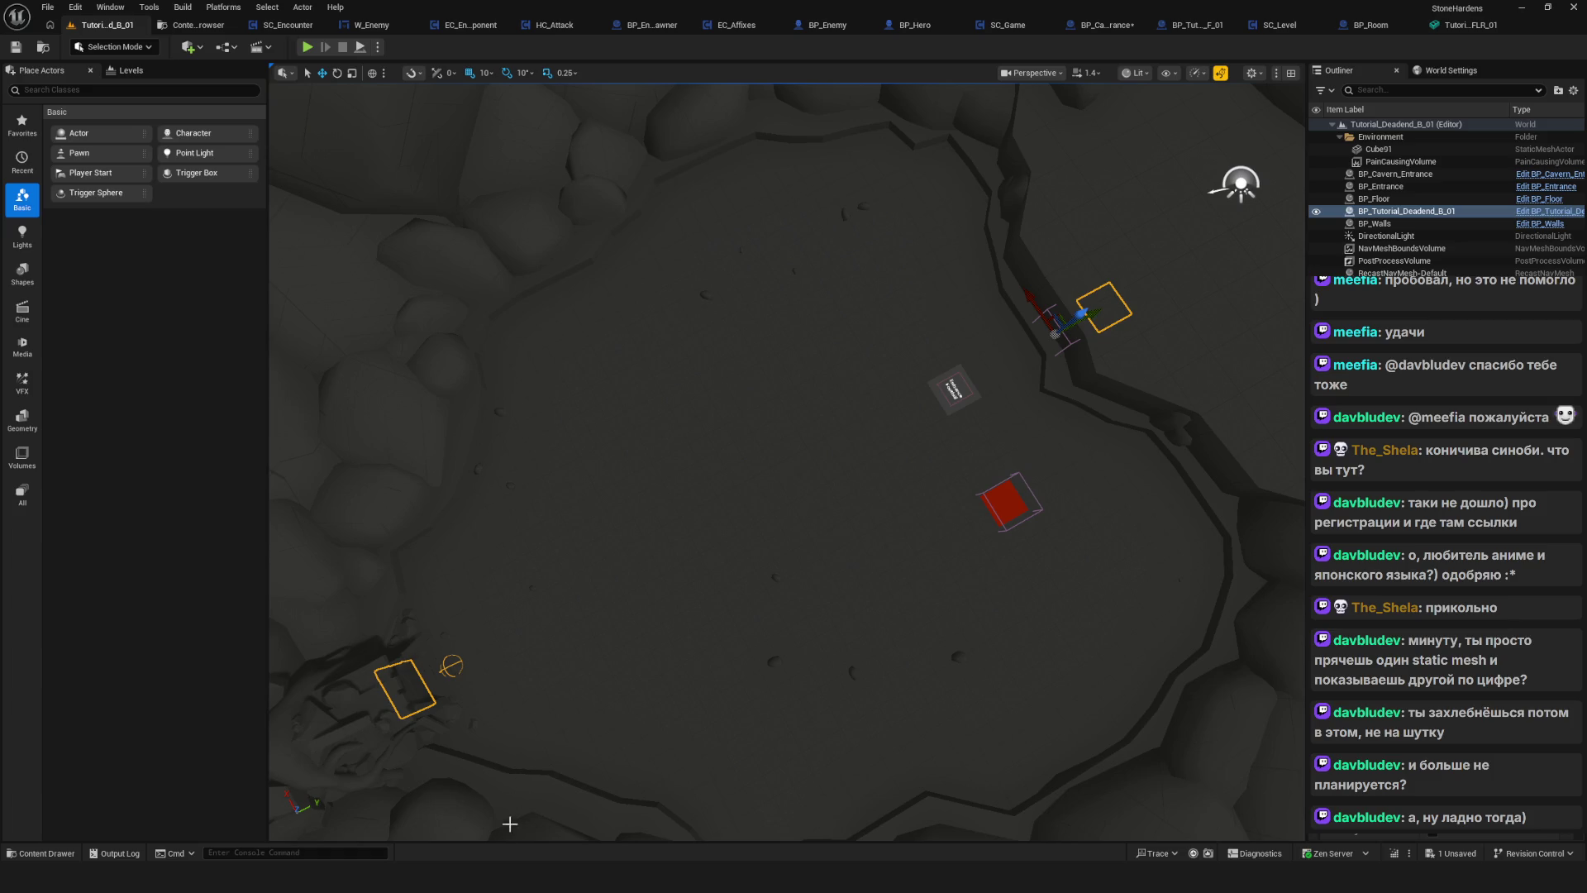
pyautogui.moveTo(480, 876)
pyautogui.click(479, 794)
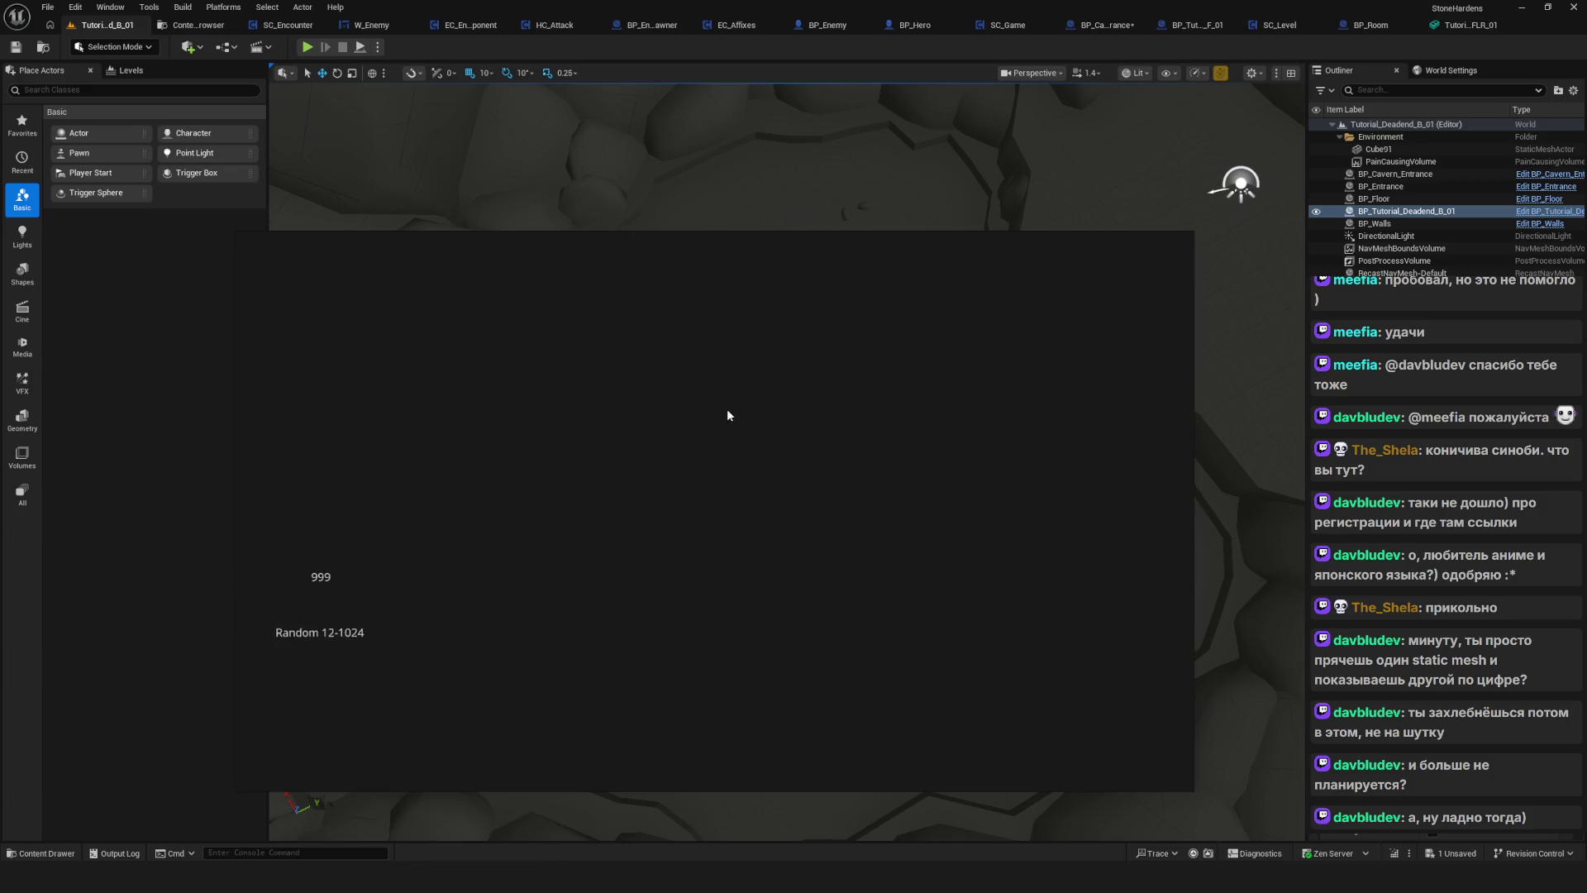
# Step: Switch the board to drawing mode and write two 'Call' steps, each with an incoming arrow
pyautogui.rightClick(693, 416)
pyautogui.click(718, 578)
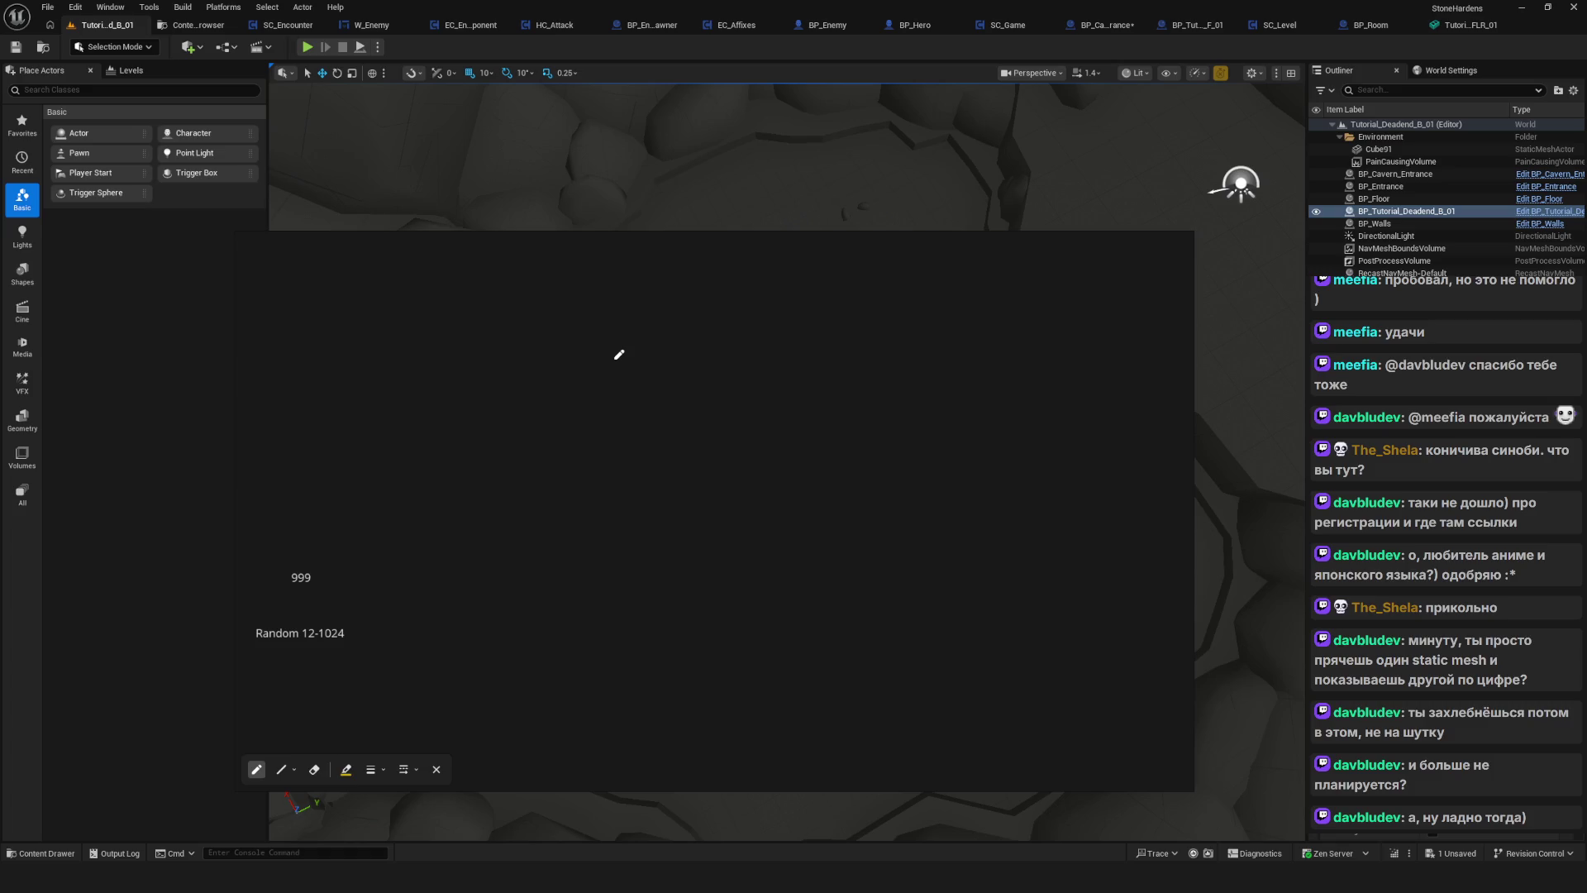
pyautogui.moveTo(764, 337)
pyautogui.mouseDown()
pyautogui.moveTo(741, 355)
pyautogui.moveTo(782, 372)
pyautogui.moveTo(797, 334)
pyautogui.moveTo(803, 372)
pyautogui.mouseUp()
pyautogui.moveTo(669, 391); pyautogui.dragTo(766, 385)
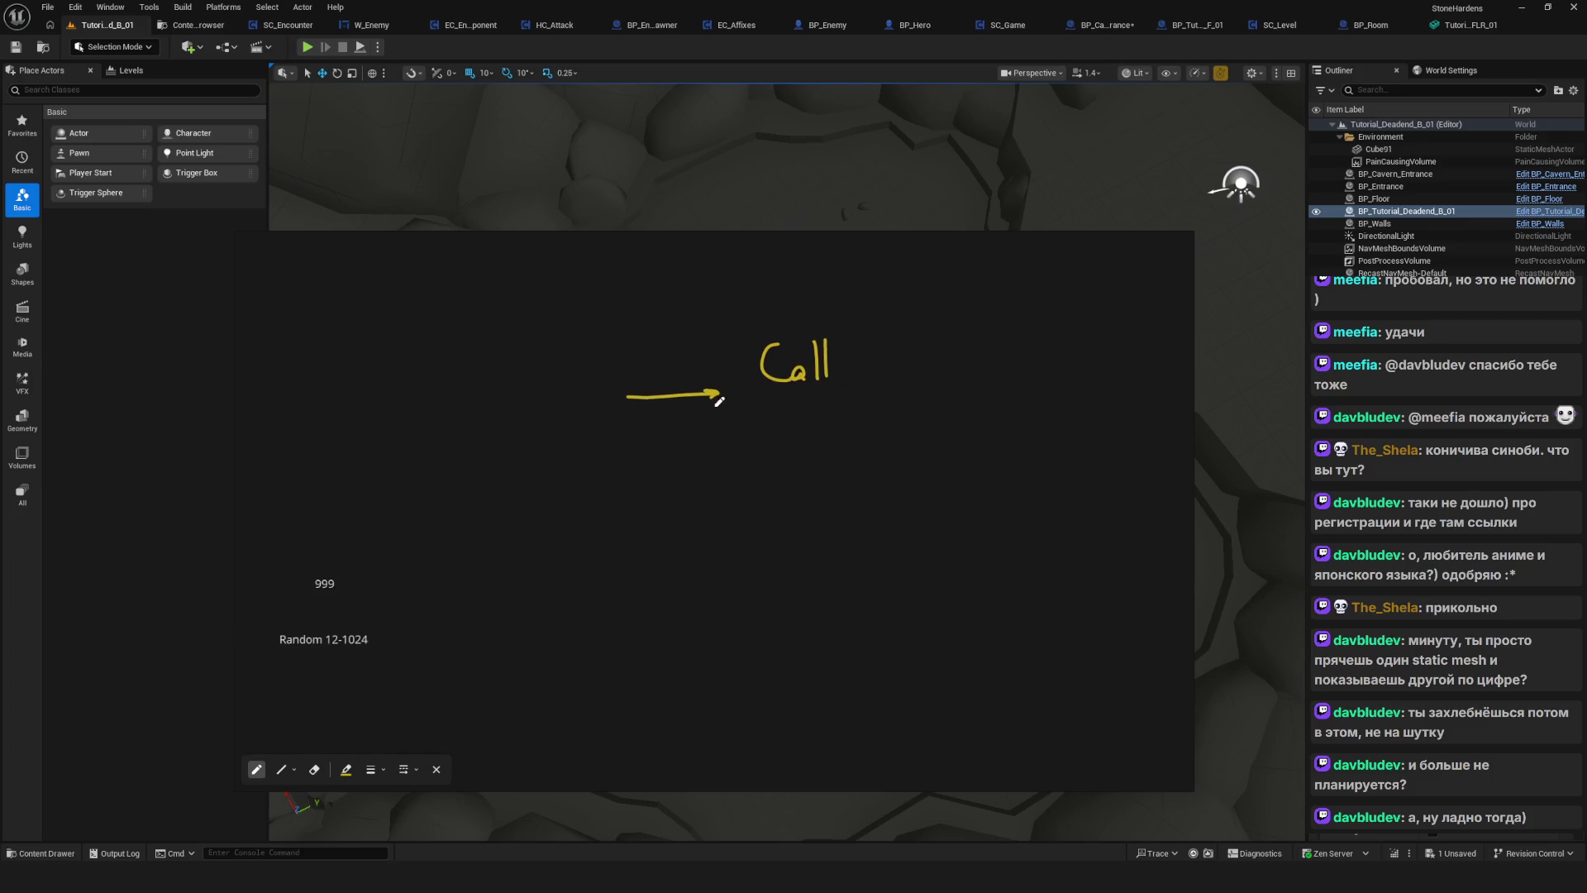
pyautogui.moveTo(578, 474); pyautogui.dragTo(695, 481)
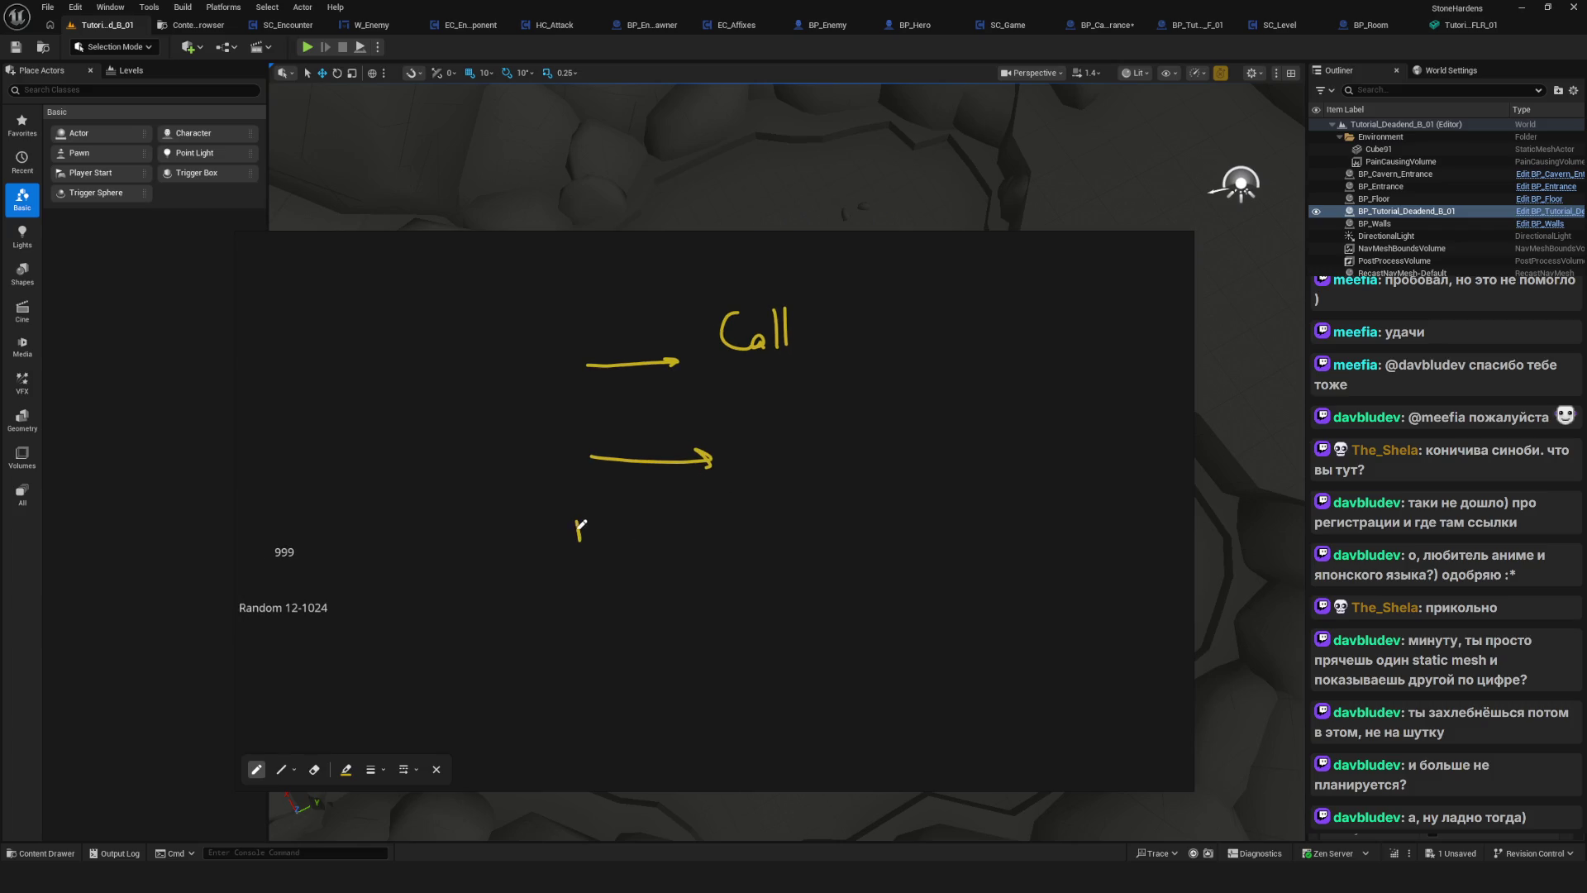
pyautogui.moveTo(763, 420); pyautogui.dragTo(764, 465)
pyautogui.moveTo(772, 447); pyautogui.dragTo(776, 462)
pyautogui.moveTo(784, 404); pyautogui.dragTo(796, 457)
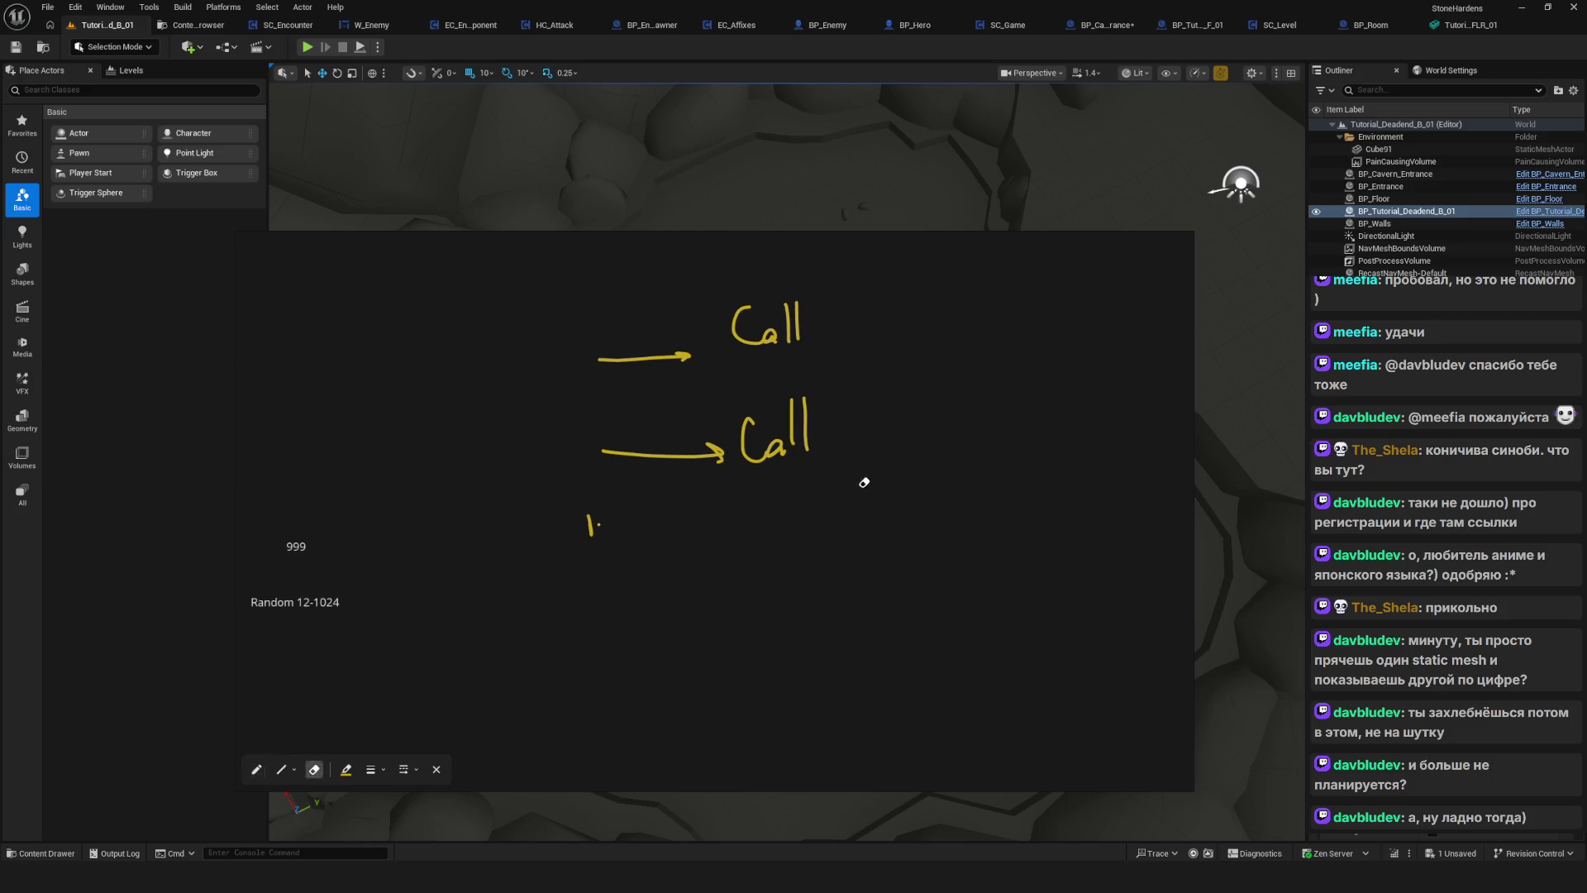
pyautogui.moveTo(848, 417); pyautogui.dragTo(864, 458)
pyautogui.hotkey('ctrl', 'z')
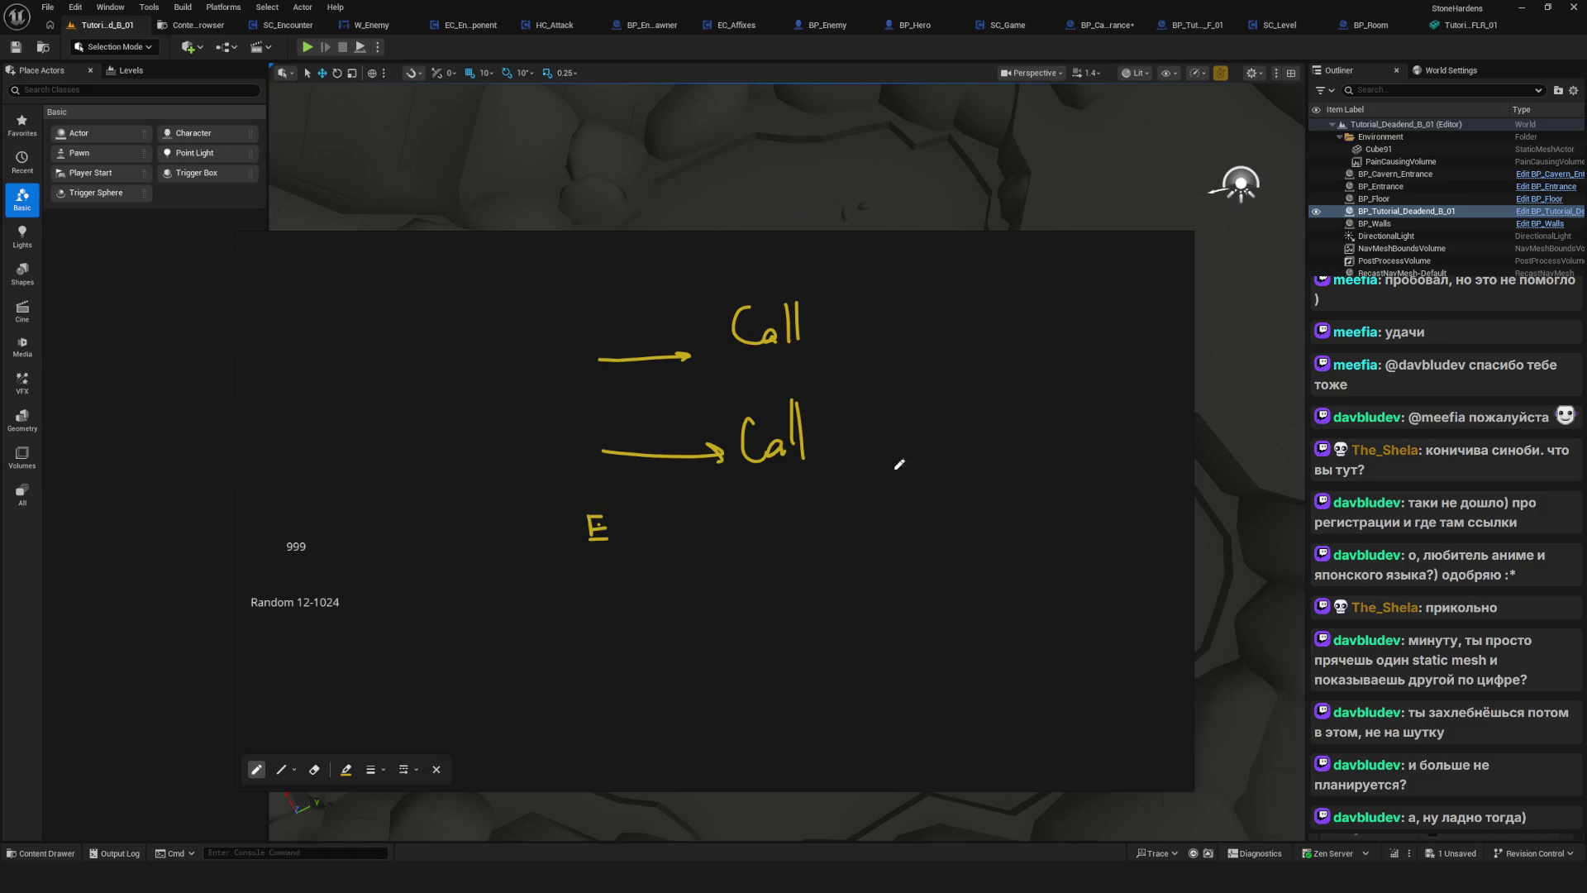
# Step: Box both Calls, arrow them into a rectangle, and add a curved input arrow and outgoing arrow
pyautogui.moveTo(785, 281)
pyautogui.mouseDown()
pyautogui.moveTo(844, 287)
pyautogui.moveTo(755, 298)
pyautogui.mouseUp()
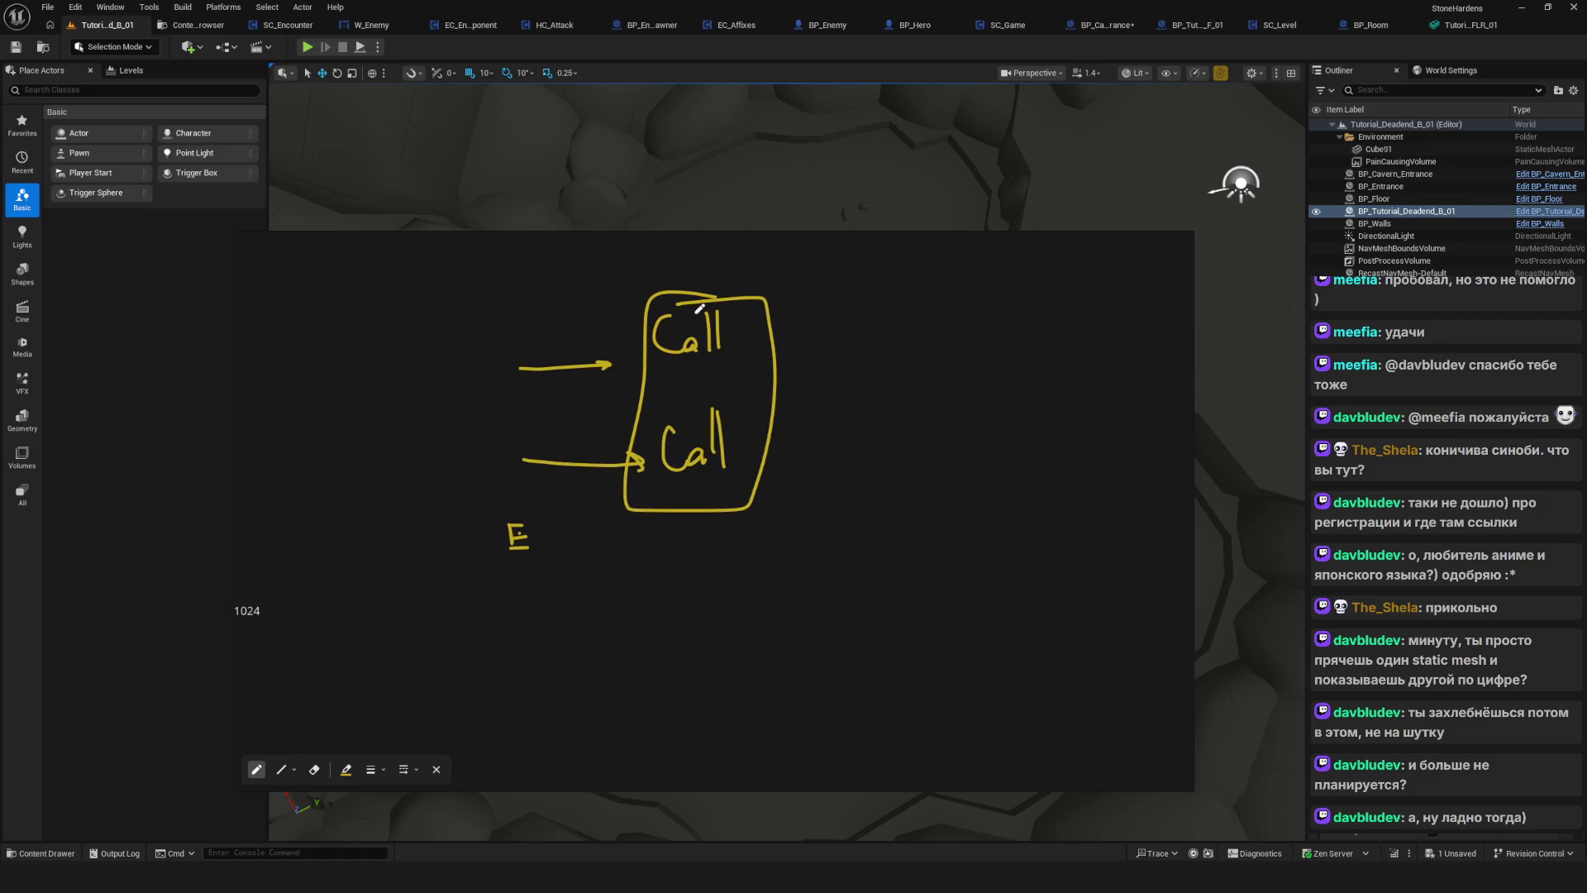
pyautogui.moveTo(727, 389)
pyautogui.mouseDown()
pyautogui.moveTo(826, 390)
pyautogui.moveTo(814, 404)
pyautogui.mouseUp()
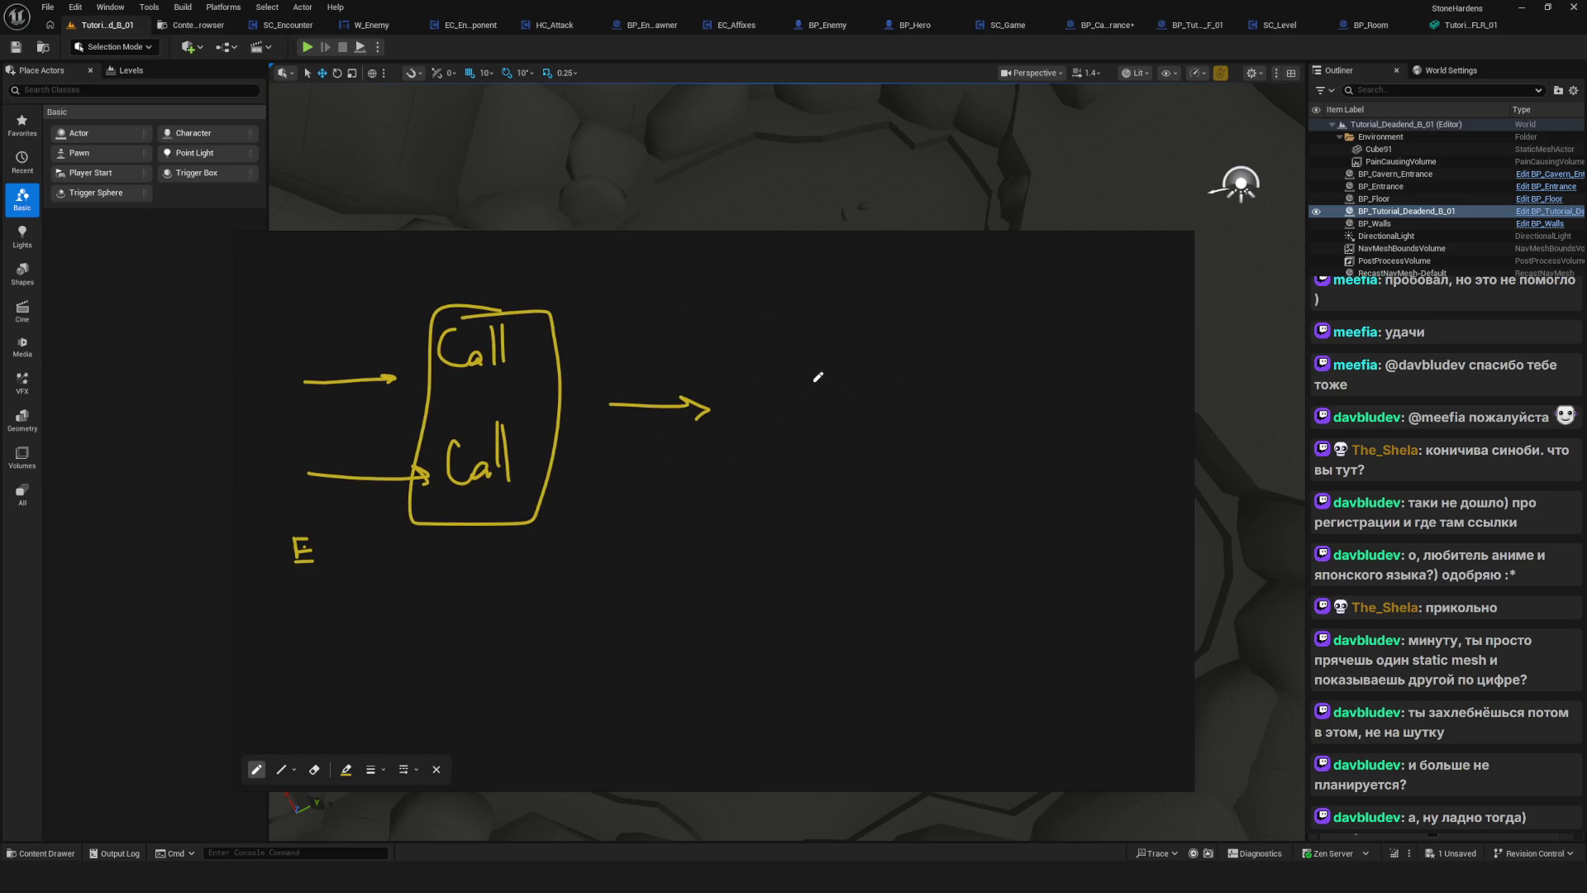
pyautogui.moveTo(767, 378)
pyautogui.mouseDown()
pyautogui.moveTo(835, 372)
pyautogui.moveTo(881, 428)
pyautogui.moveTo(767, 411)
pyautogui.mouseUp()
pyautogui.moveTo(1070, 293)
pyautogui.mouseDown()
pyautogui.moveTo(878, 388)
pyautogui.moveTo(797, 344)
pyautogui.mouseUp()
pyautogui.moveTo(686, 326)
pyautogui.mouseDown()
pyautogui.moveTo(804, 398)
pyautogui.moveTo(829, 395)
pyautogui.mouseUp()
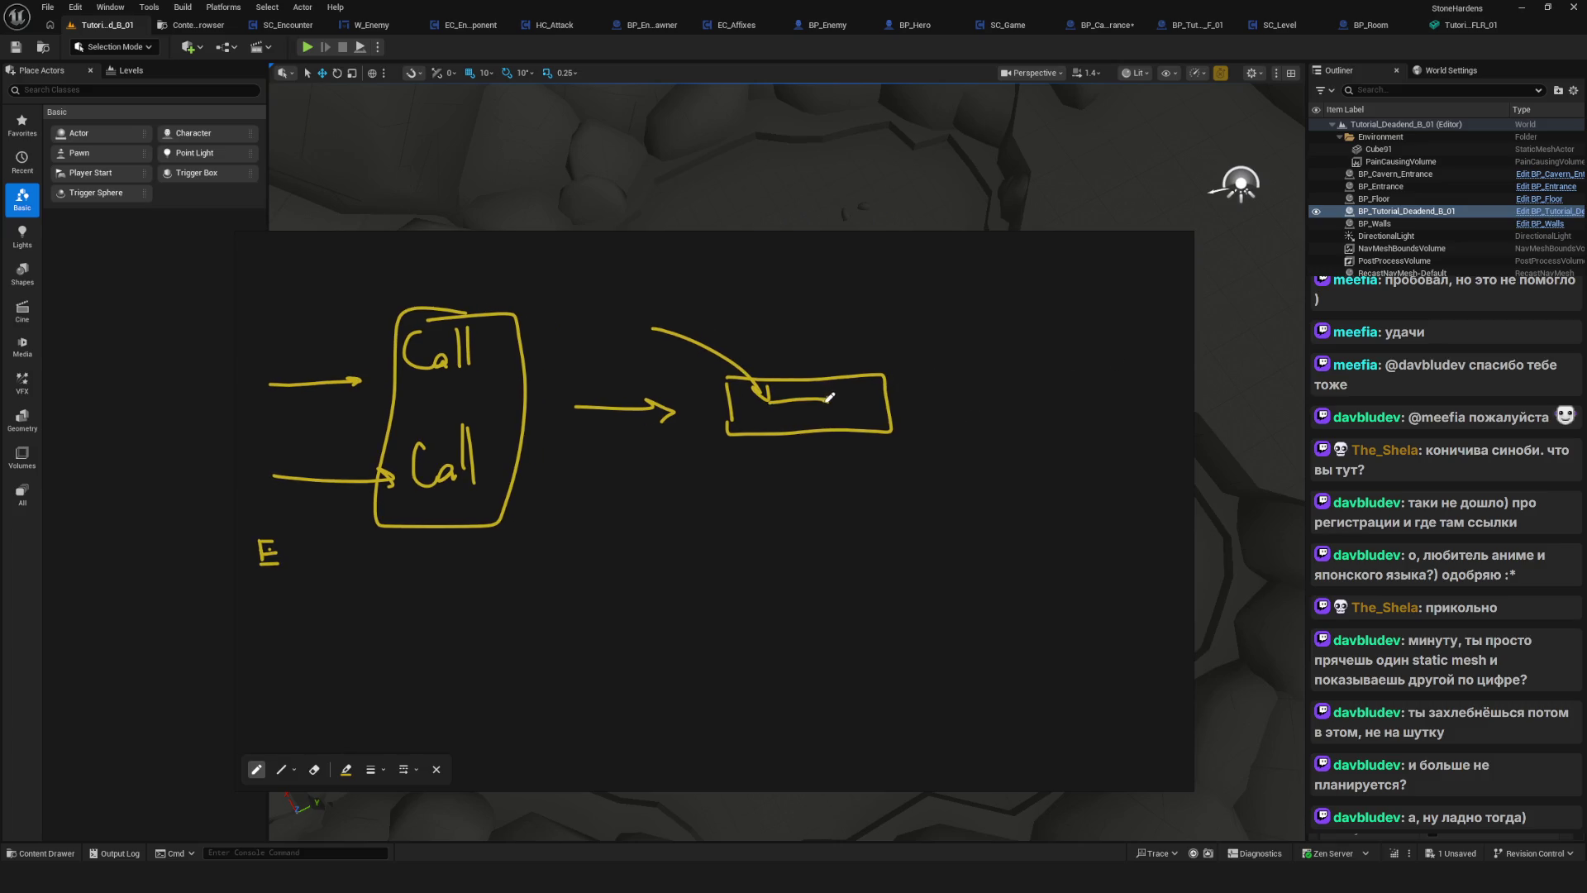
pyautogui.hscroll(1, 852, 402)
pyautogui.scroll(-3, 974, 413)
pyautogui.scroll(2, 834, 414)
pyautogui.moveTo(911, 394); pyautogui.dragTo(1022, 393)
pyautogui.hscroll(-1, 909, 426)
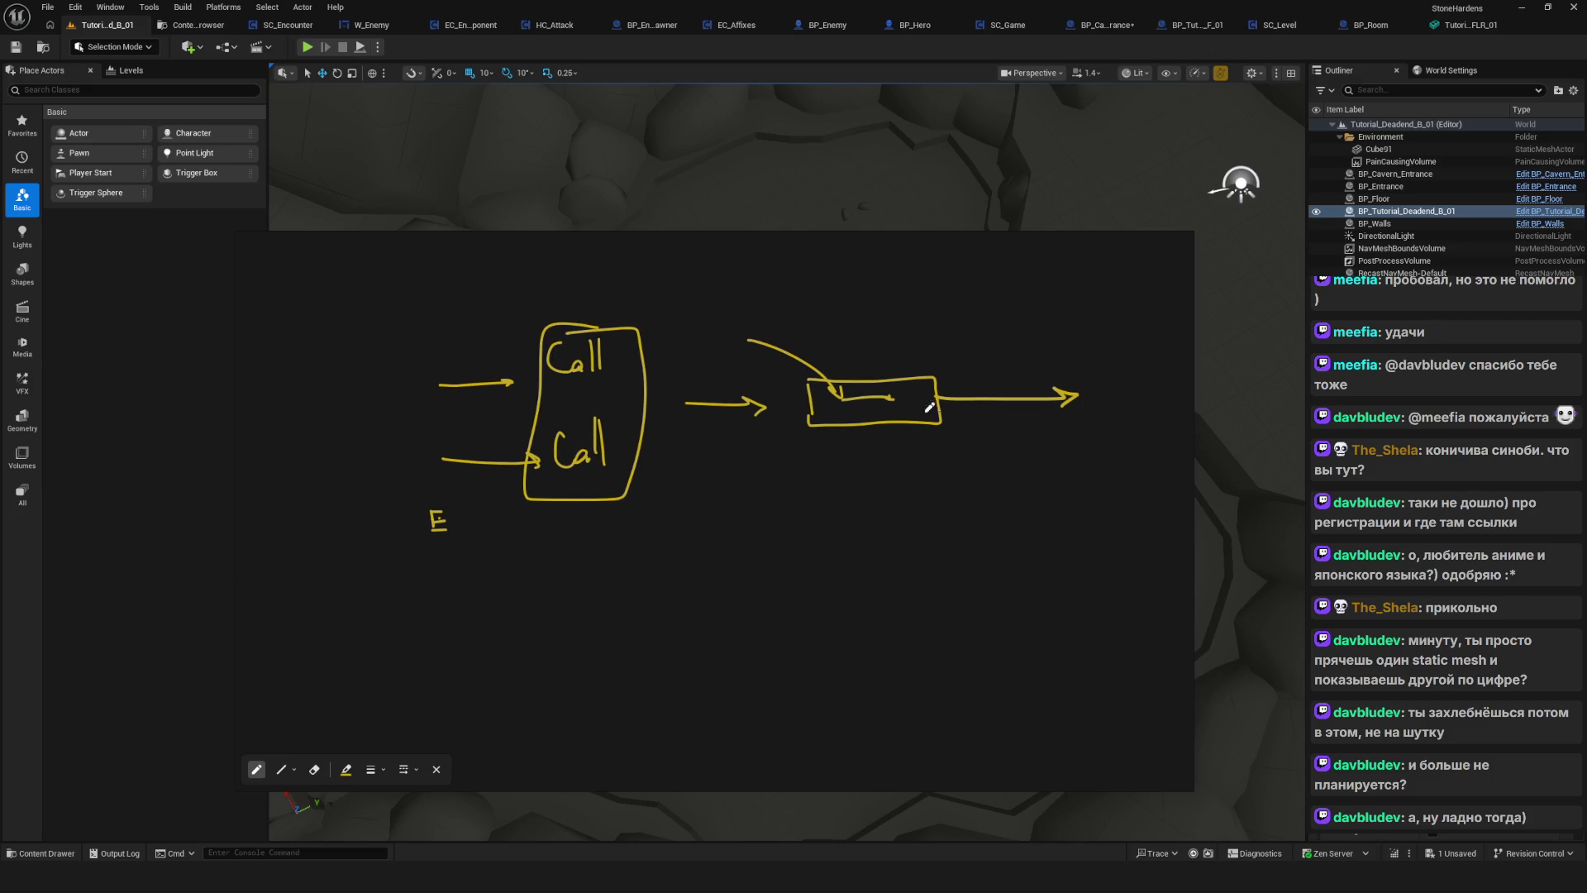
pyautogui.moveTo(546, 461); pyautogui.dragTo(526, 456)
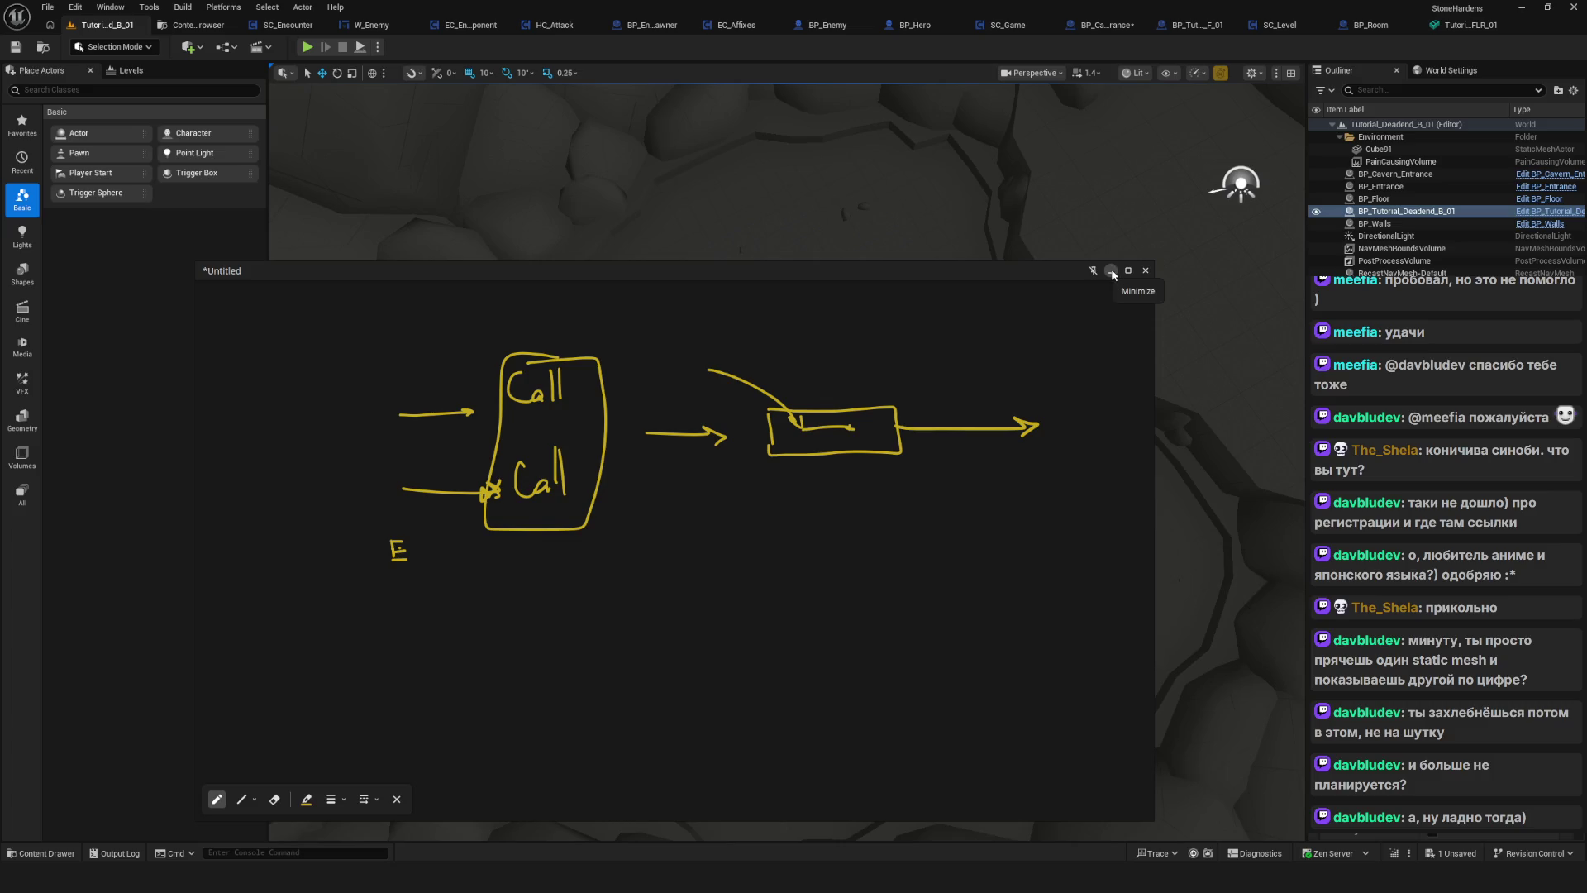
pyautogui.click(1111, 271)
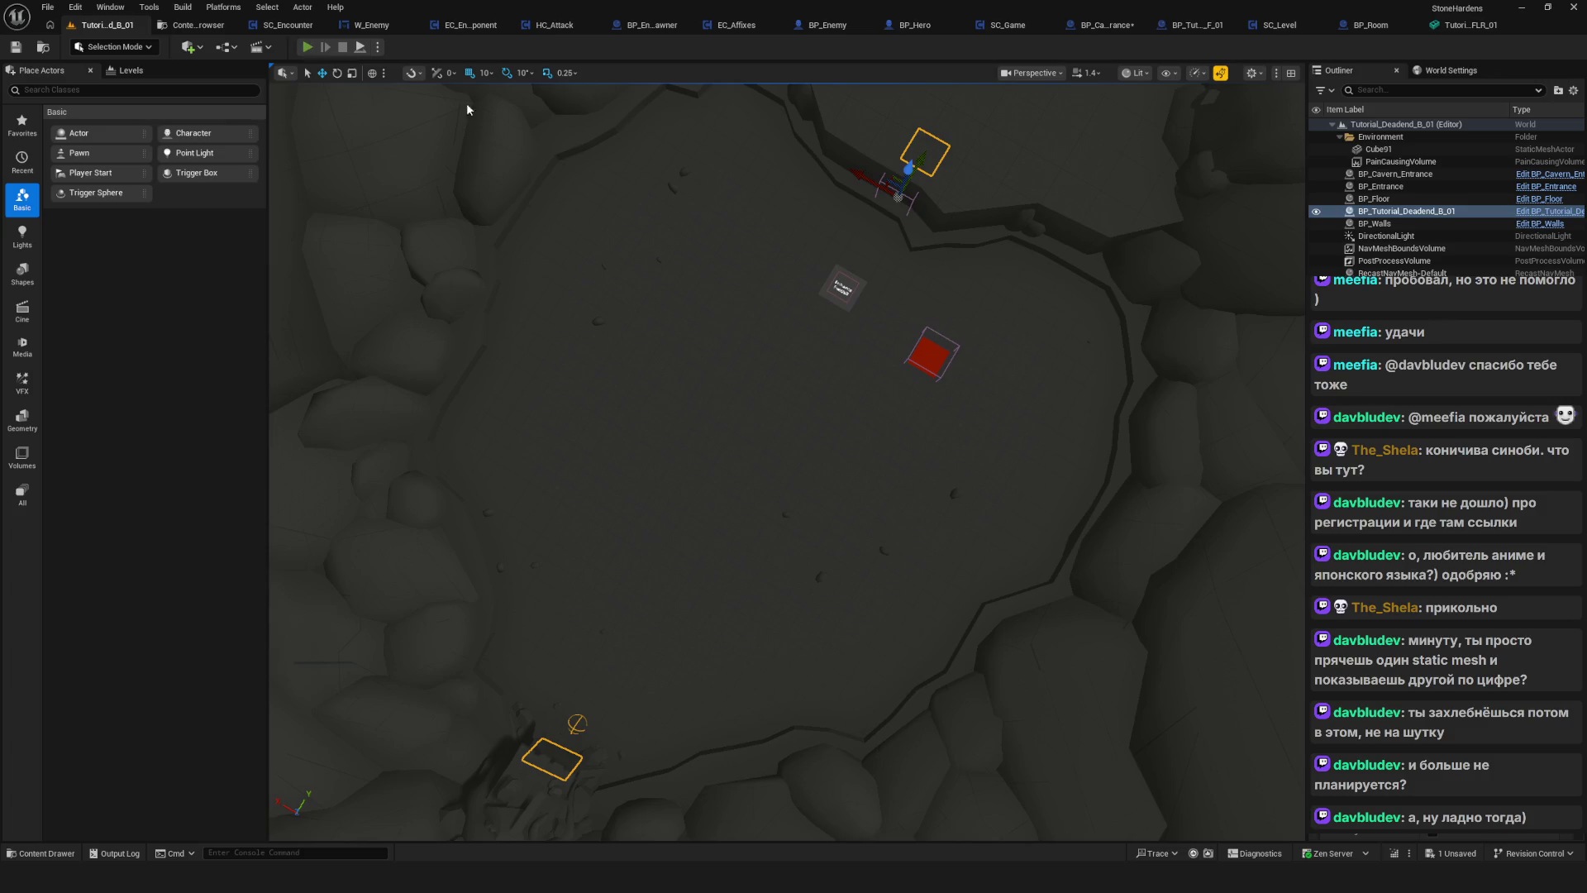
# Step: Start a play test, delete all three saved game slots and begin a new game
pyautogui.hotkey('alt', 'p')
pyautogui.click(820, 426)
pyautogui.click(815, 510)
pyautogui.click(726, 485)
pyautogui.click(880, 413)
pyautogui.click(767, 467)
pyautogui.click(815, 368)
pyautogui.click(769, 479)
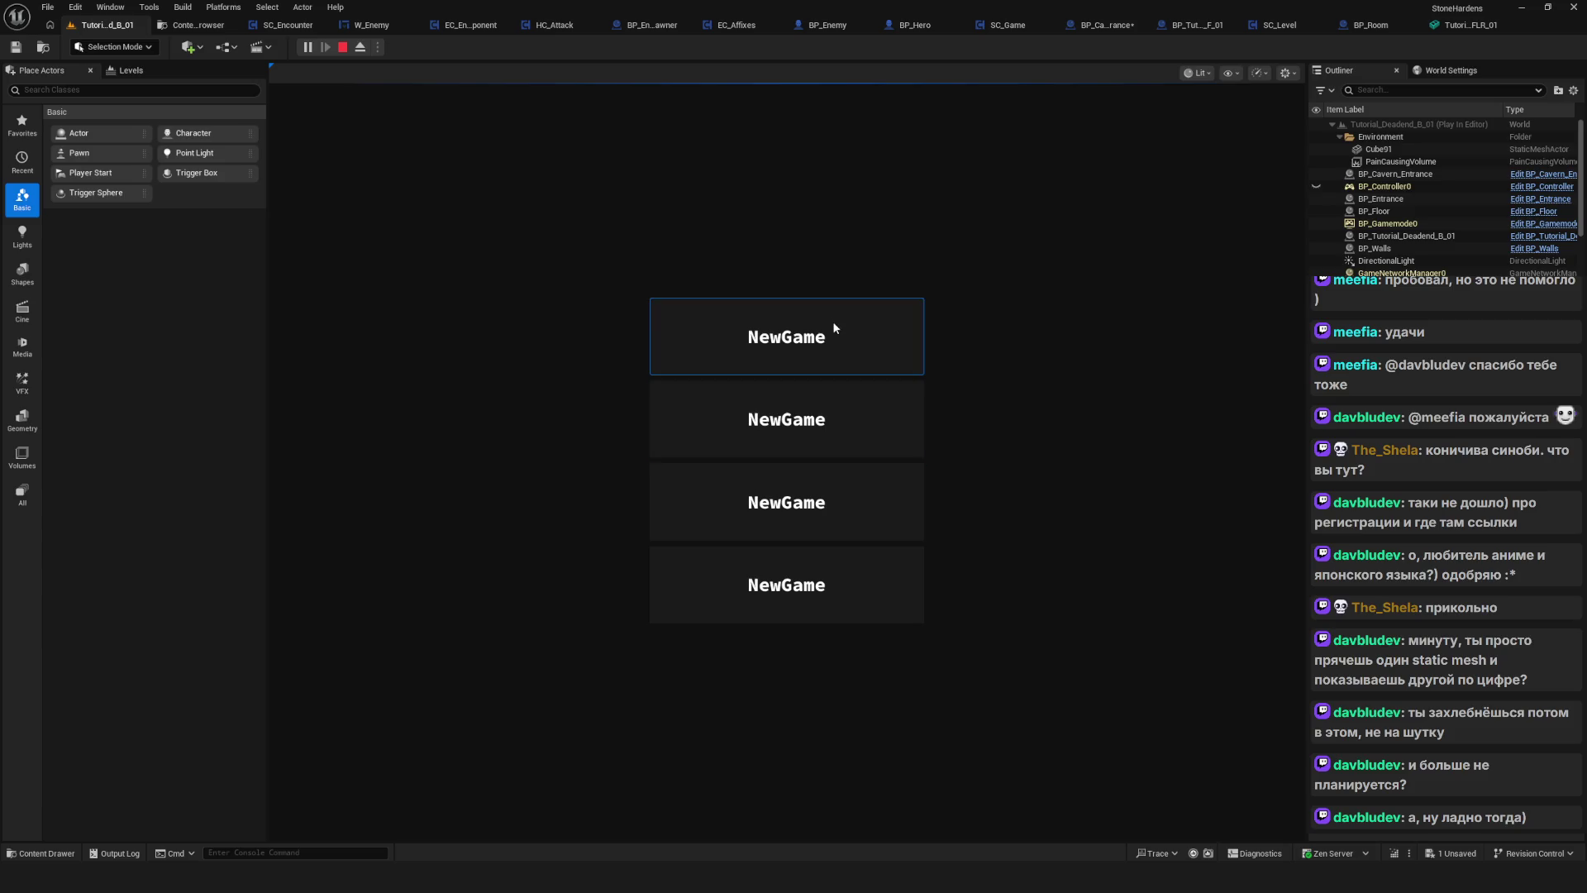
pyautogui.click(836, 328)
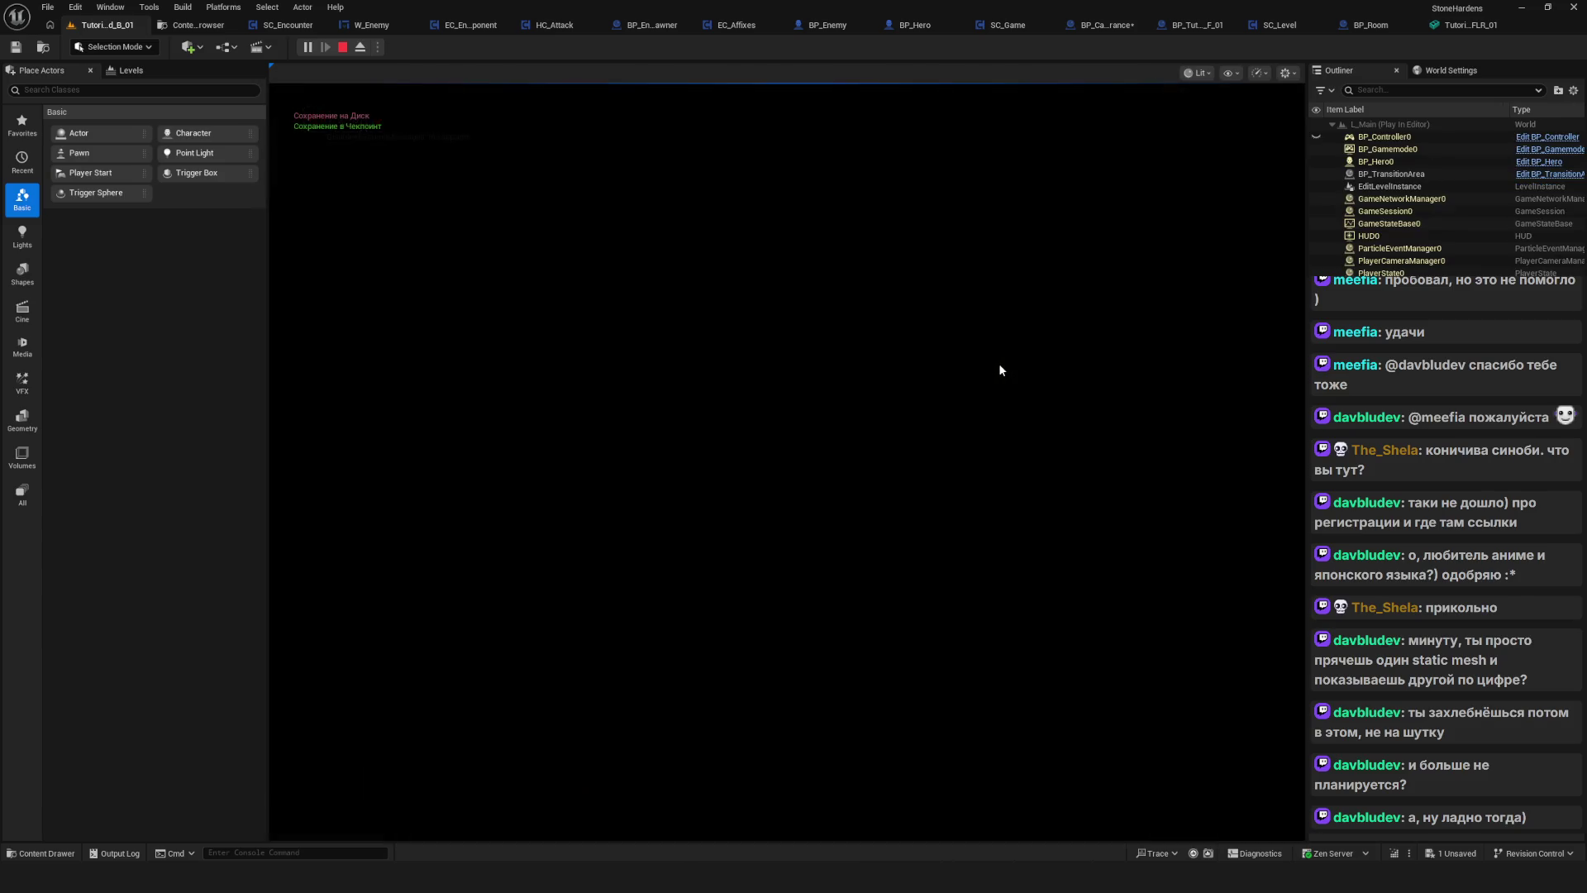
# Step: Walk the hero up and right, stop the session and frame BP_Tutorial_Deadend_B_01
pyautogui.press('w')
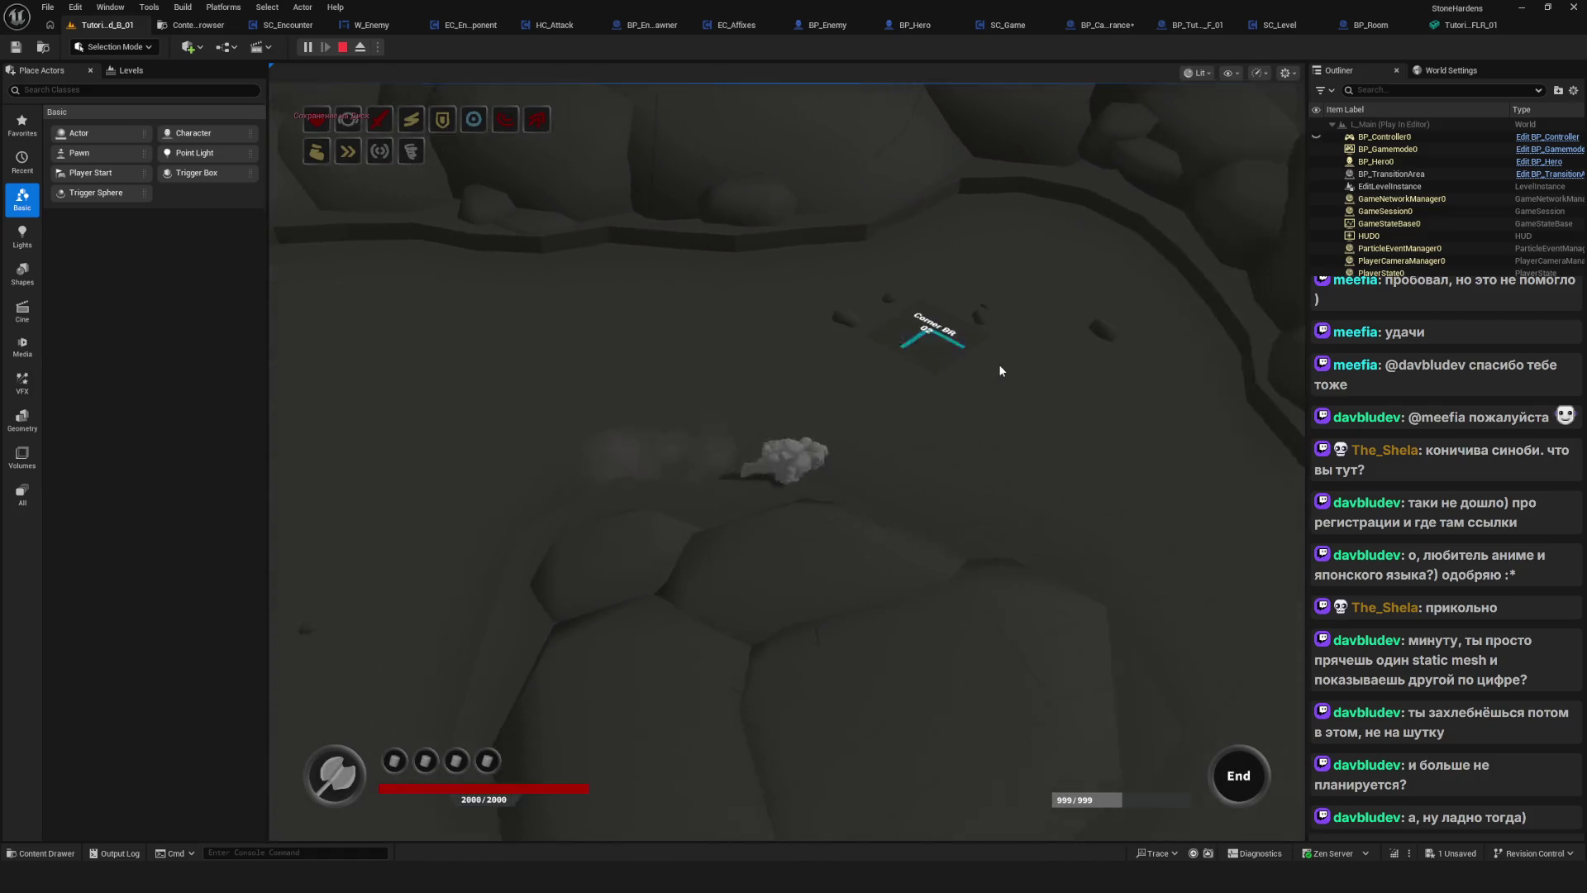
pyautogui.press('d')
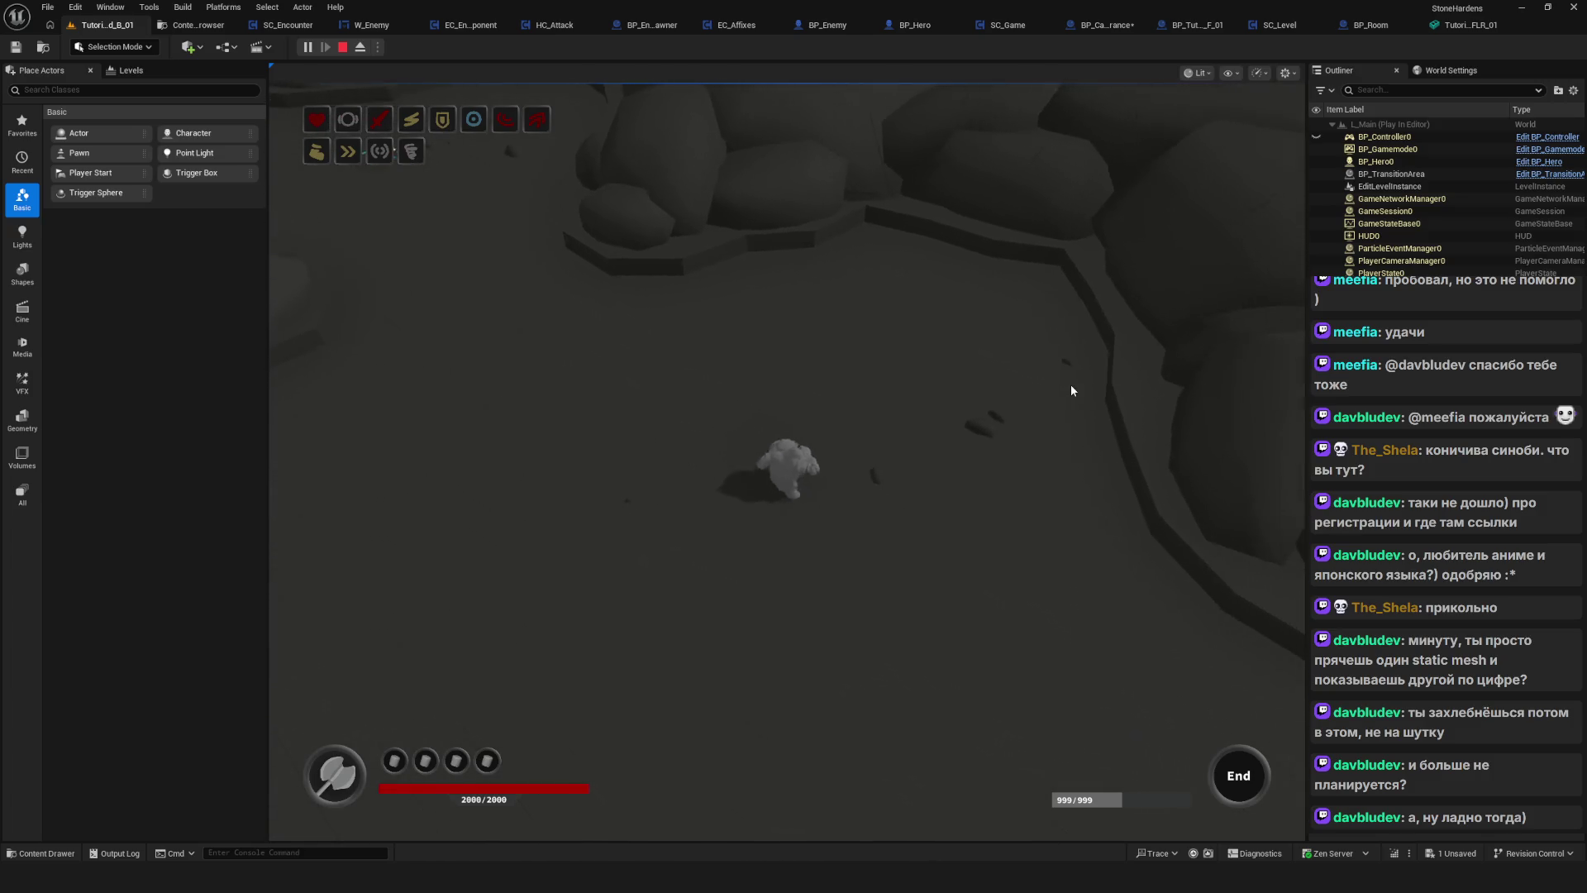
pyautogui.press('Escape')
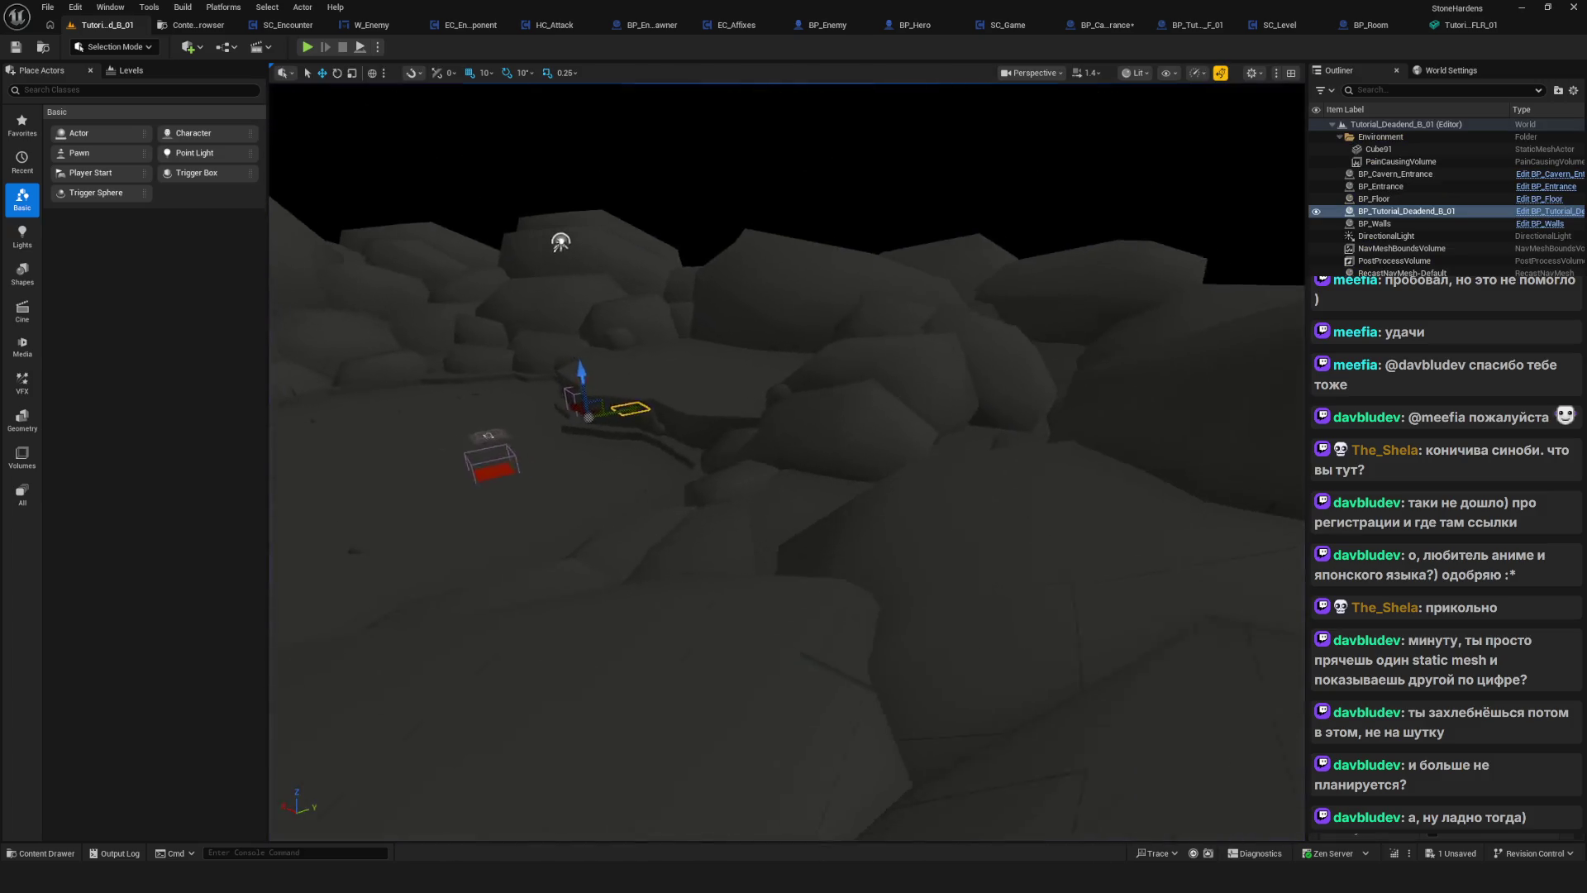
pyautogui.press('f')
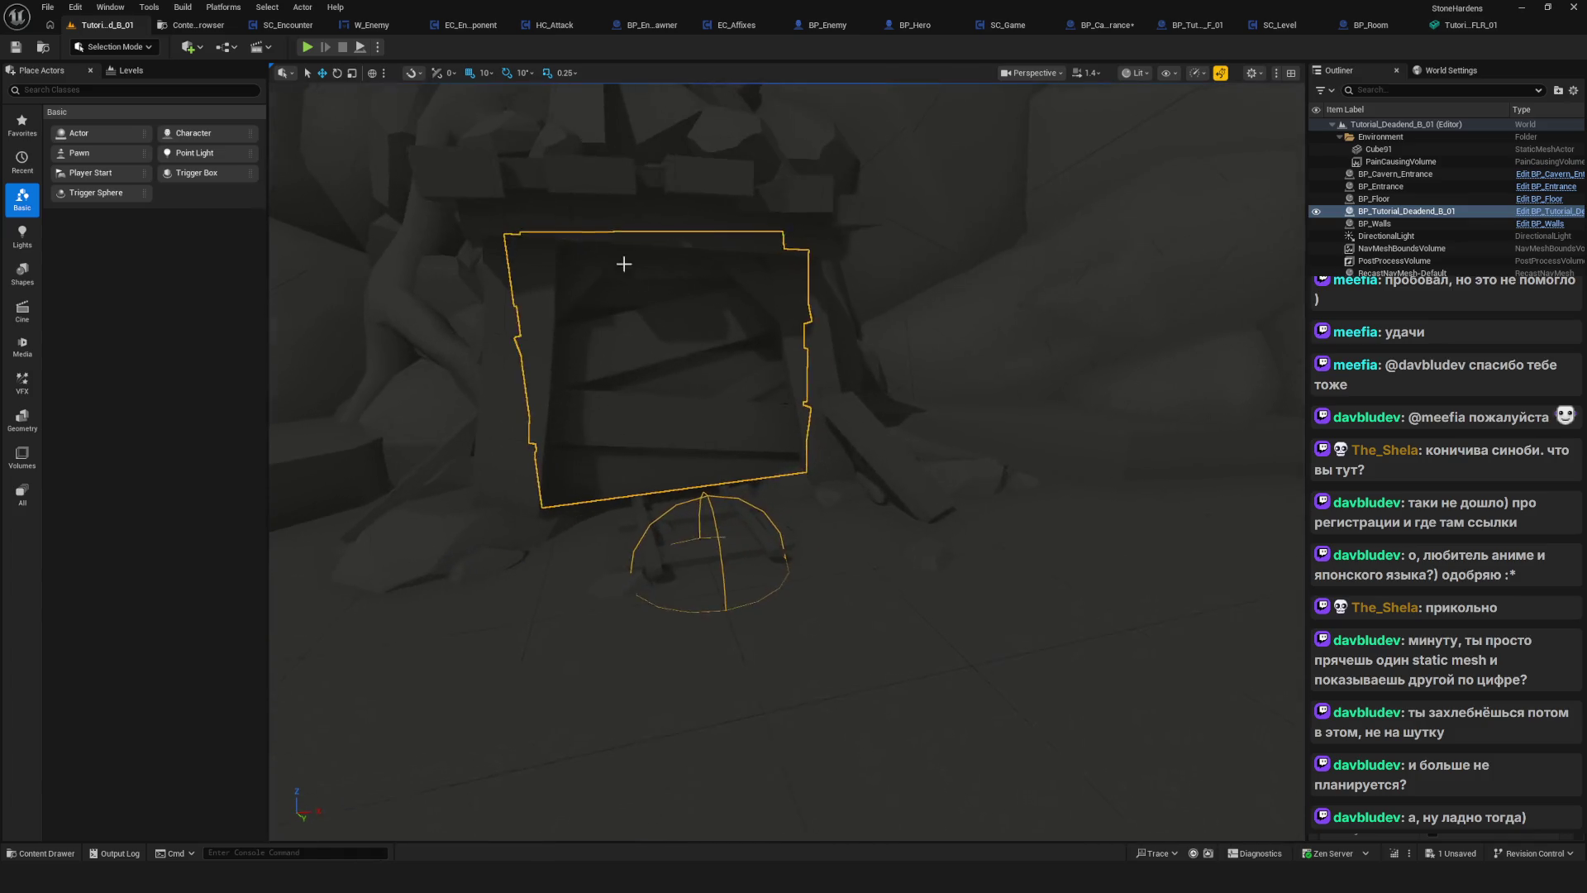
pyautogui.moveTo(755, 365)
pyautogui.mouseDown()
pyautogui.moveTo(1033, 376)
pyautogui.moveTo(785, 388)
pyautogui.moveTo(819, 430)
pyautogui.moveTo(780, 478)
pyautogui.mouseUp()
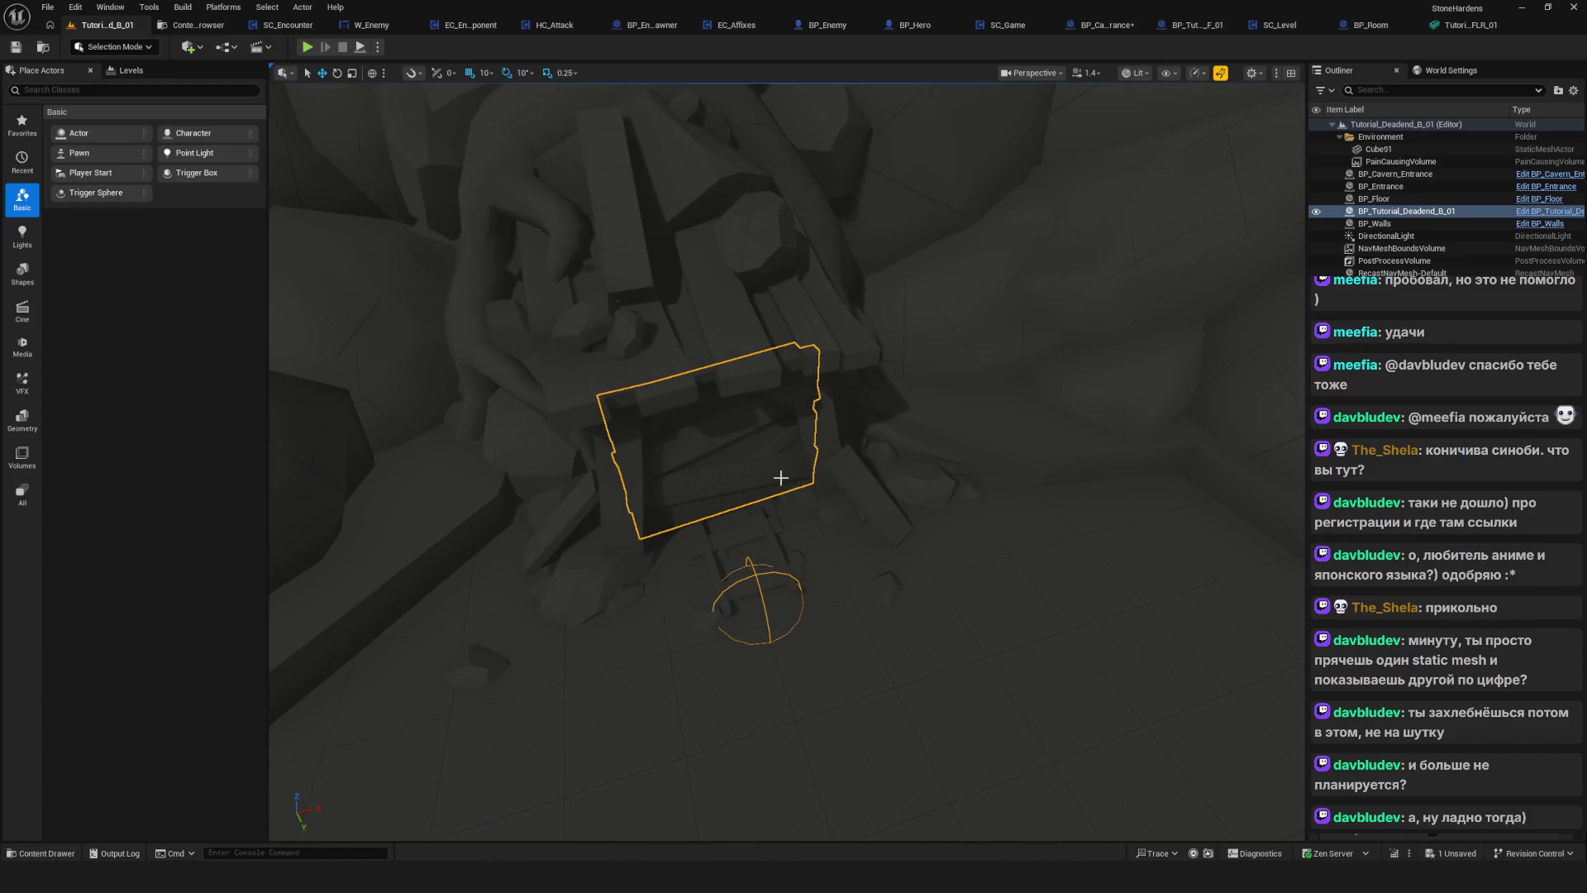
pyautogui.moveTo(783, 478)
pyautogui.mouseDown()
pyautogui.moveTo(781, 495)
pyautogui.moveTo(1055, 522)
pyautogui.mouseUp()
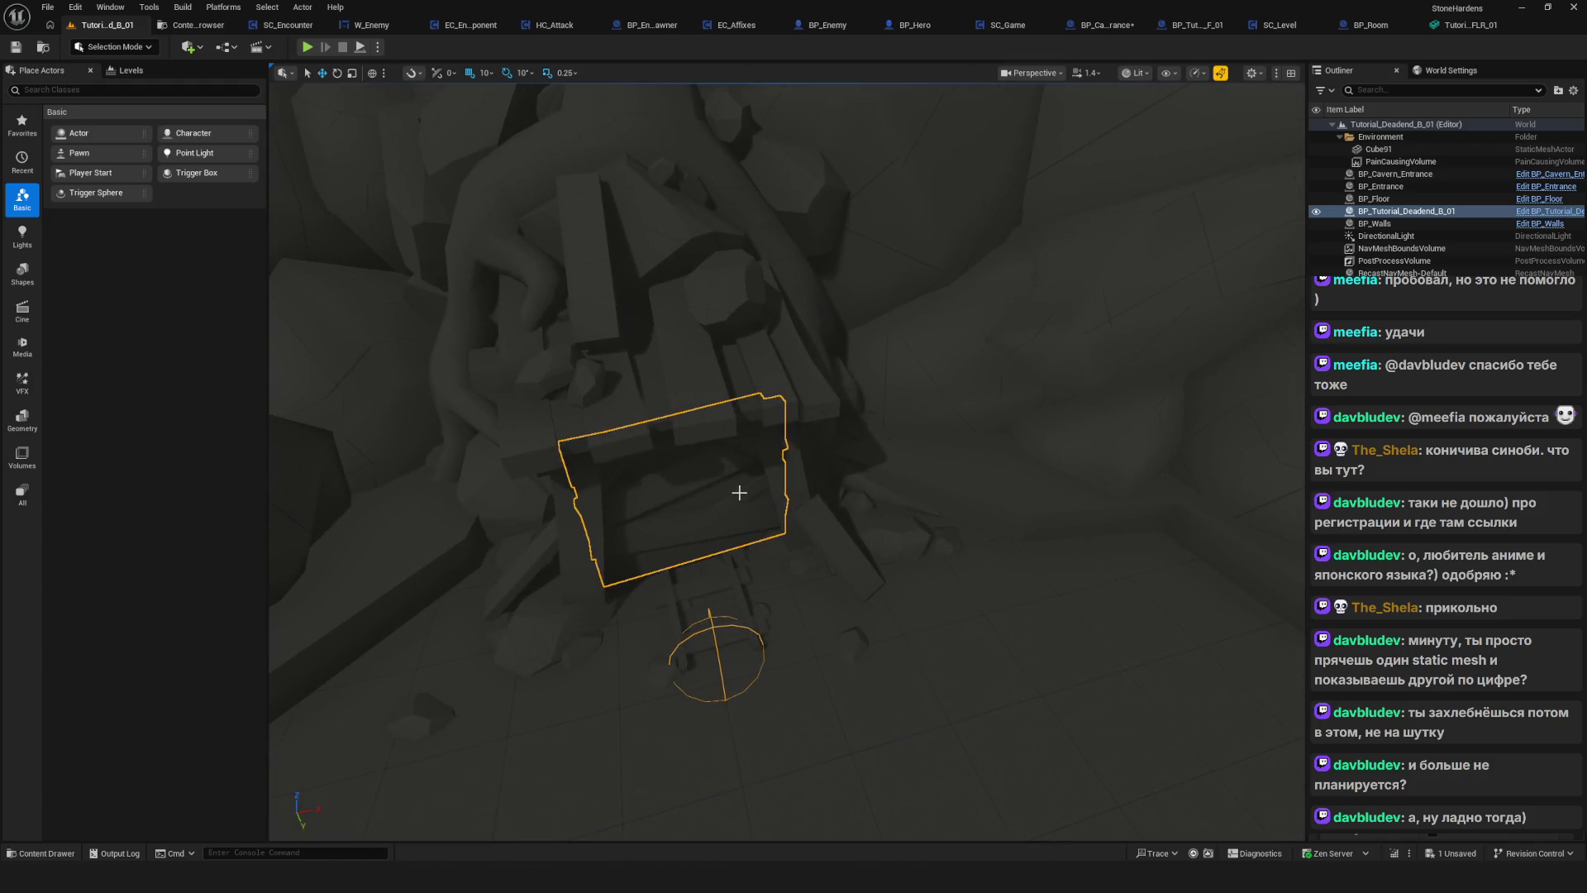
pyautogui.moveTo(643, 522)
pyautogui.mouseDown()
pyautogui.moveTo(660, 550)
pyautogui.moveTo(723, 528)
pyautogui.mouseUp()
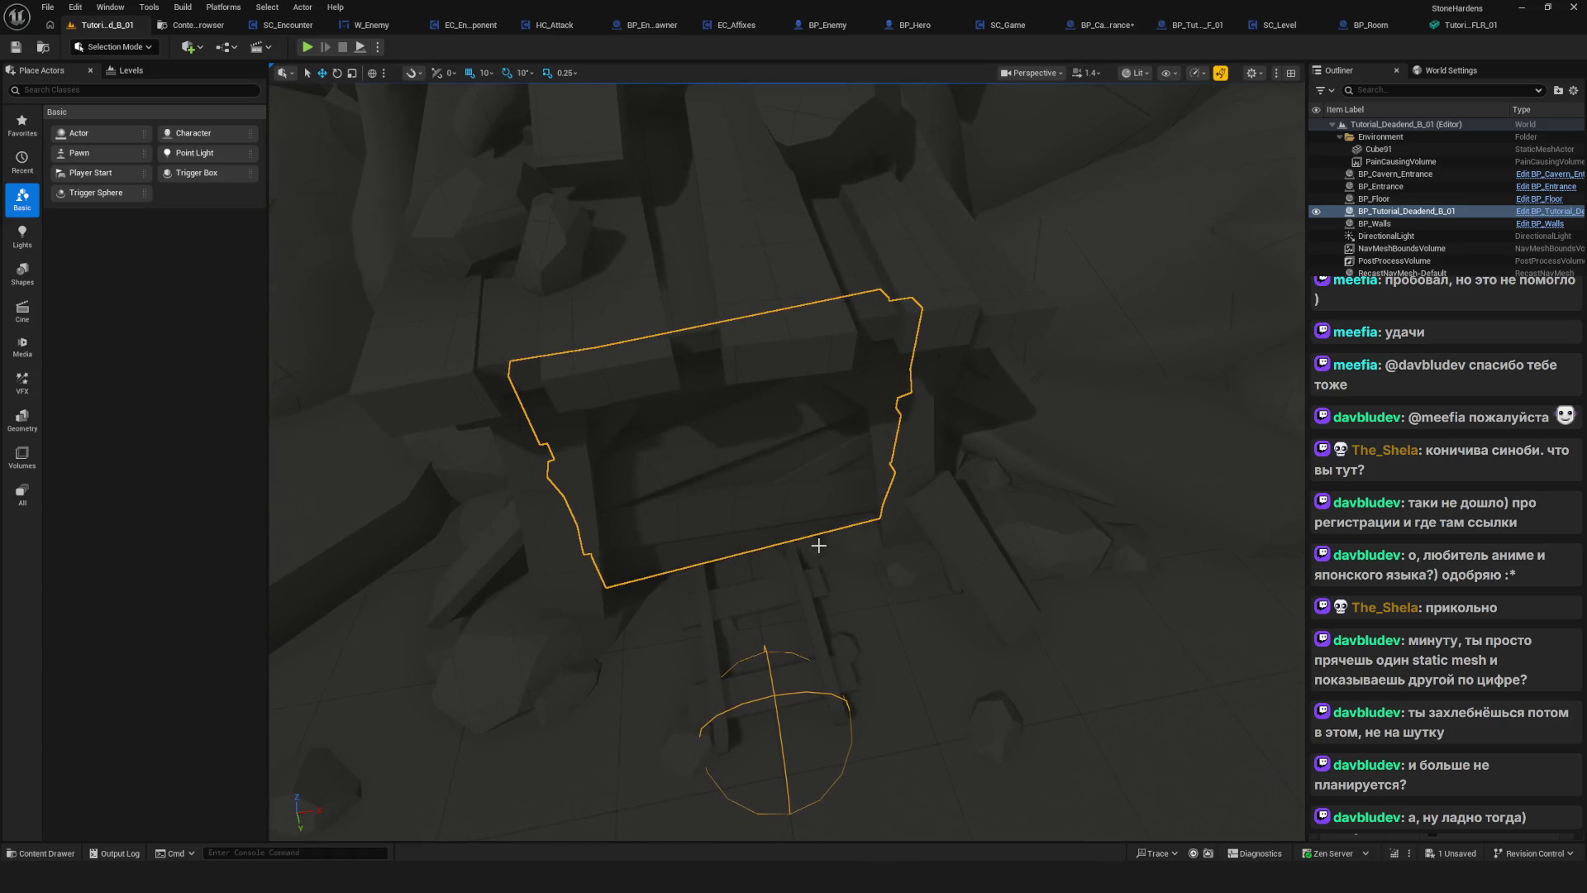
pyautogui.moveTo(765, 479); pyautogui.dragTo(525, 344)
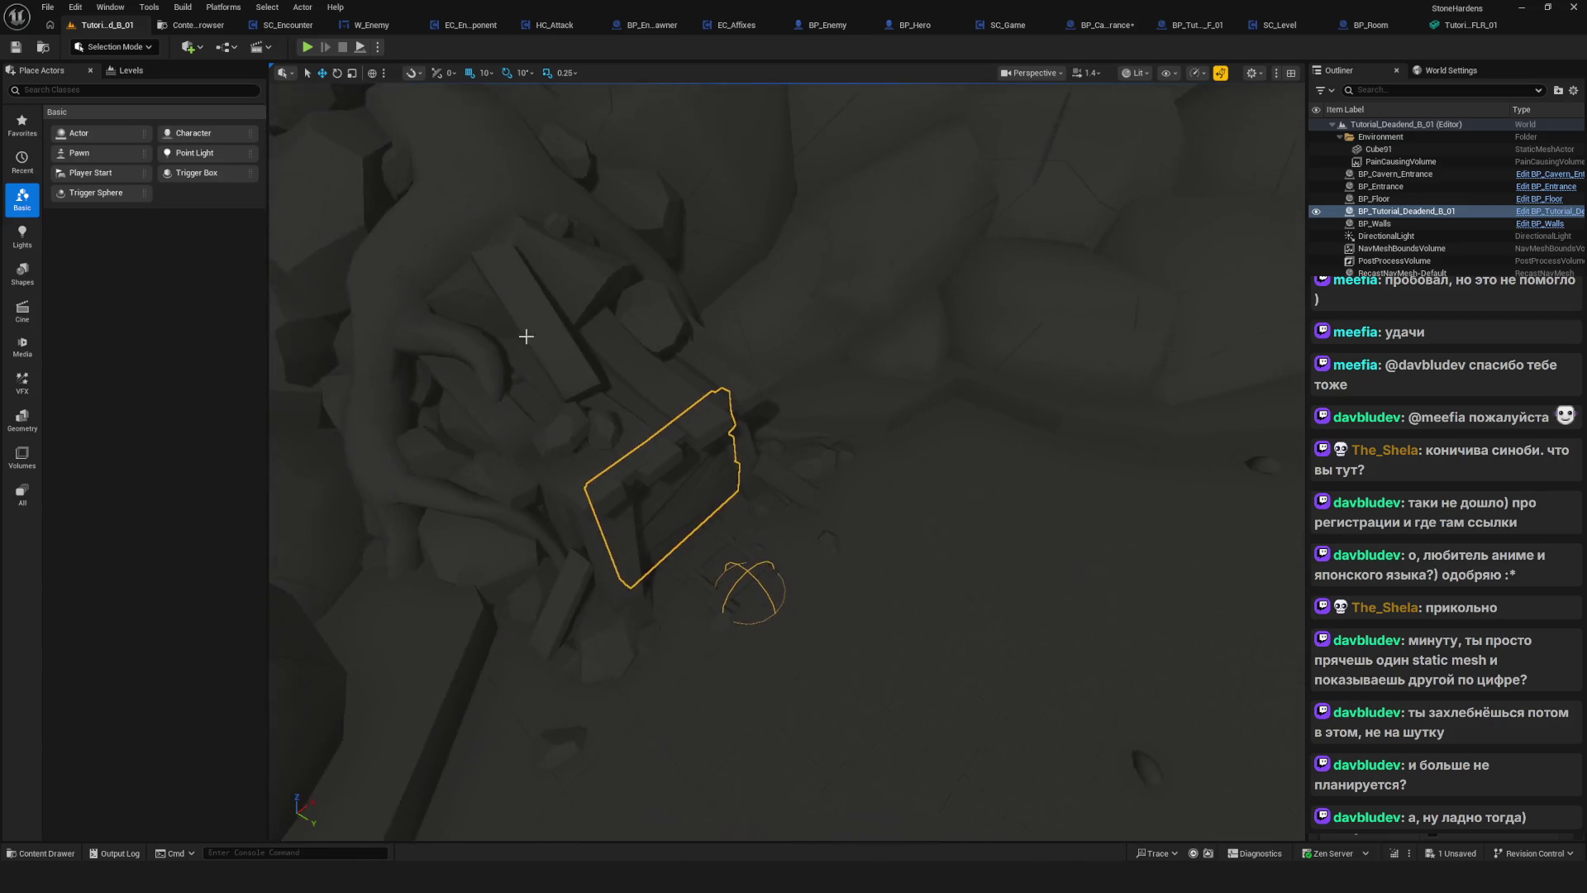
pyautogui.click(702, 458)
pyautogui.moveTo(702, 458)
pyautogui.mouseDown()
pyautogui.moveTo(779, 440)
pyautogui.moveTo(720, 430)
pyautogui.moveTo(744, 439)
pyautogui.moveTo(711, 447)
pyautogui.moveTo(746, 440)
pyautogui.moveTo(719, 455)
pyautogui.mouseUp()
pyautogui.click(779, 440)
pyautogui.click(745, 440)
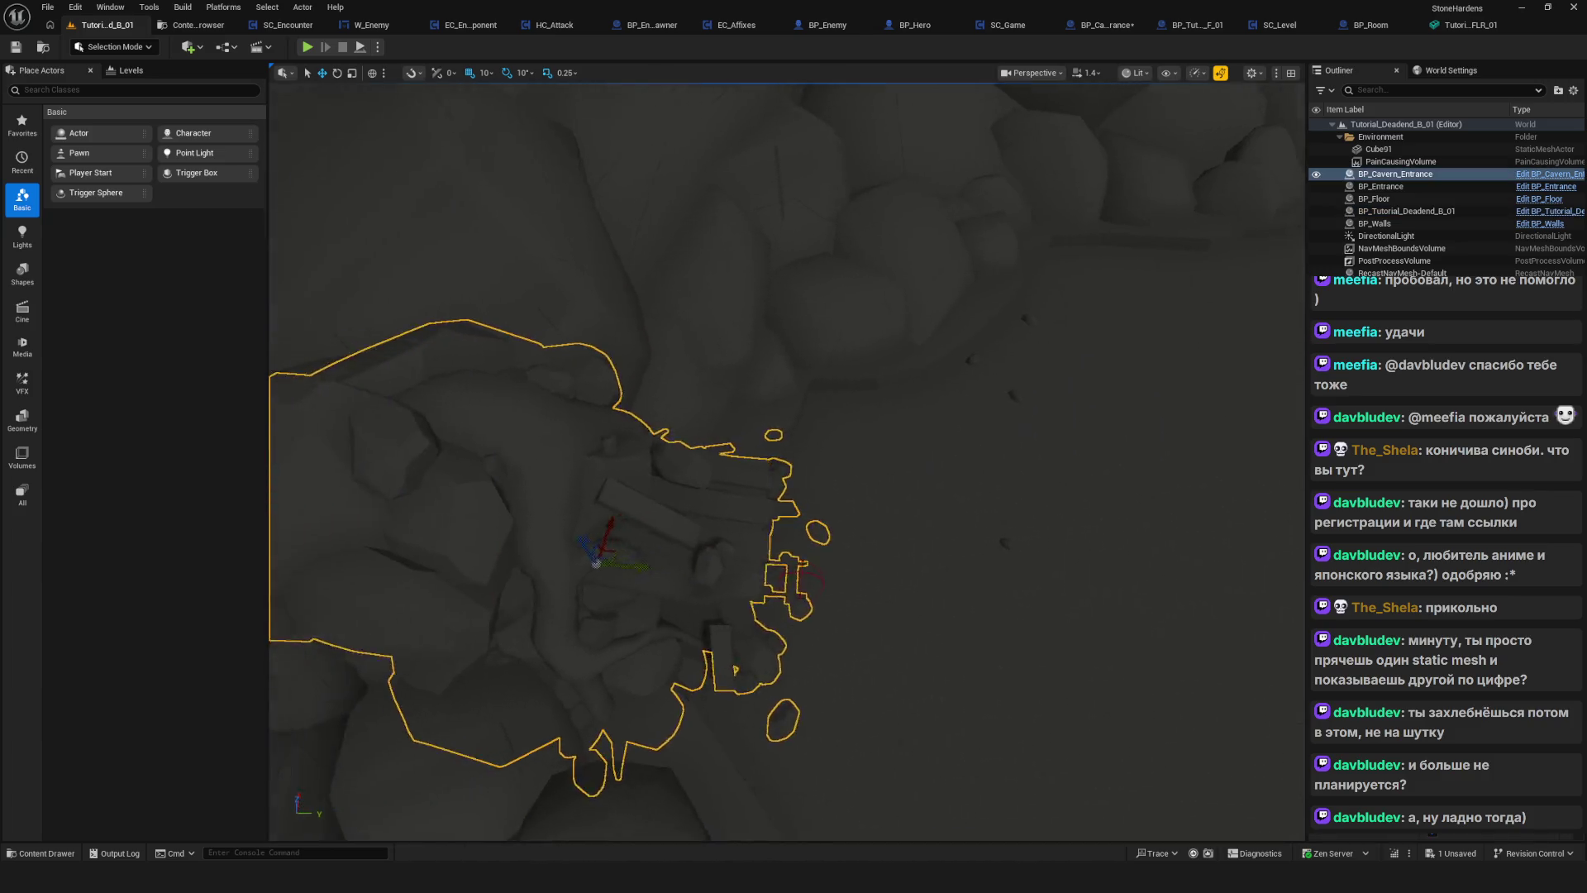
# Step: Fly the camera around and over the cavern entrance to look it over
pyautogui.moveTo(744, 529); pyautogui.dragTo(781, 531)
pyautogui.rightClick(903, 502)
pyautogui.moveTo(1003, 507); pyautogui.dragTo(1003, 463)
pyautogui.press('a')
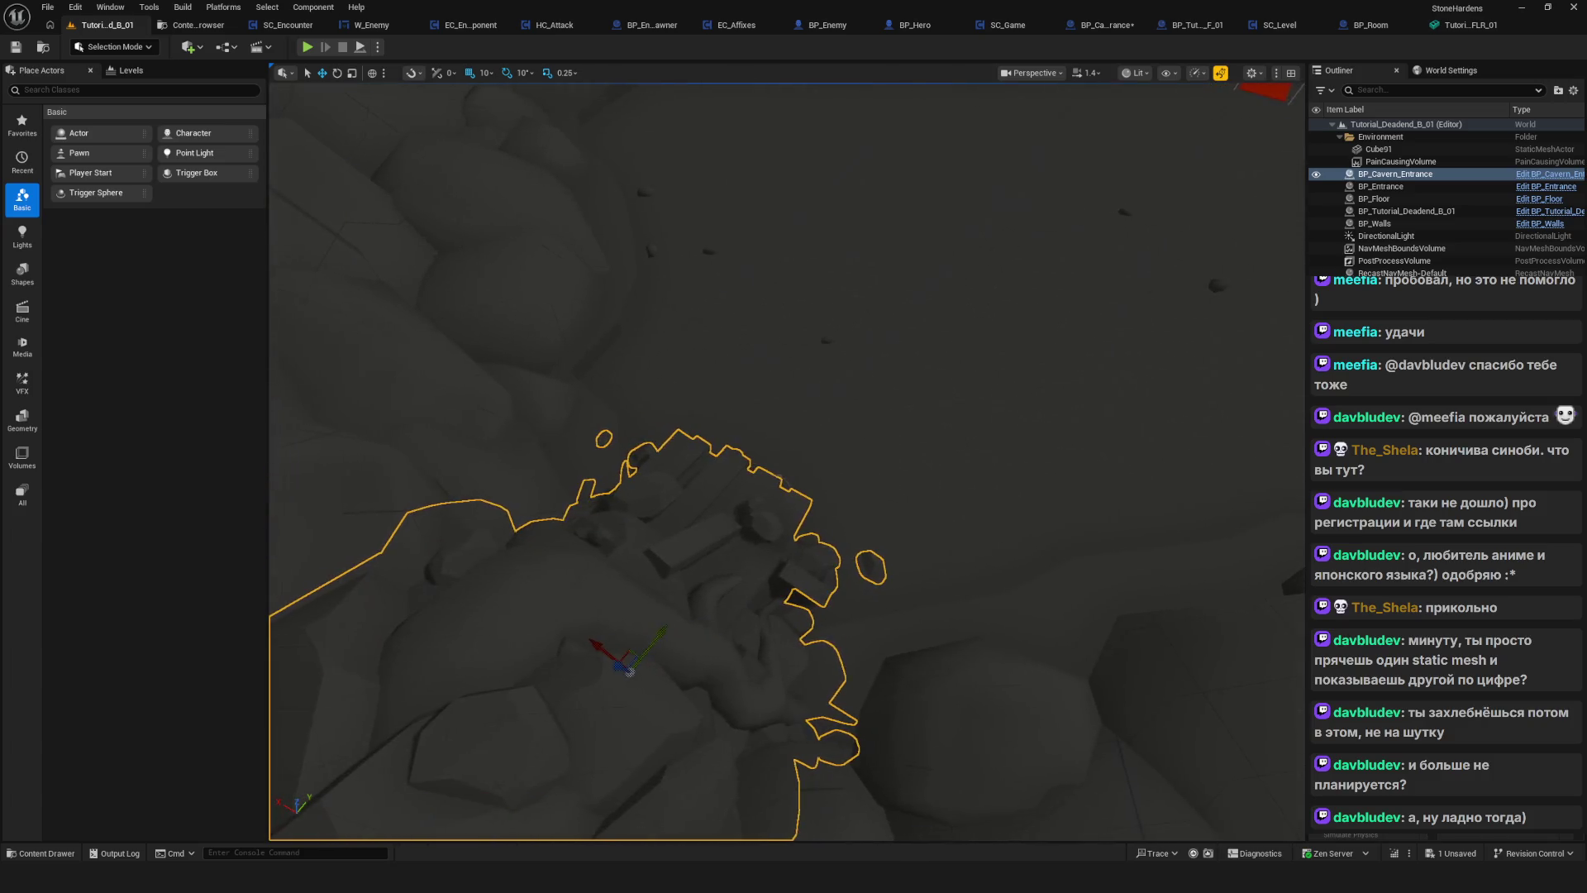
pyautogui.moveTo(609, 294); pyautogui.dragTo(666, 281)
pyautogui.moveTo(705, 459); pyautogui.dragTo(705, 485)
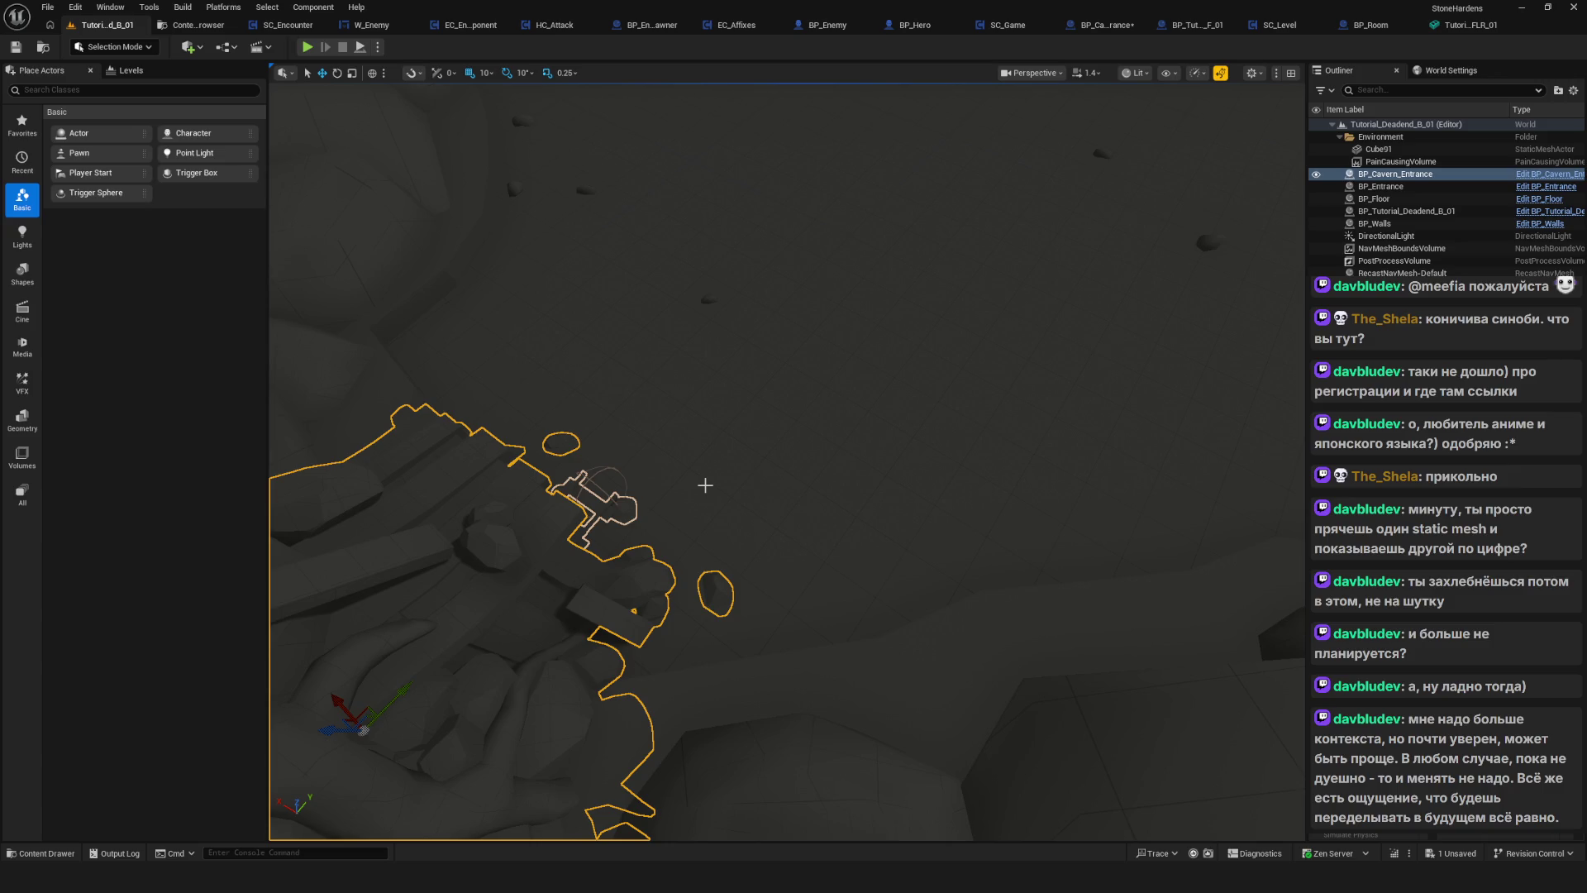
pyautogui.moveTo(749, 493); pyautogui.dragTo(766, 481)
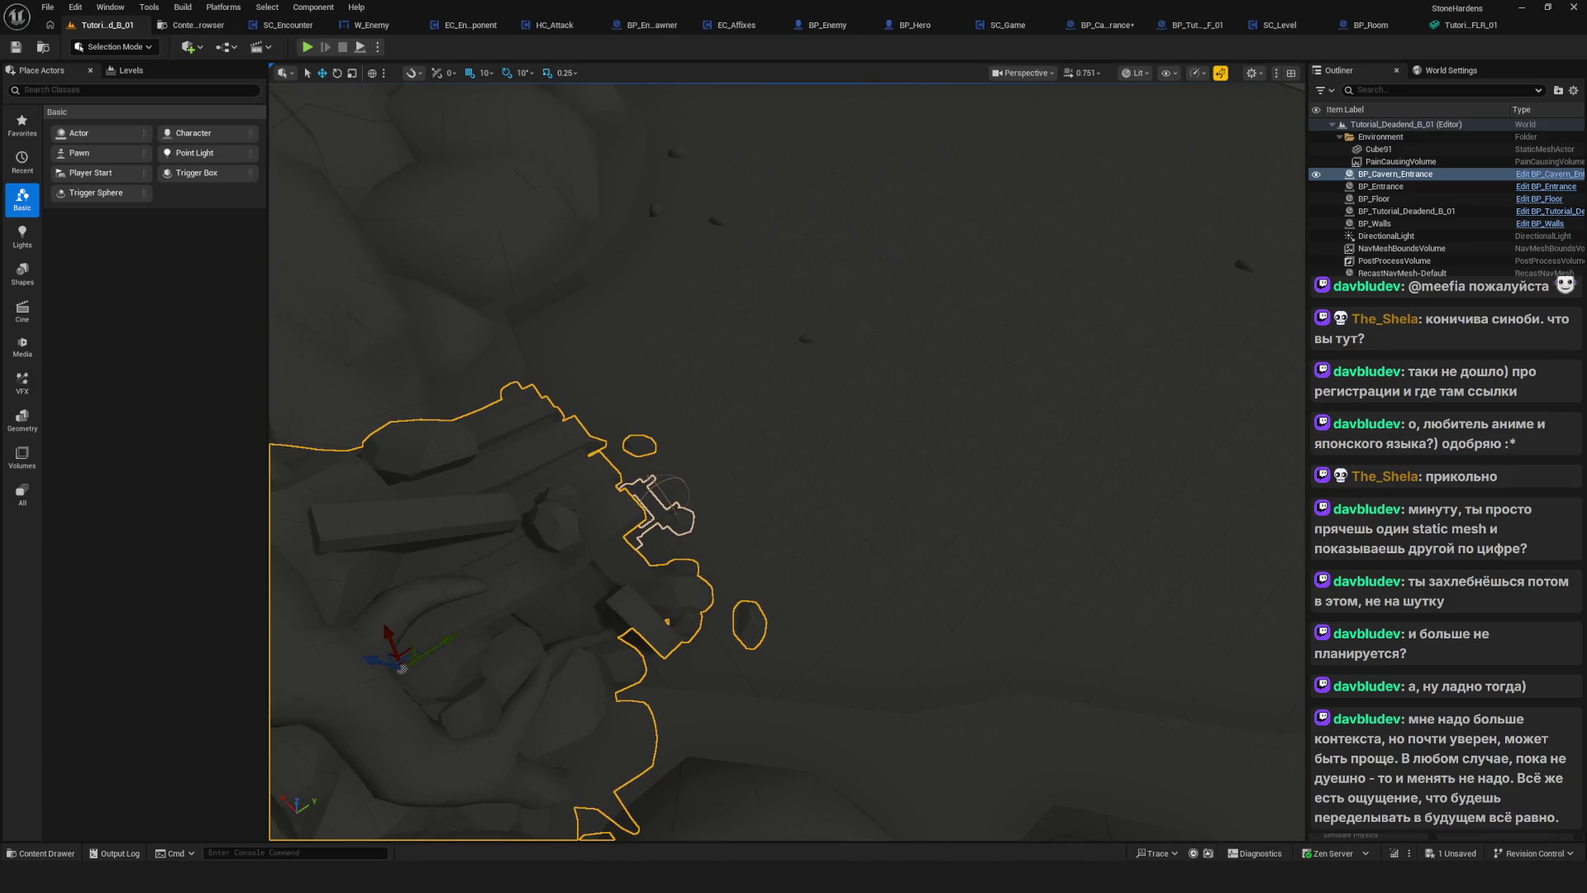
pyautogui.moveTo(766, 481); pyautogui.dragTo(766, 471)
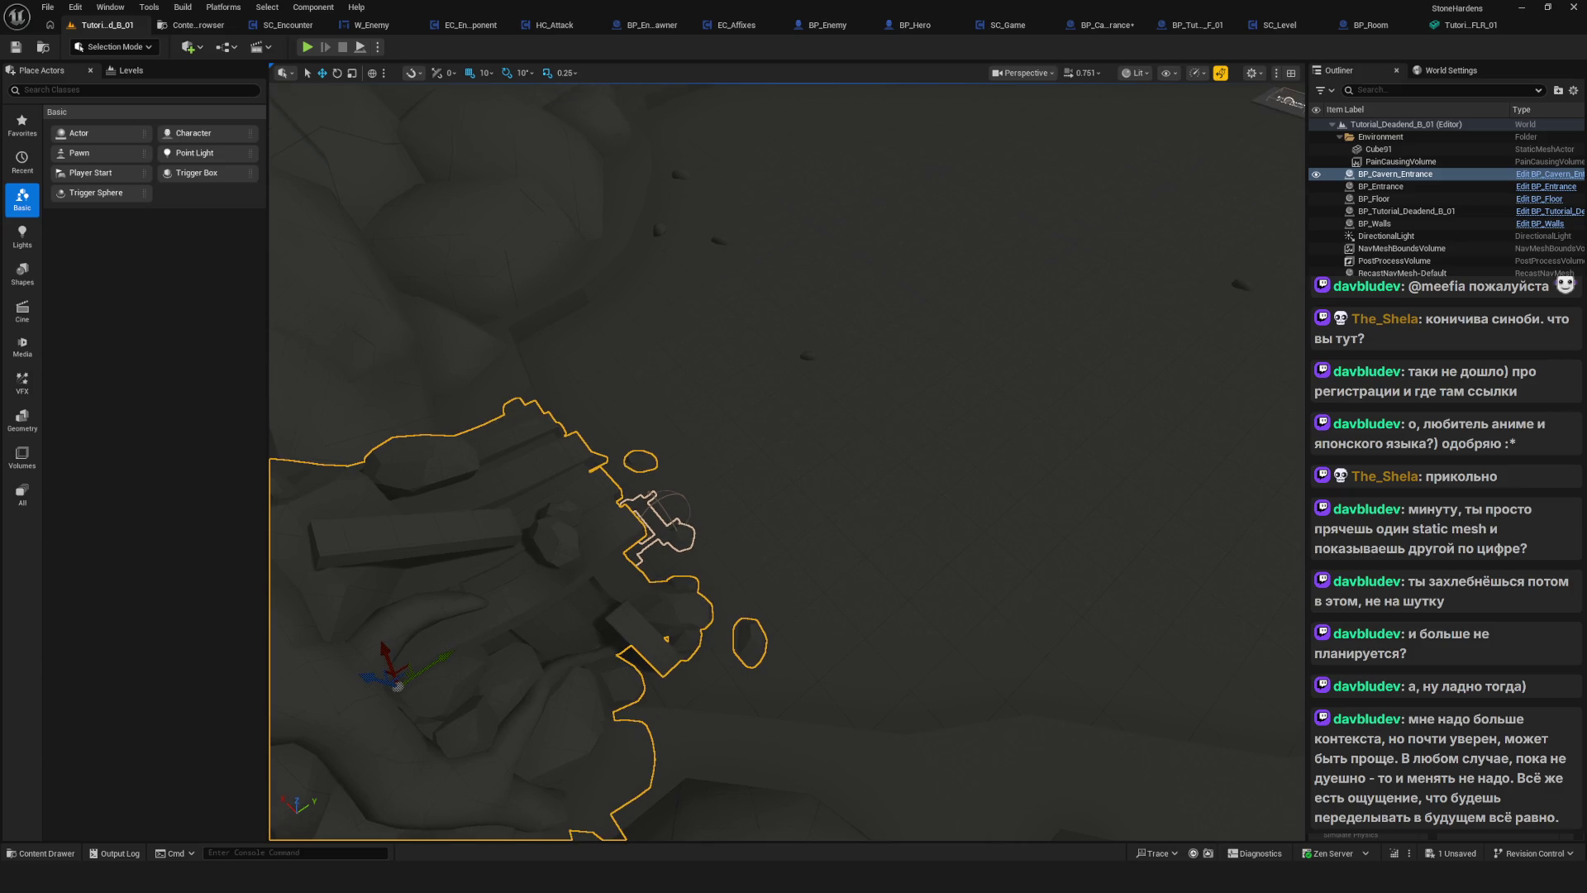
pyautogui.moveTo(767, 471); pyautogui.dragTo(766, 471)
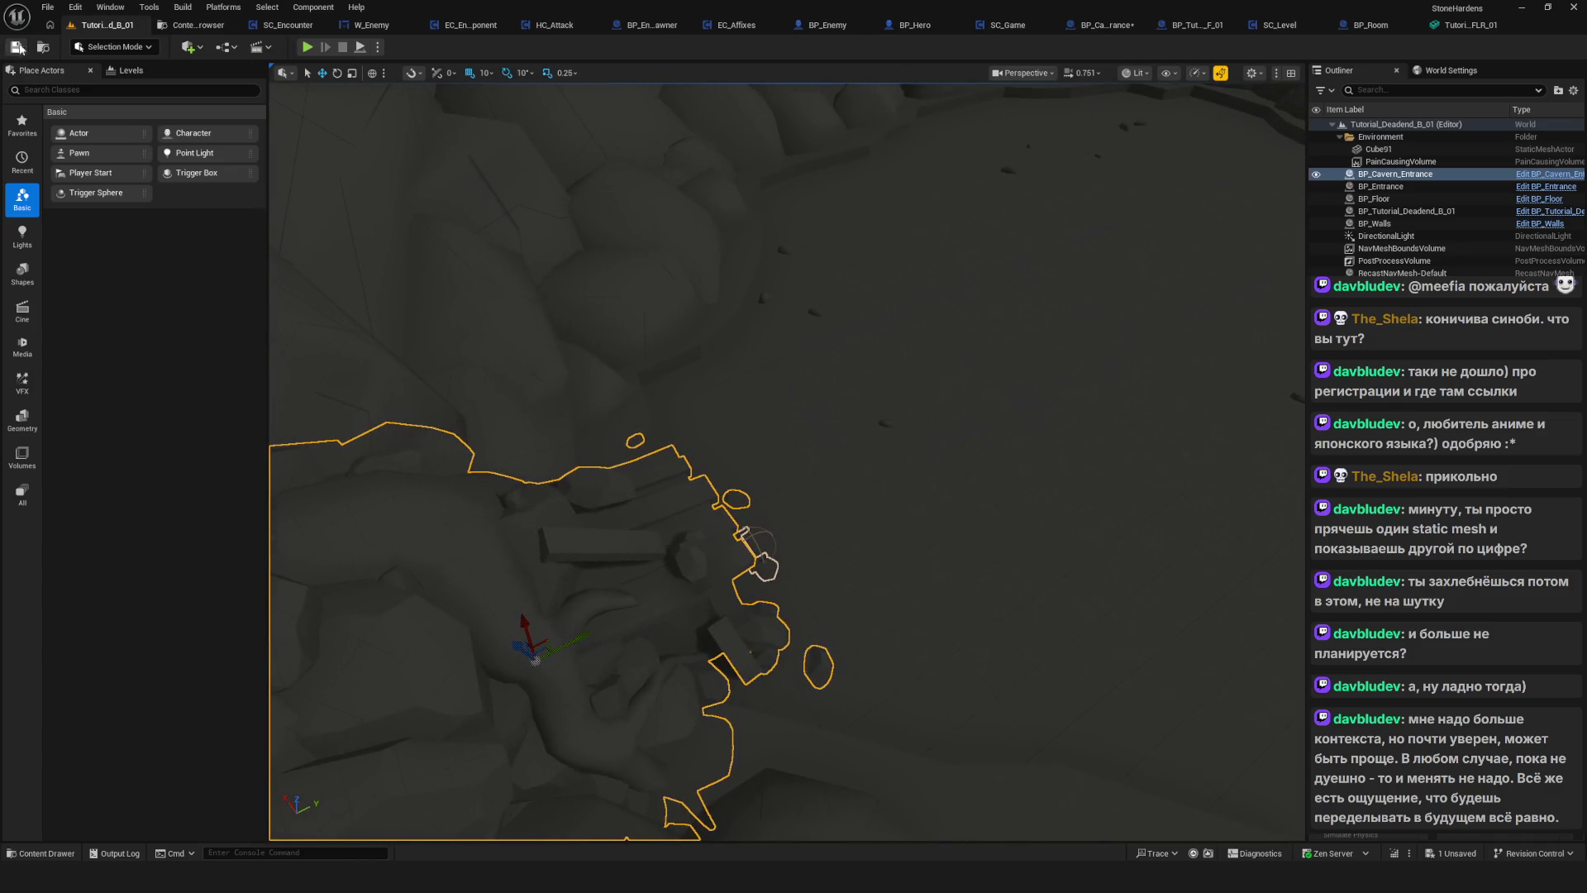
# Step: Start another play test, delete a saved game slot and begin a new game
pyautogui.click(307, 47)
pyautogui.click(820, 394)
pyautogui.click(820, 355)
pyautogui.click(711, 496)
pyautogui.click(847, 414)
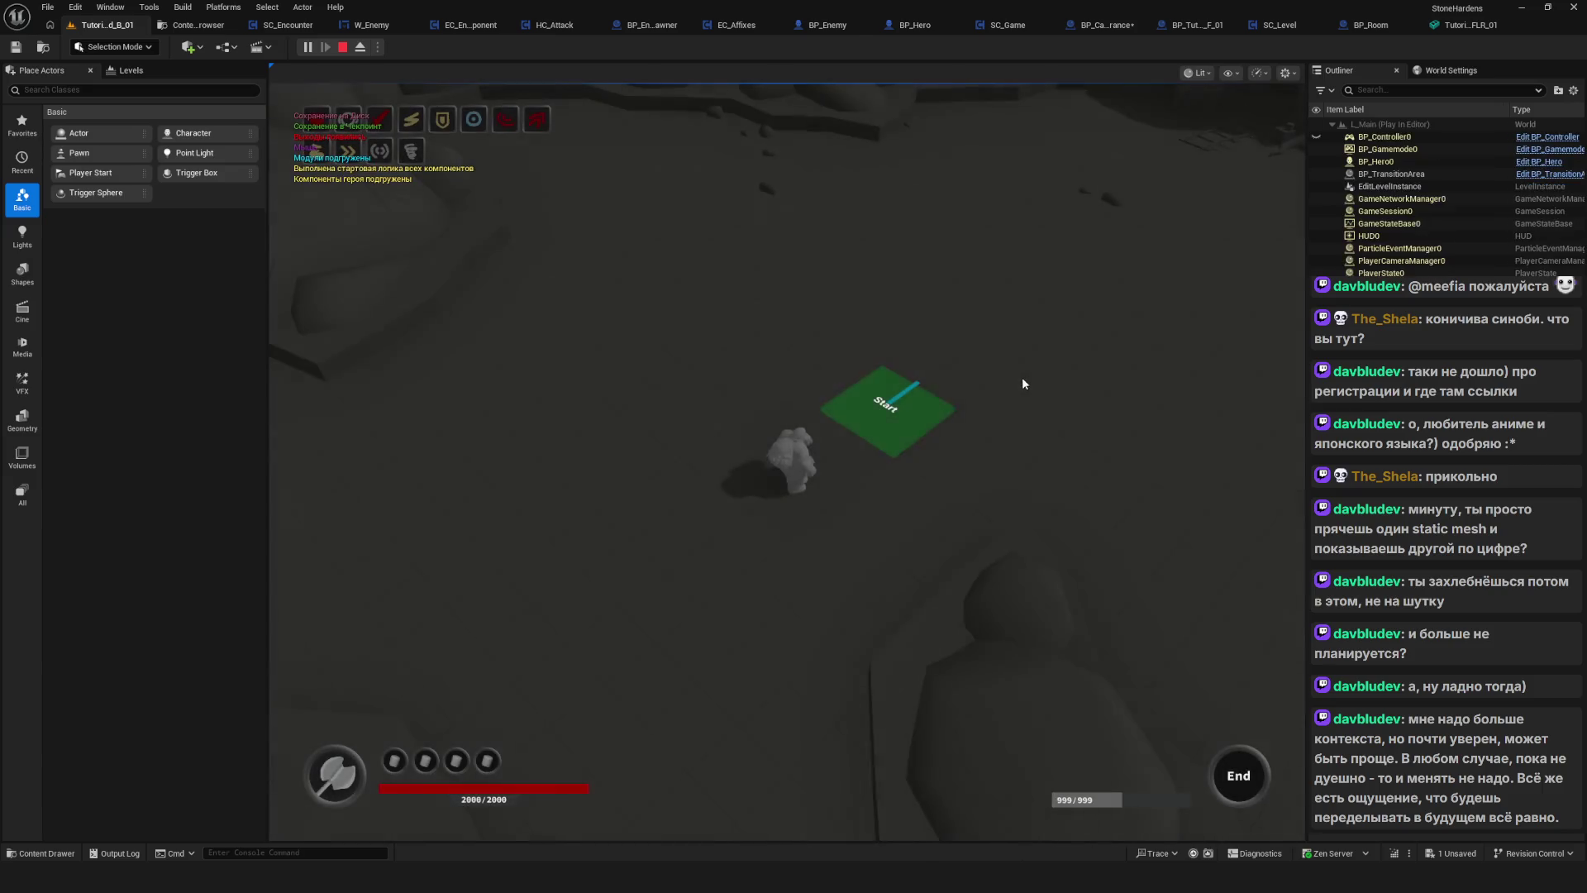
# Step: Walk the hero up-right, then down across the terrain onto the transition marker
pyautogui.click(1026, 374)
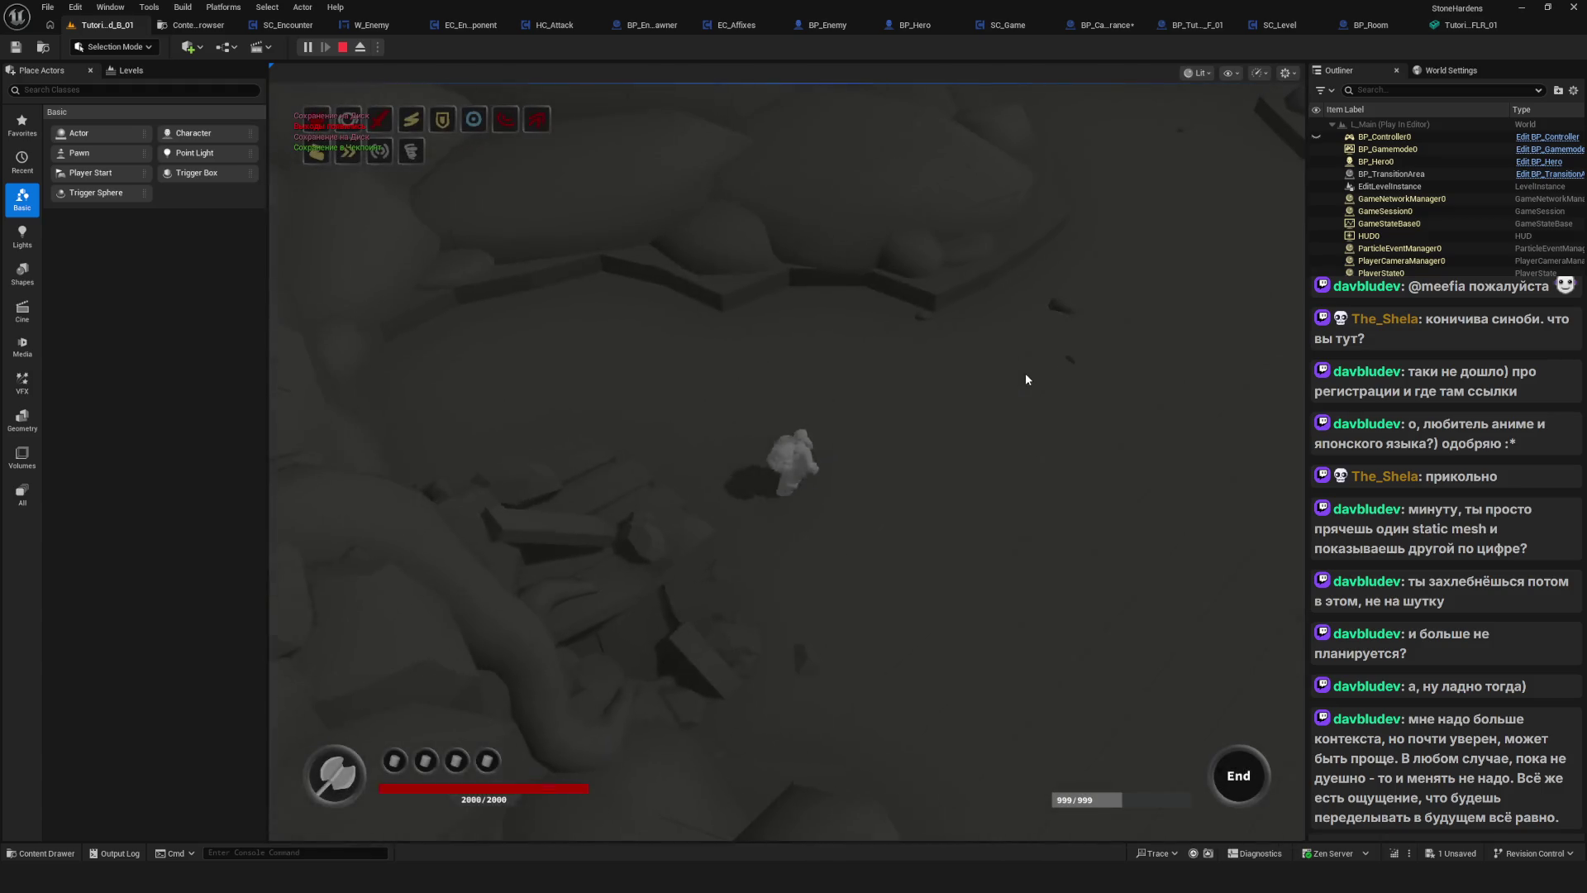
pyautogui.click(1015, 359)
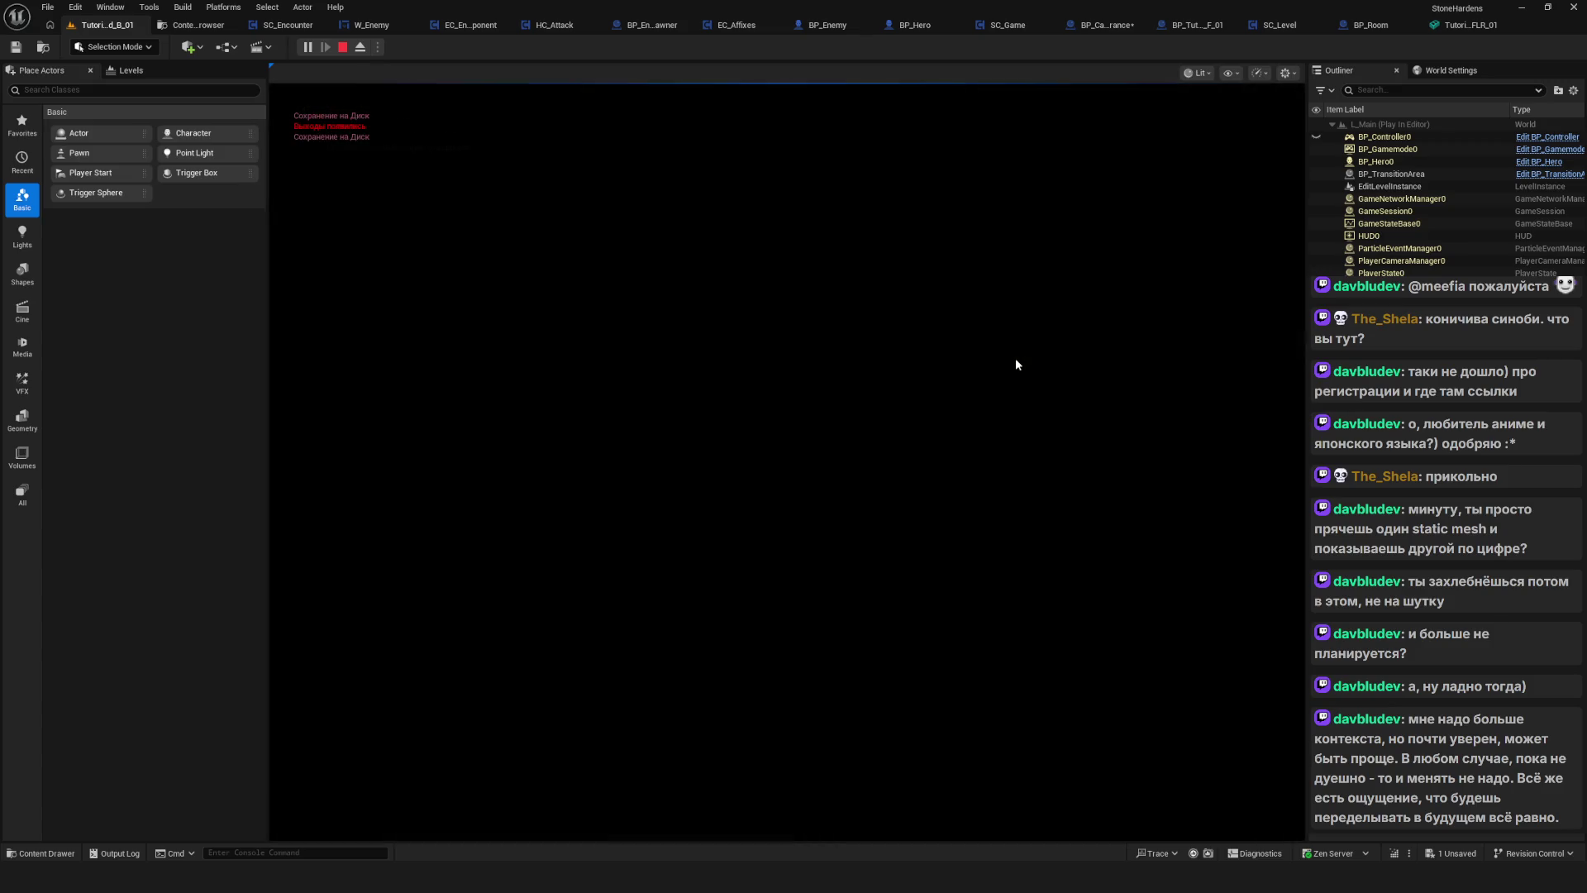
pyautogui.press('s')
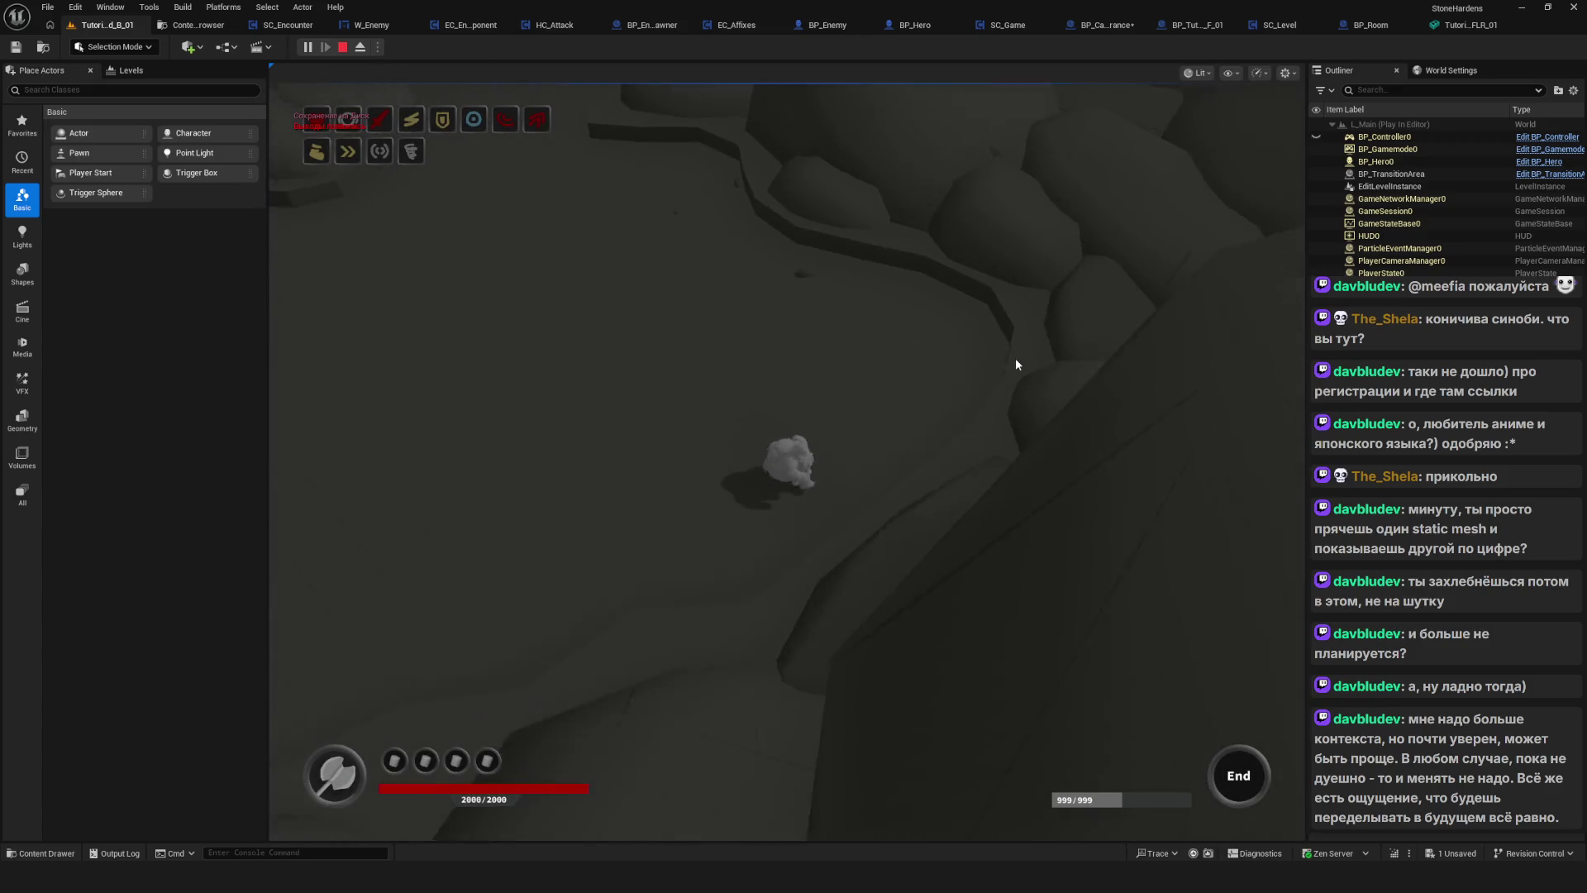
pyautogui.press('s')
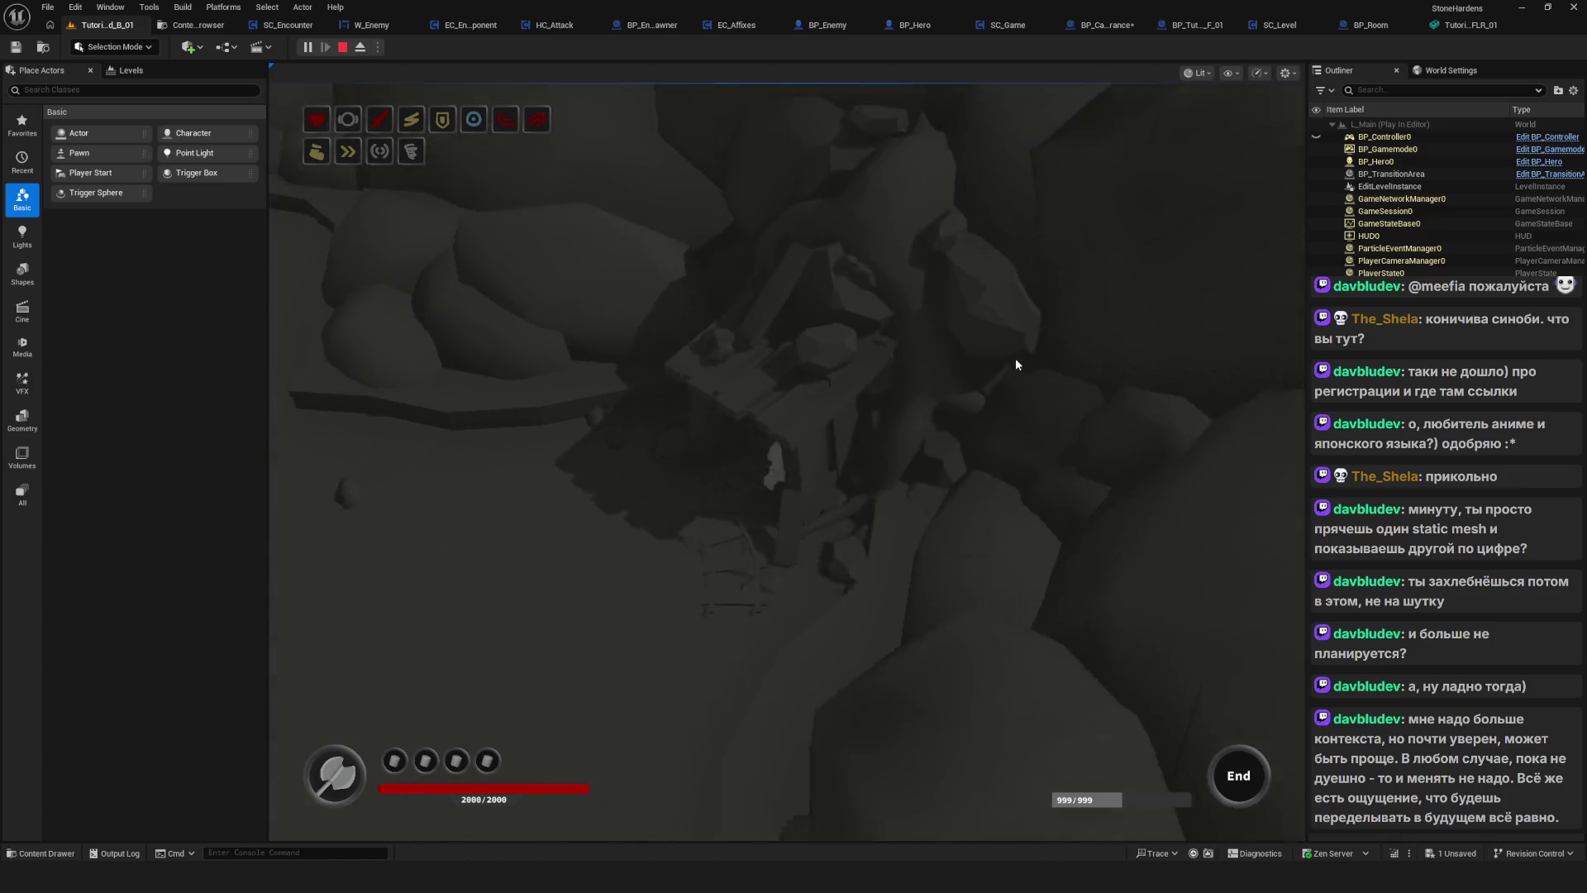
pyautogui.press('d')
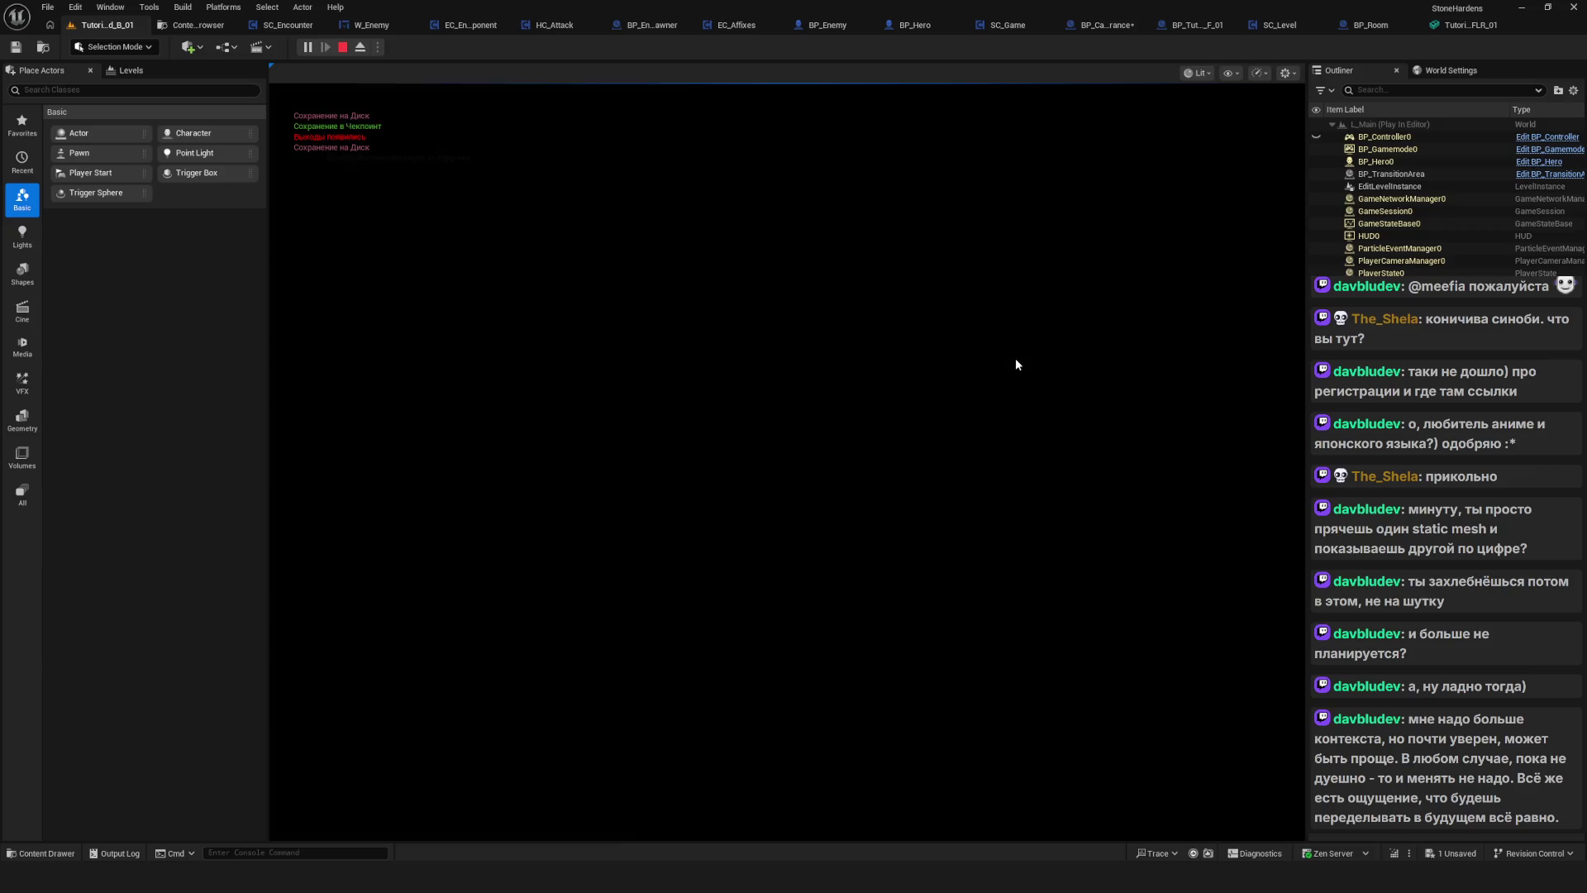
pyautogui.press('d')
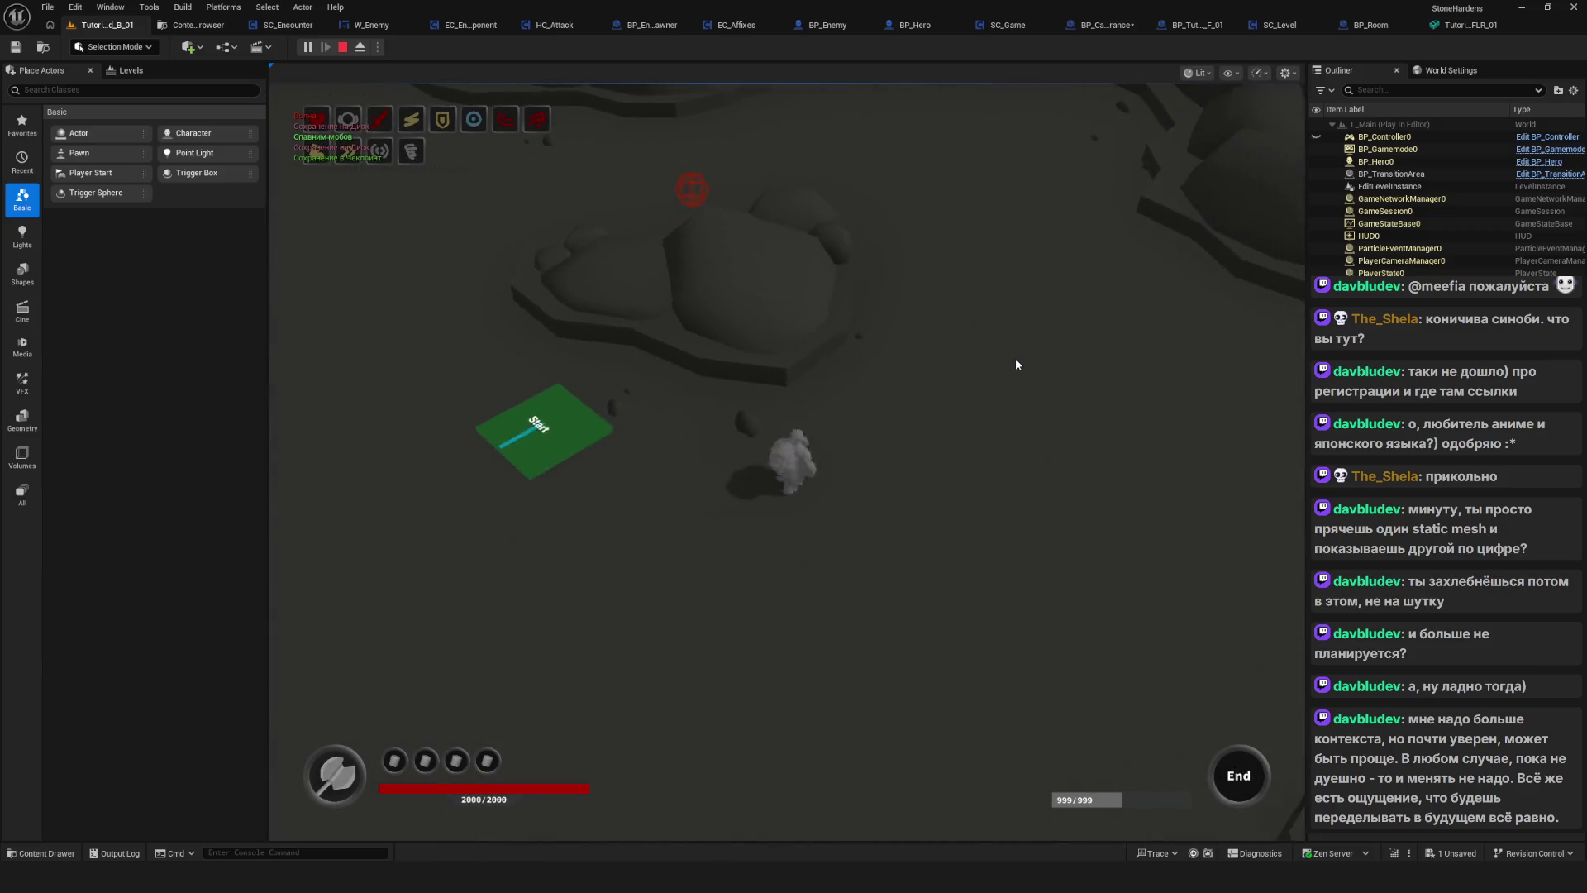
# Step: Move the hero around the cavern toward the red enemy, then stop the play session
pyautogui.press('w')
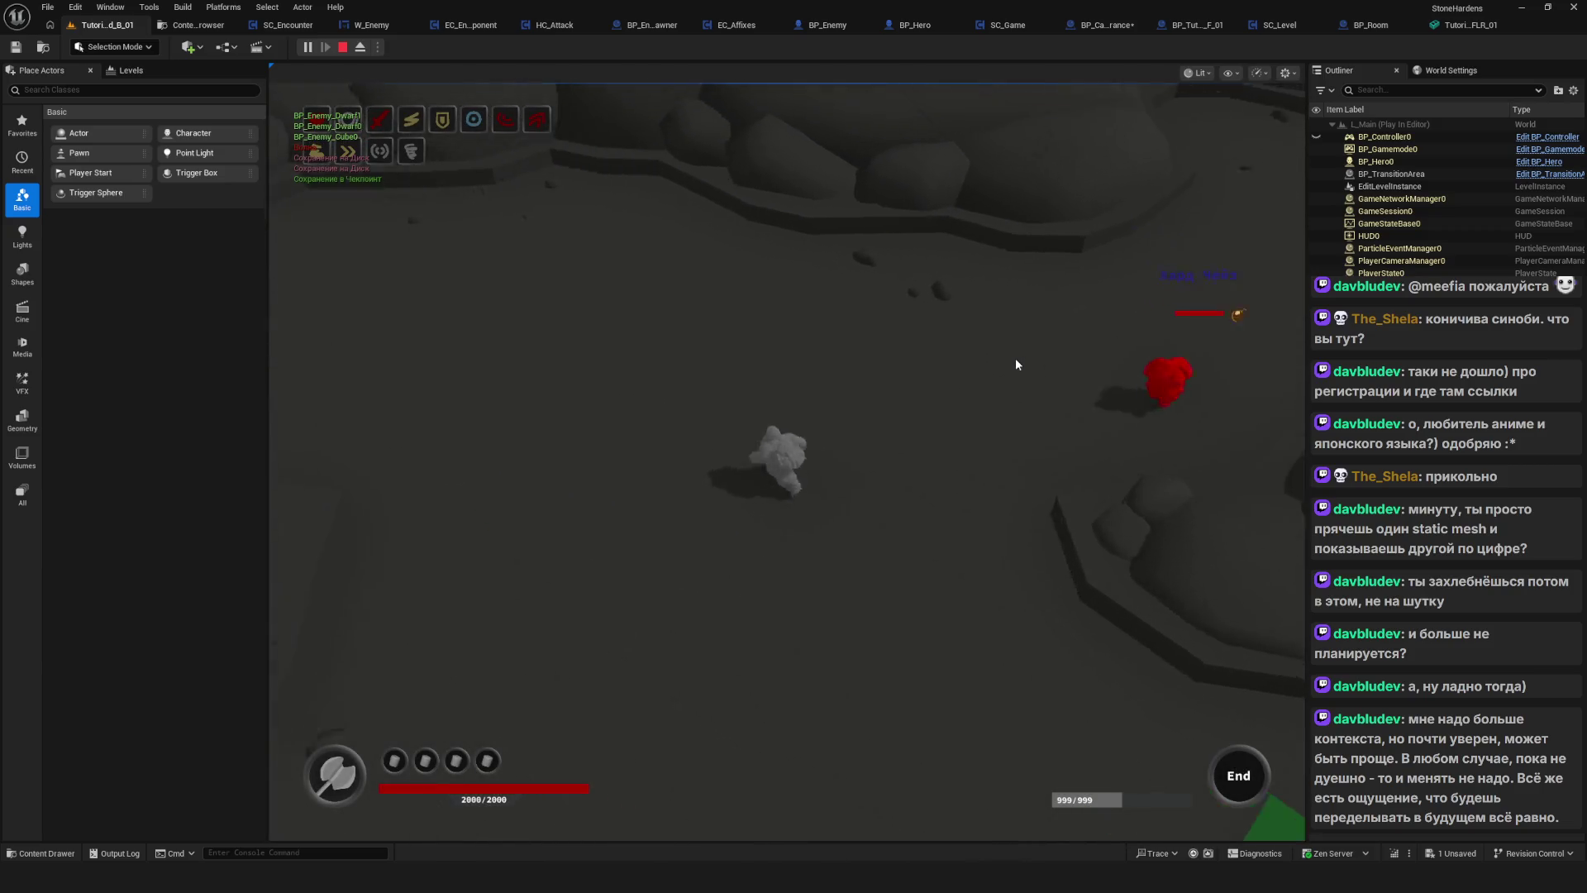
pyautogui.press('d')
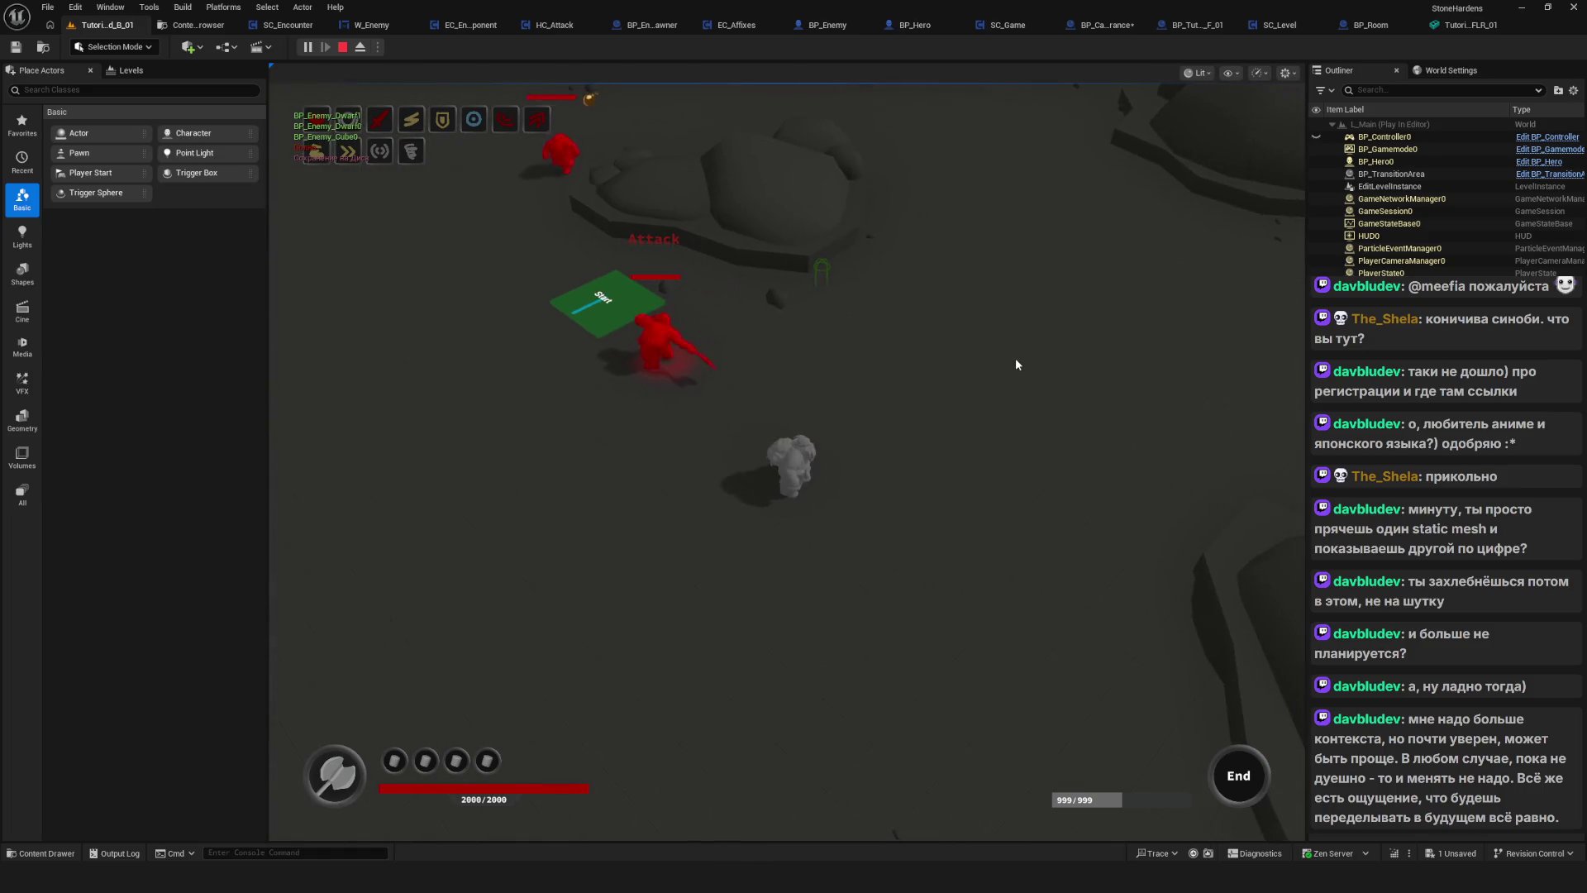
pyautogui.press('s')
pyautogui.press('a')
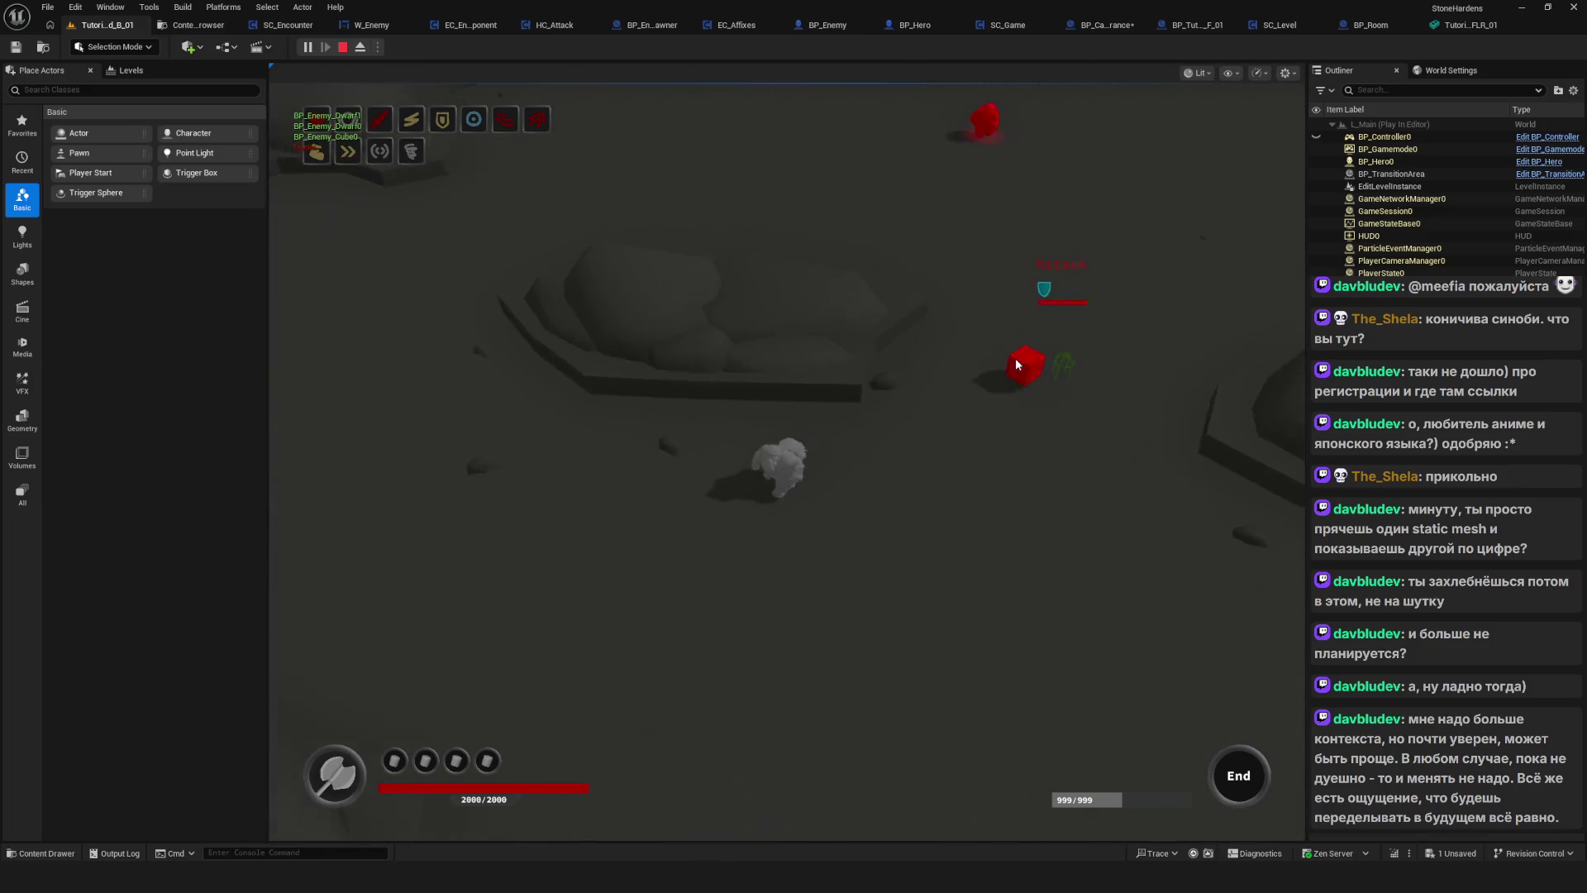
pyautogui.press('a')
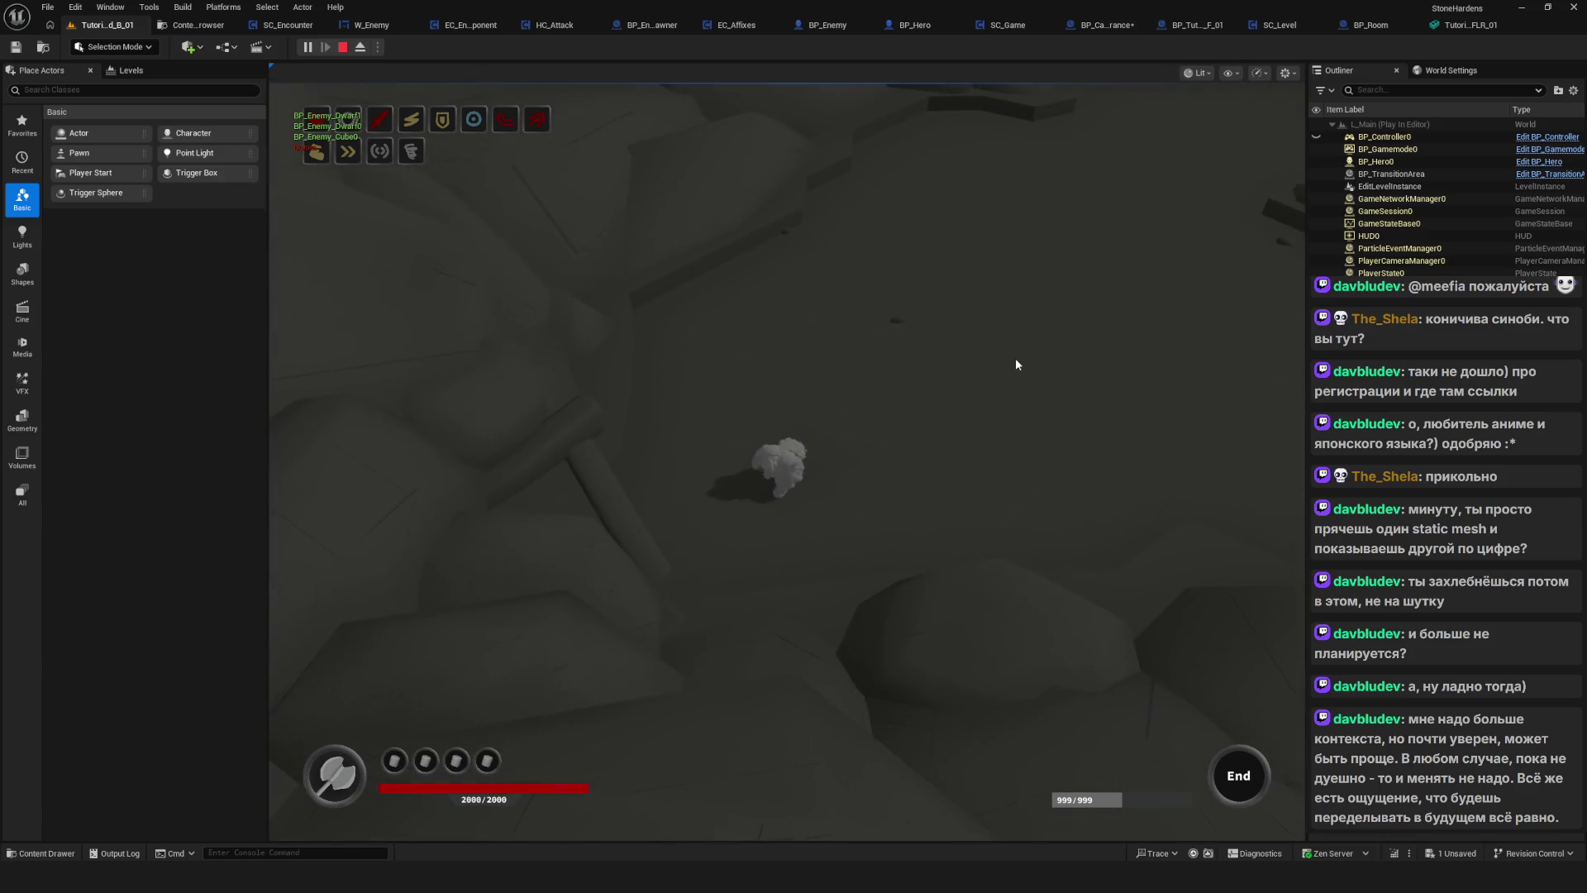
pyautogui.press('w')
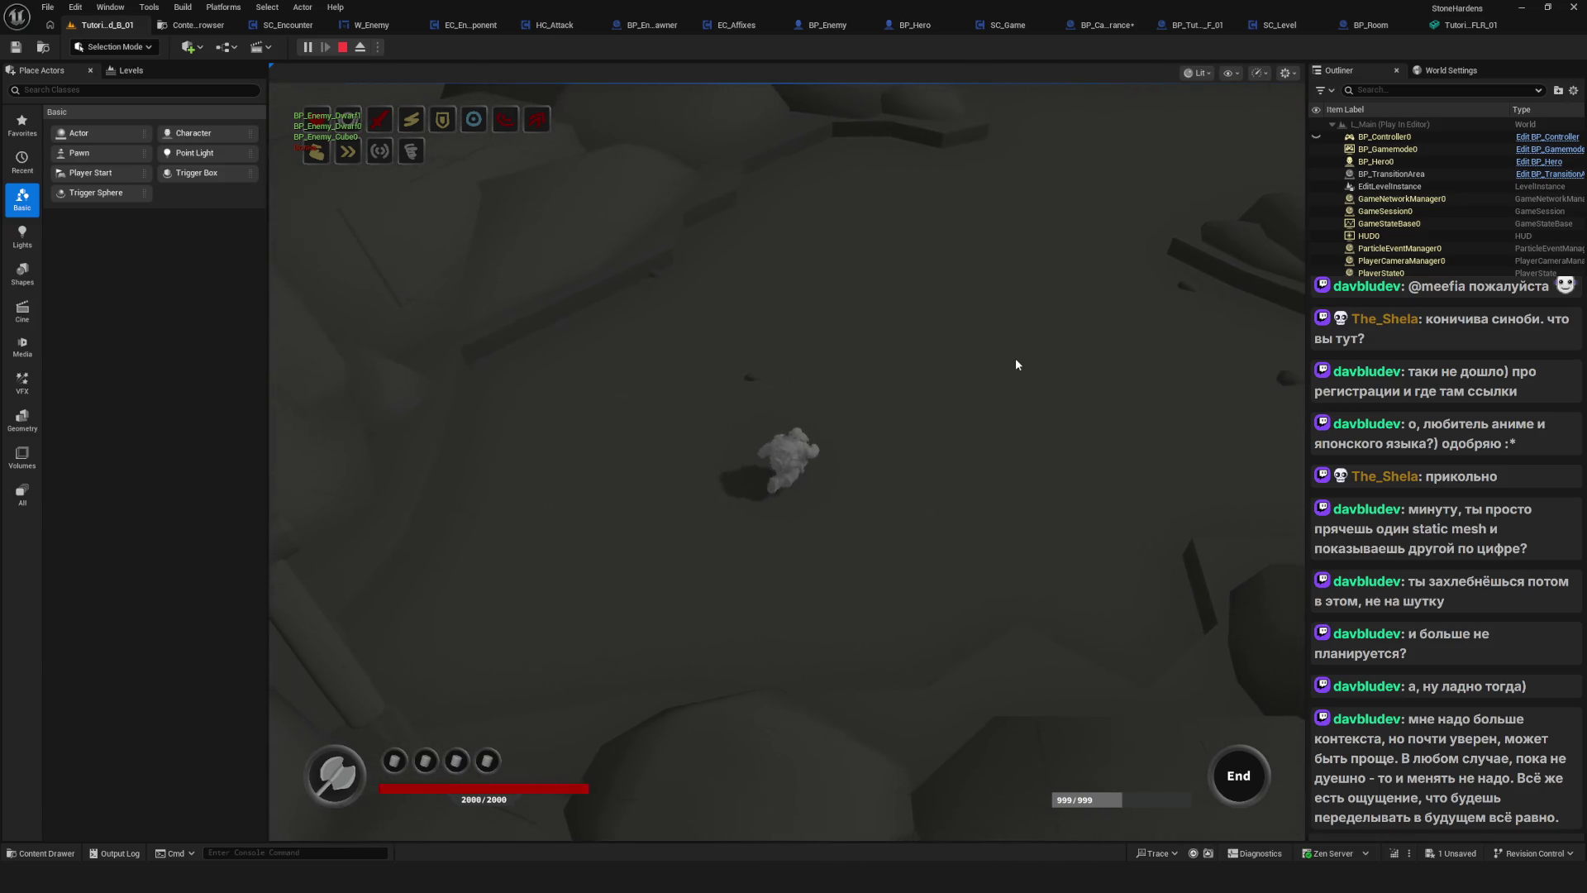
pyautogui.press('a')
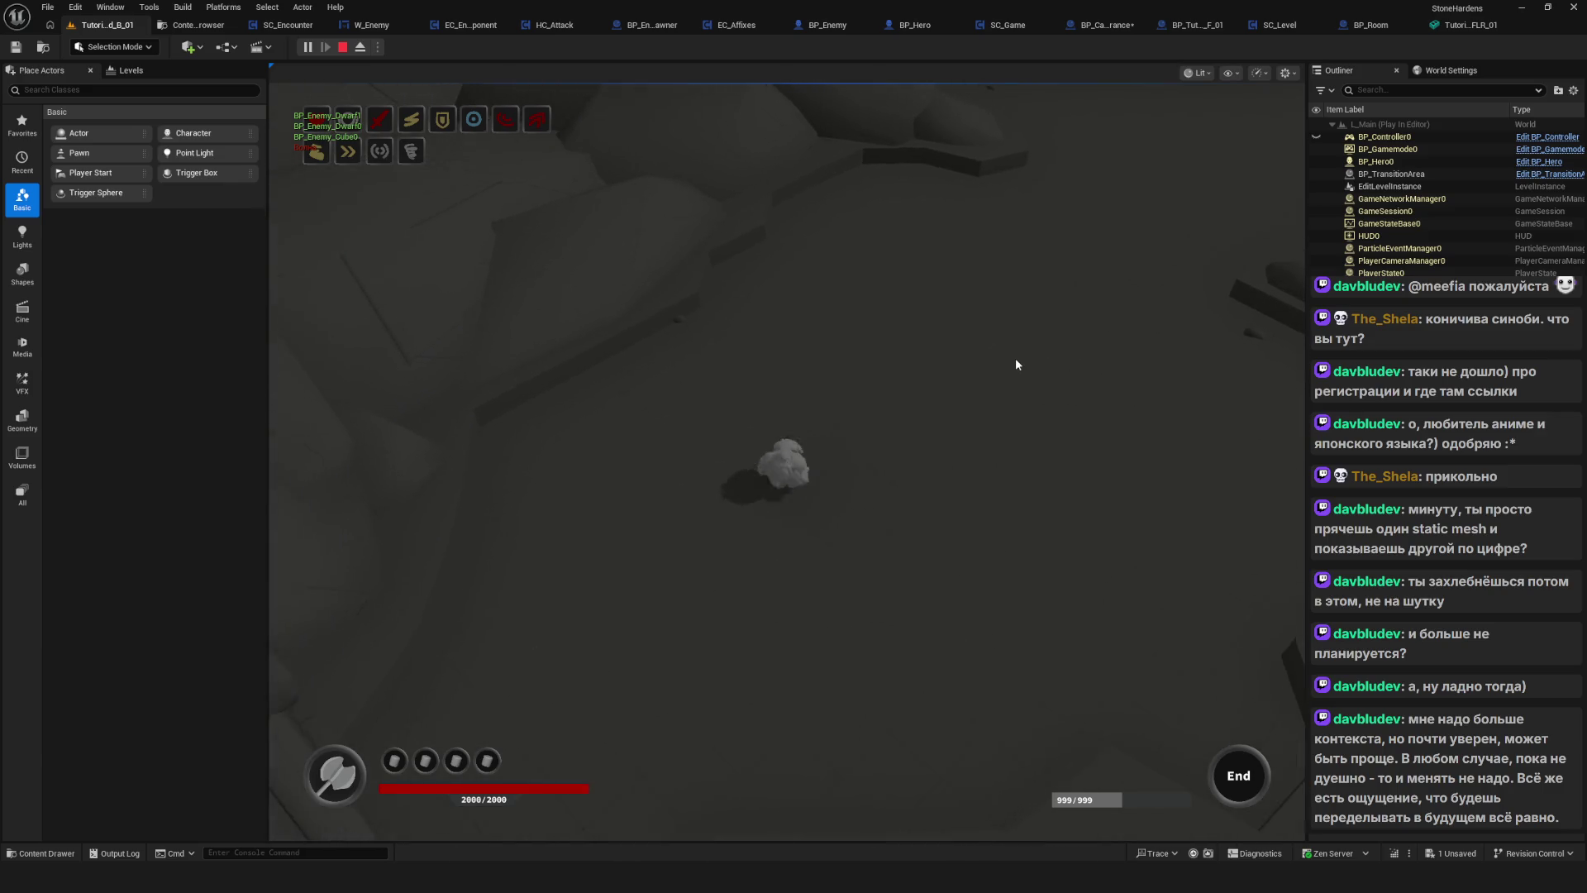
pyautogui.press('w')
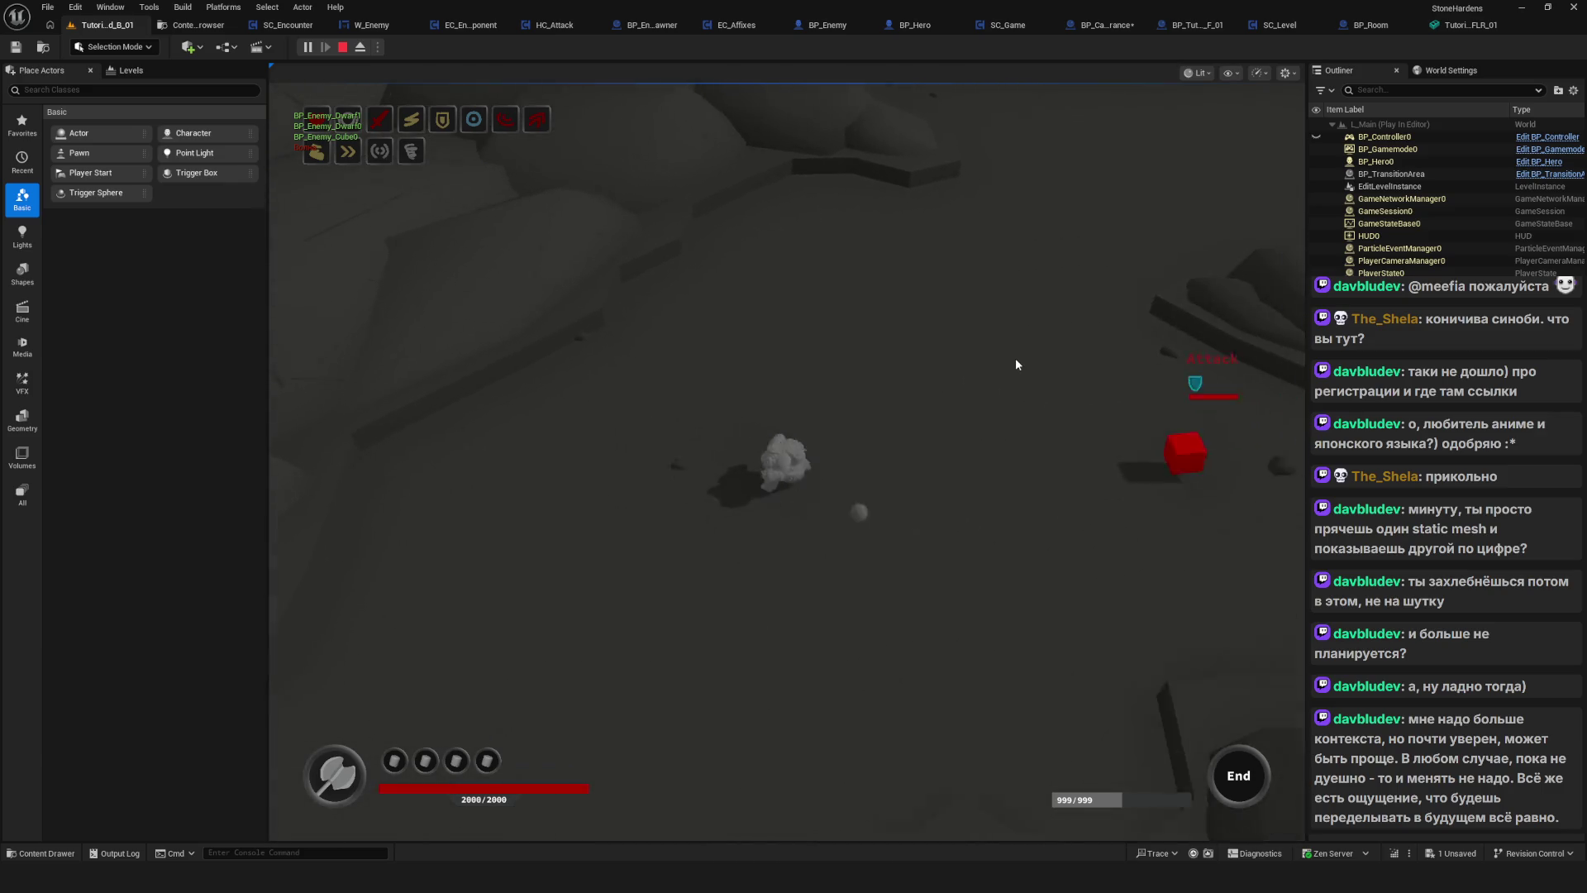
pyautogui.press('Escape')
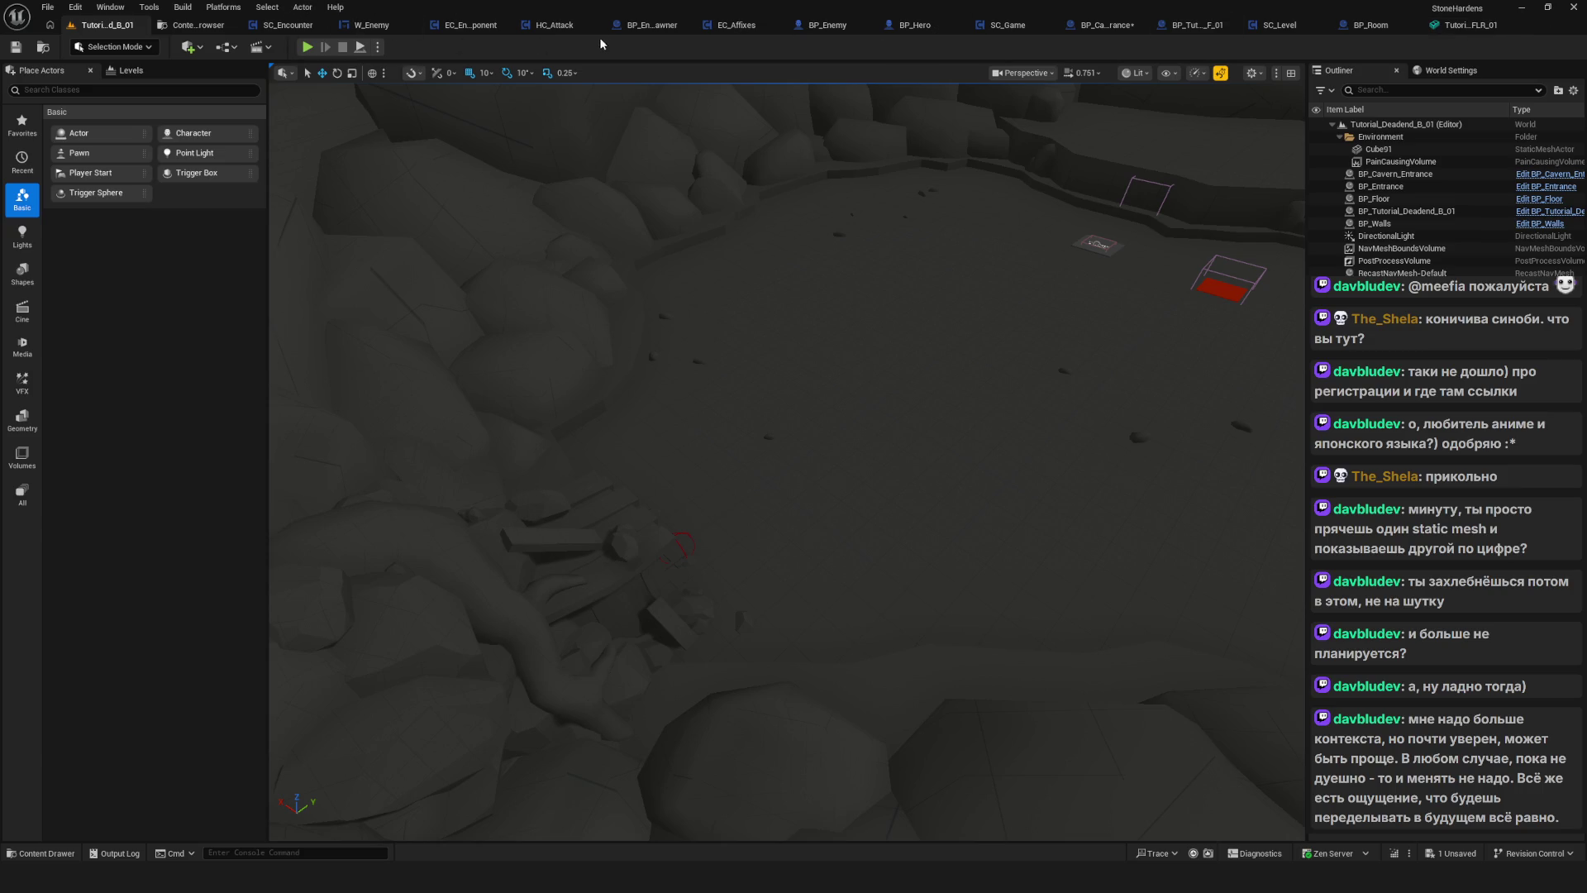
# Step: In BP_Room, select the Cavern_Gate_Door_Col collision components and compile the blueprint
pyautogui.click(1372, 27)
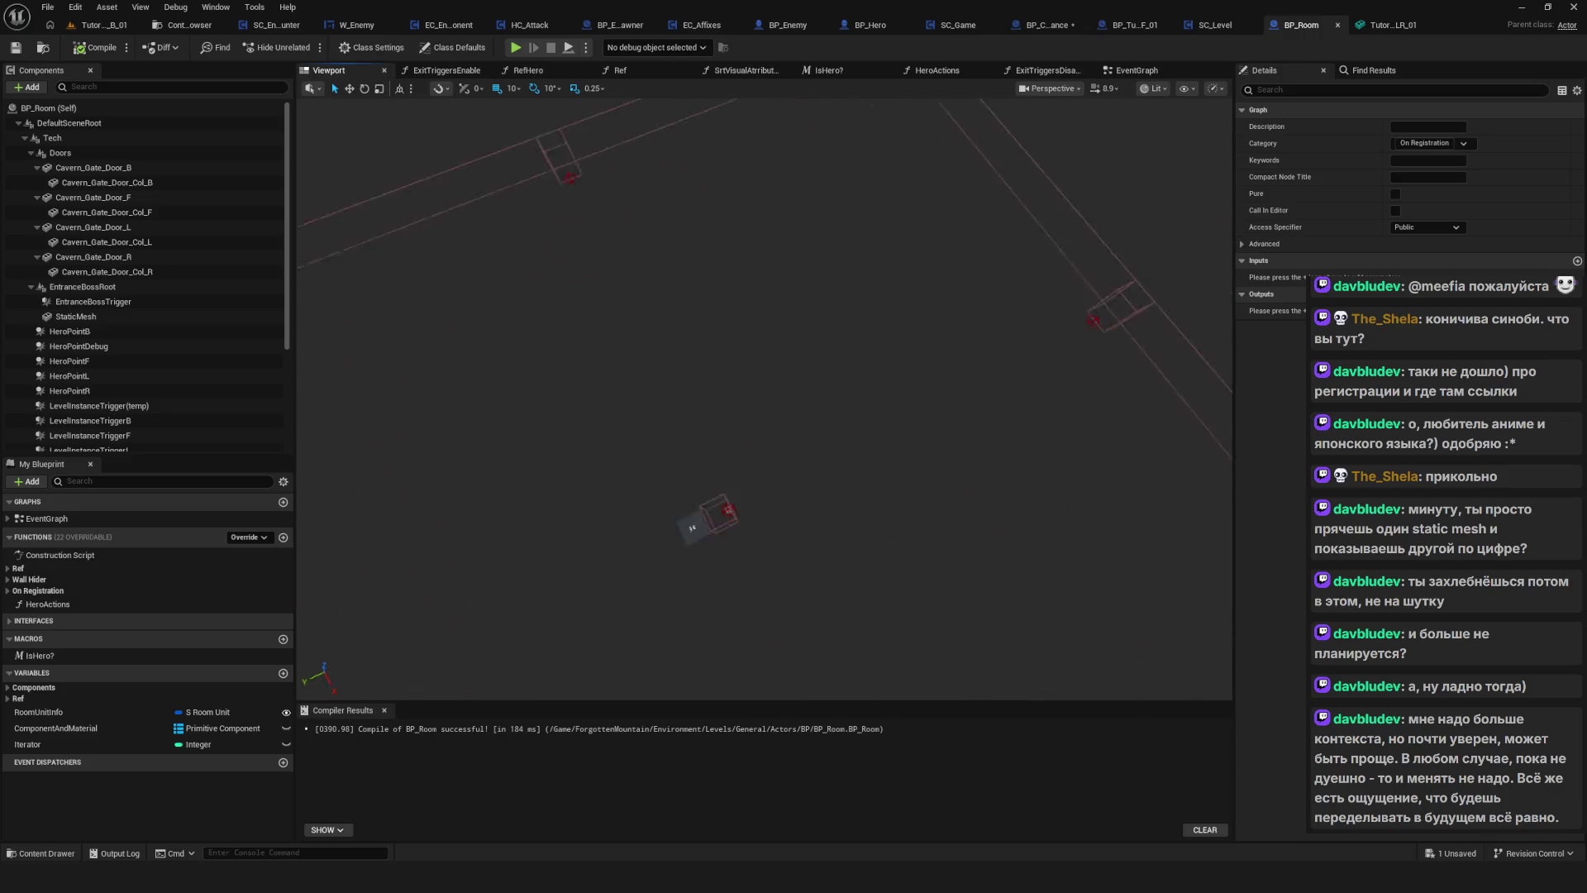
pyautogui.click(134, 183)
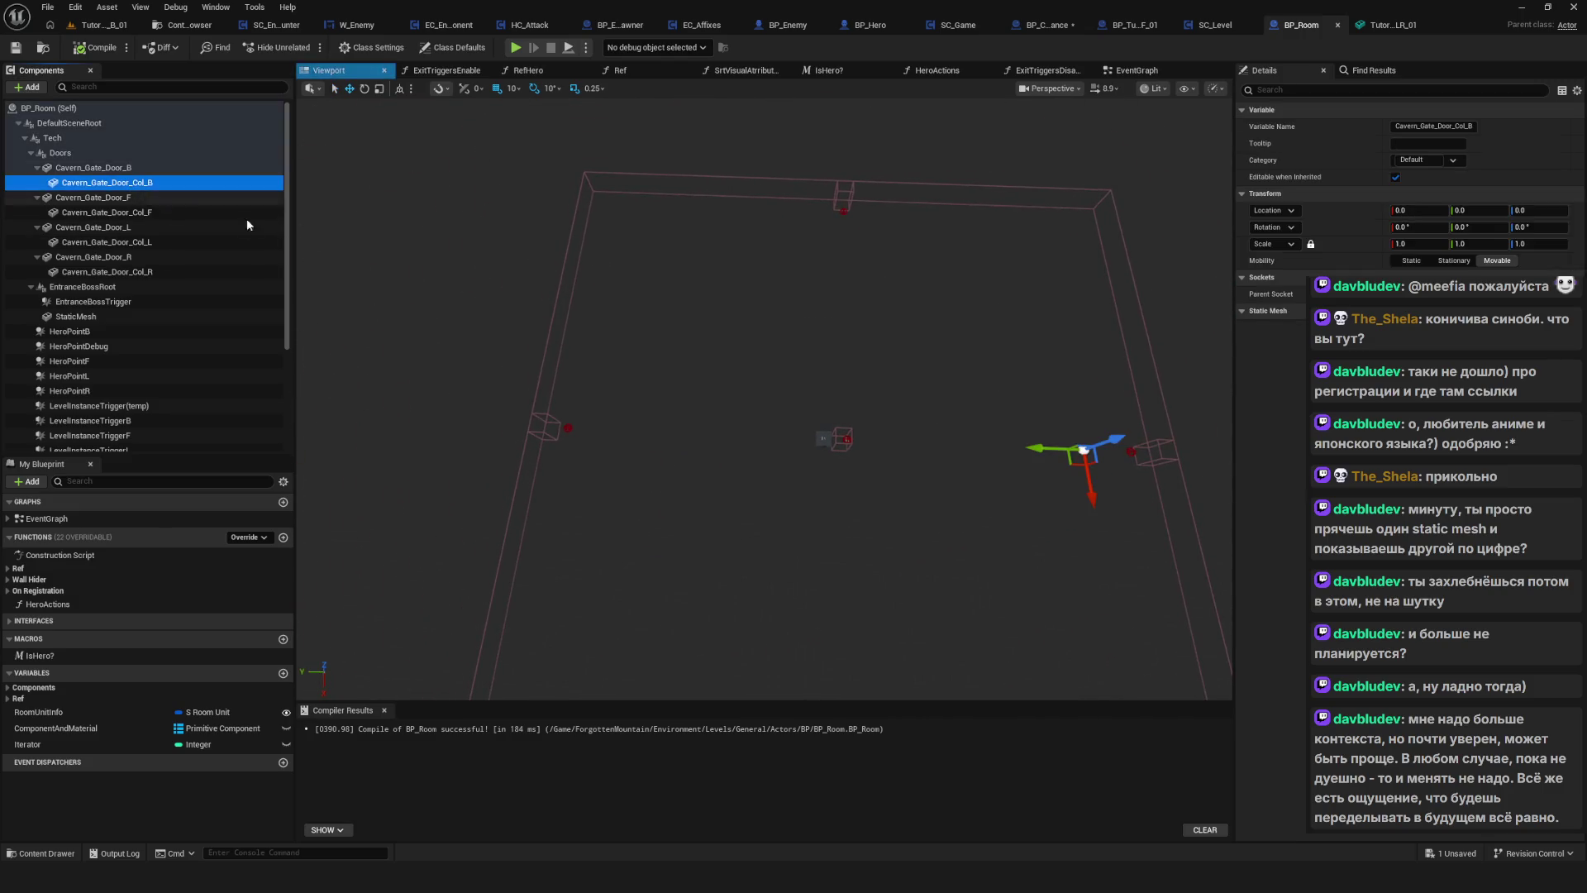
pyautogui.scroll(-5, 1339, 248)
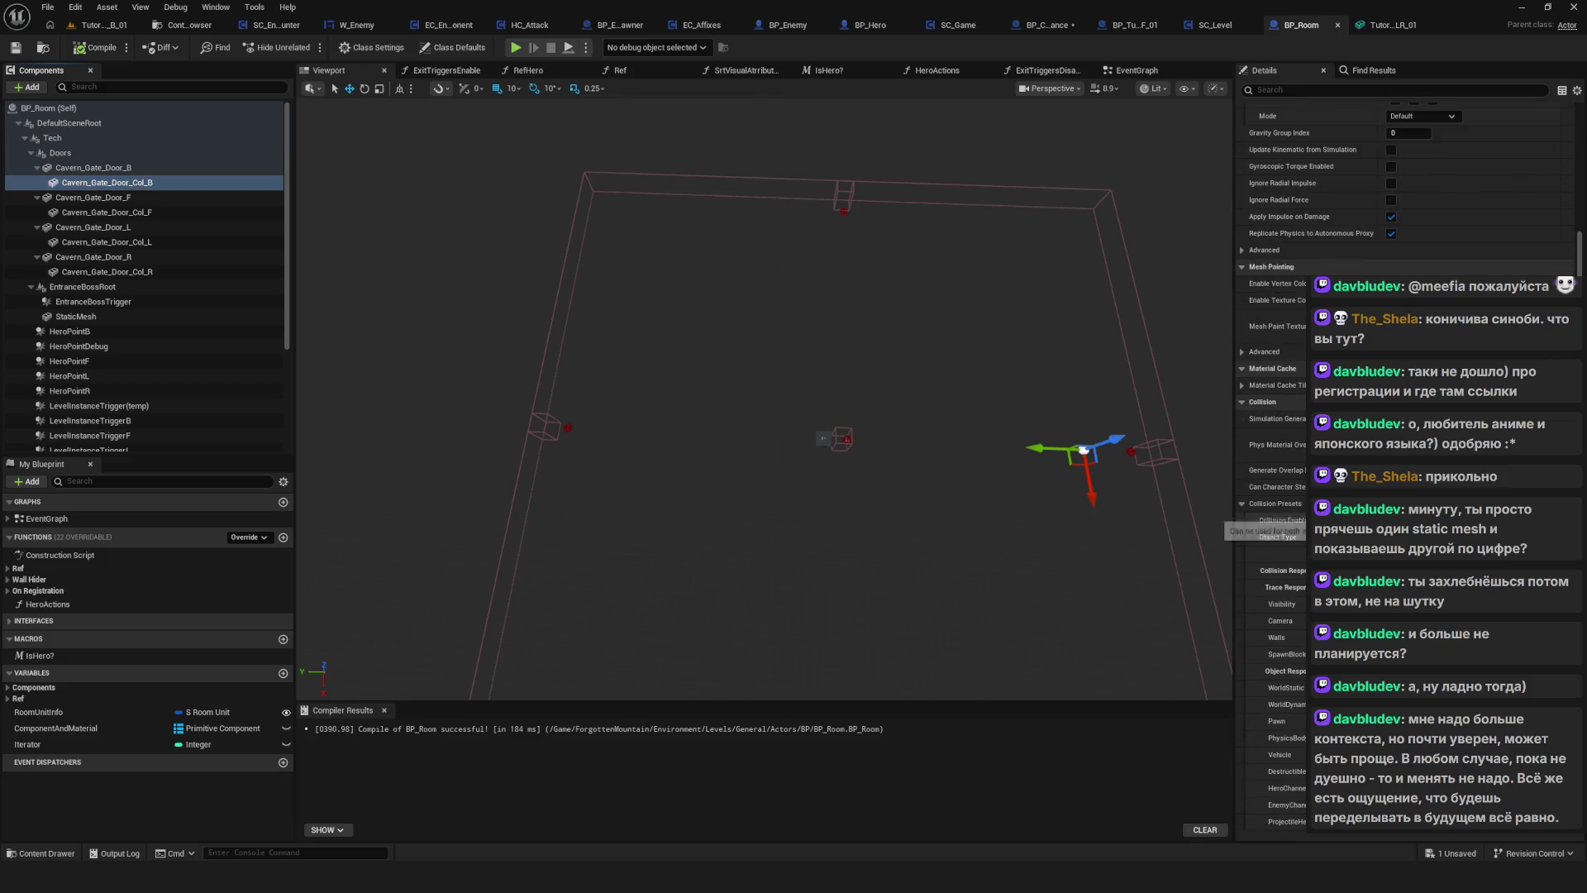
pyautogui.click(143, 213)
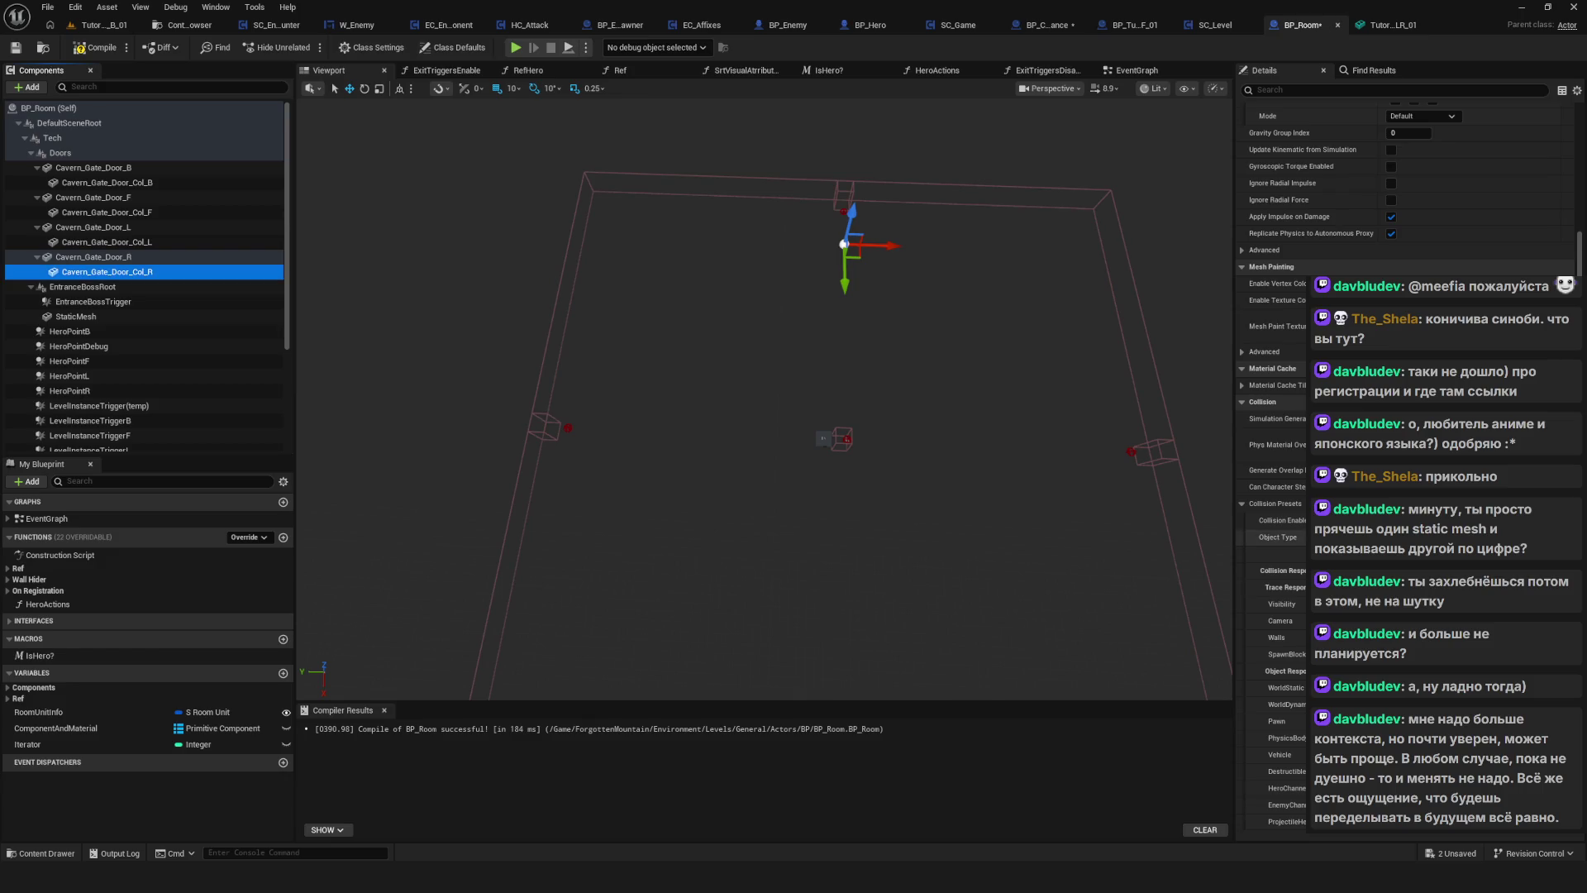
pyautogui.click(87, 50)
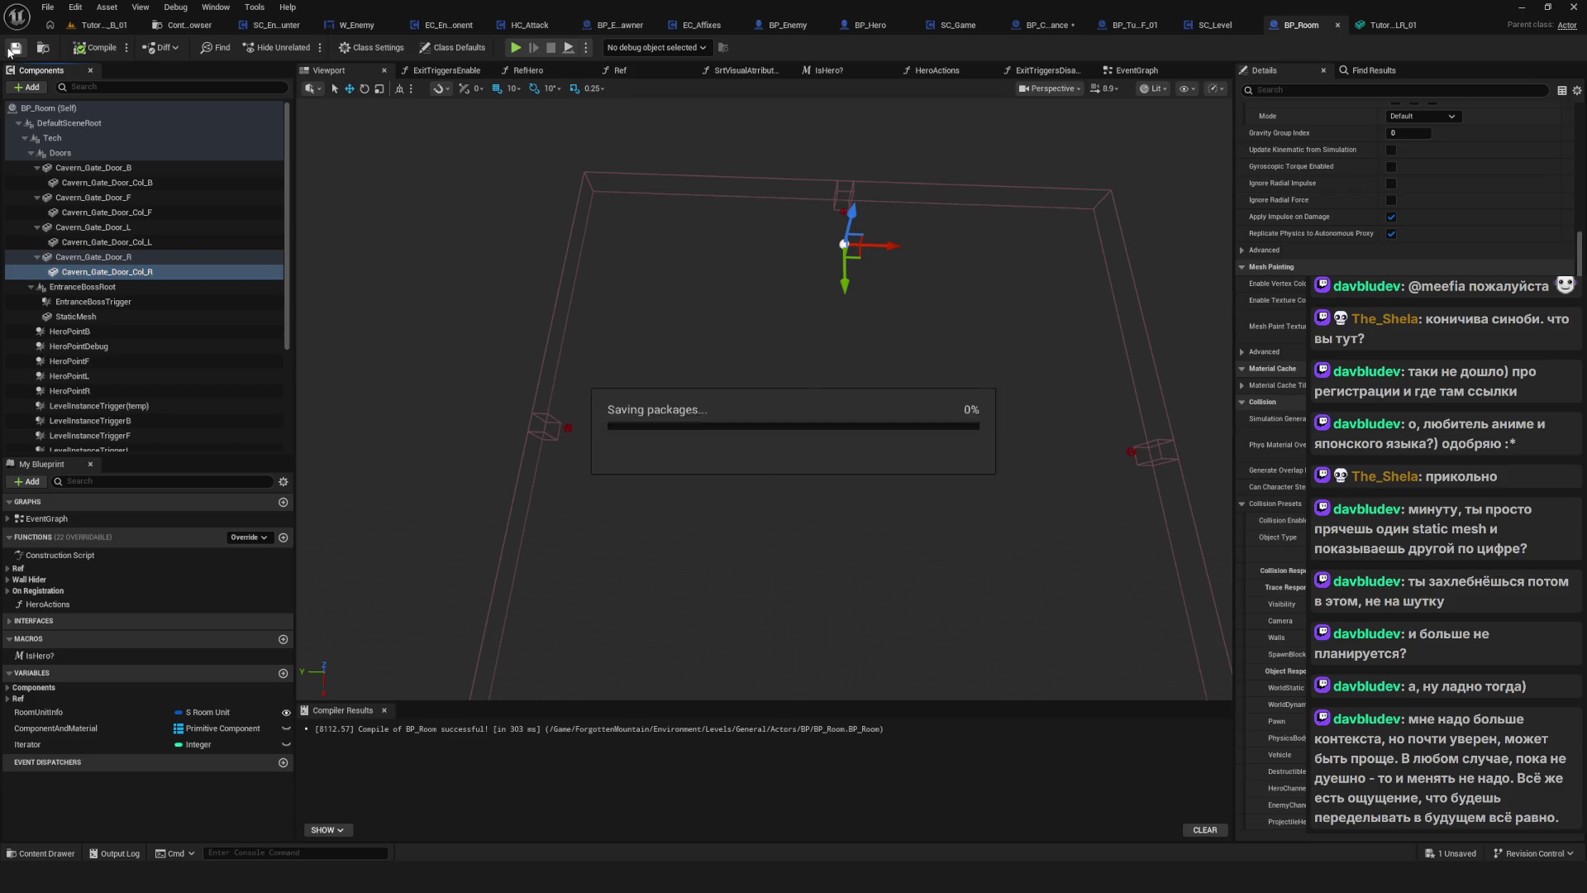
# Step: Orbit around the room's door collision boxes, then go back to the Tutorial_Deadend_B_01 level
pyautogui.moveTo(1016, 334); pyautogui.dragTo(876, 397)
pyautogui.moveTo(876, 269)
pyautogui.mouseDown()
pyautogui.moveTo(901, 285)
pyautogui.moveTo(888, 270)
pyautogui.mouseUp()
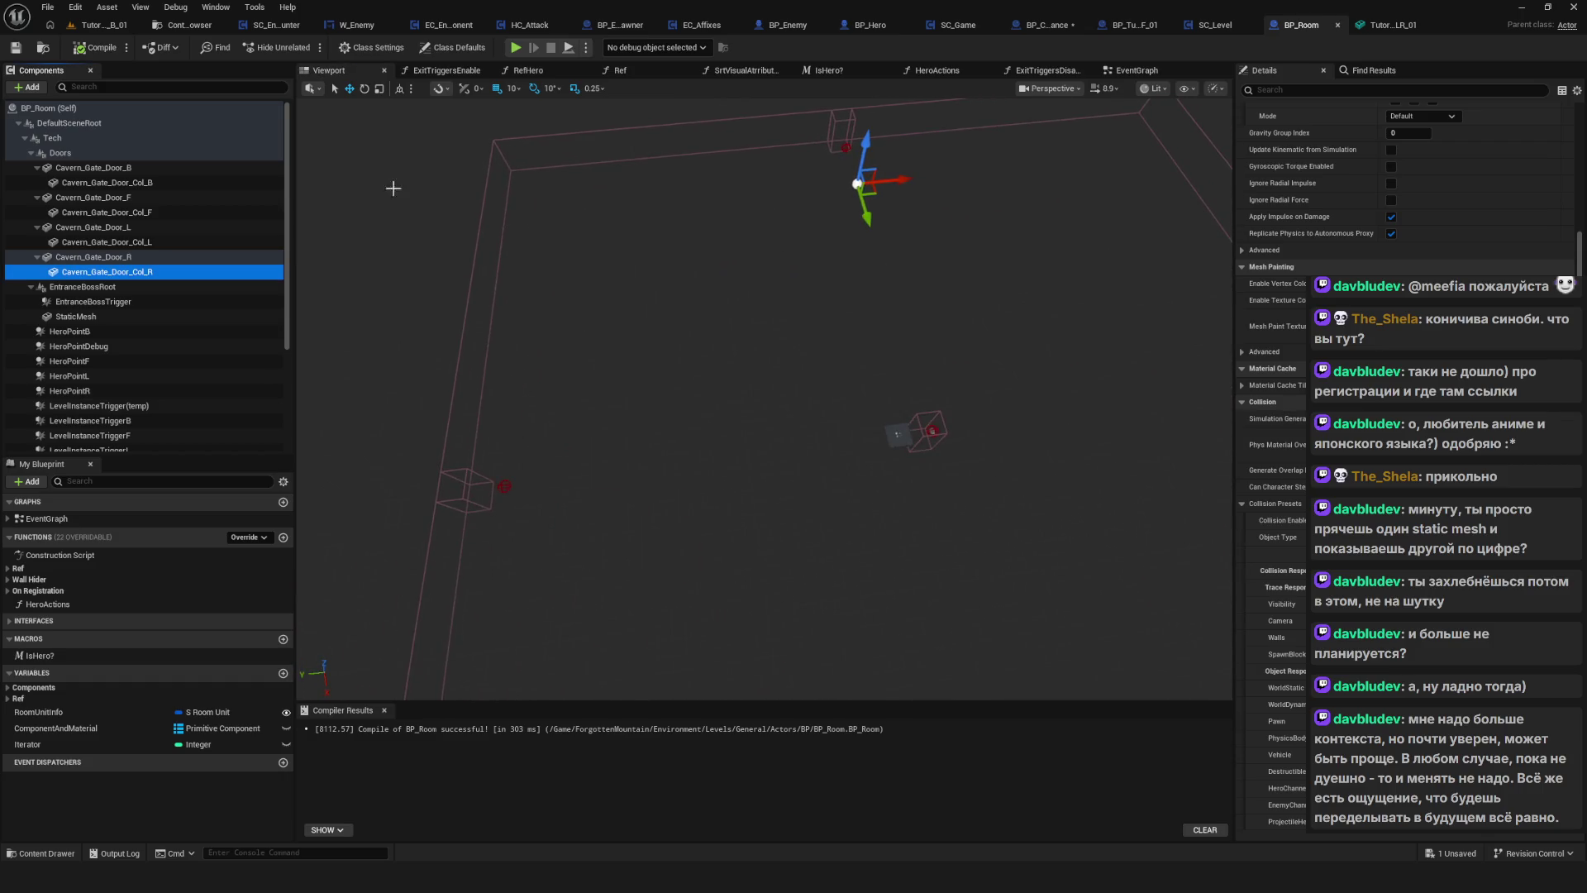
pyautogui.moveTo(799, 317); pyautogui.dragTo(728, 339)
pyautogui.moveTo(903, 258); pyautogui.dragTo(384, 391)
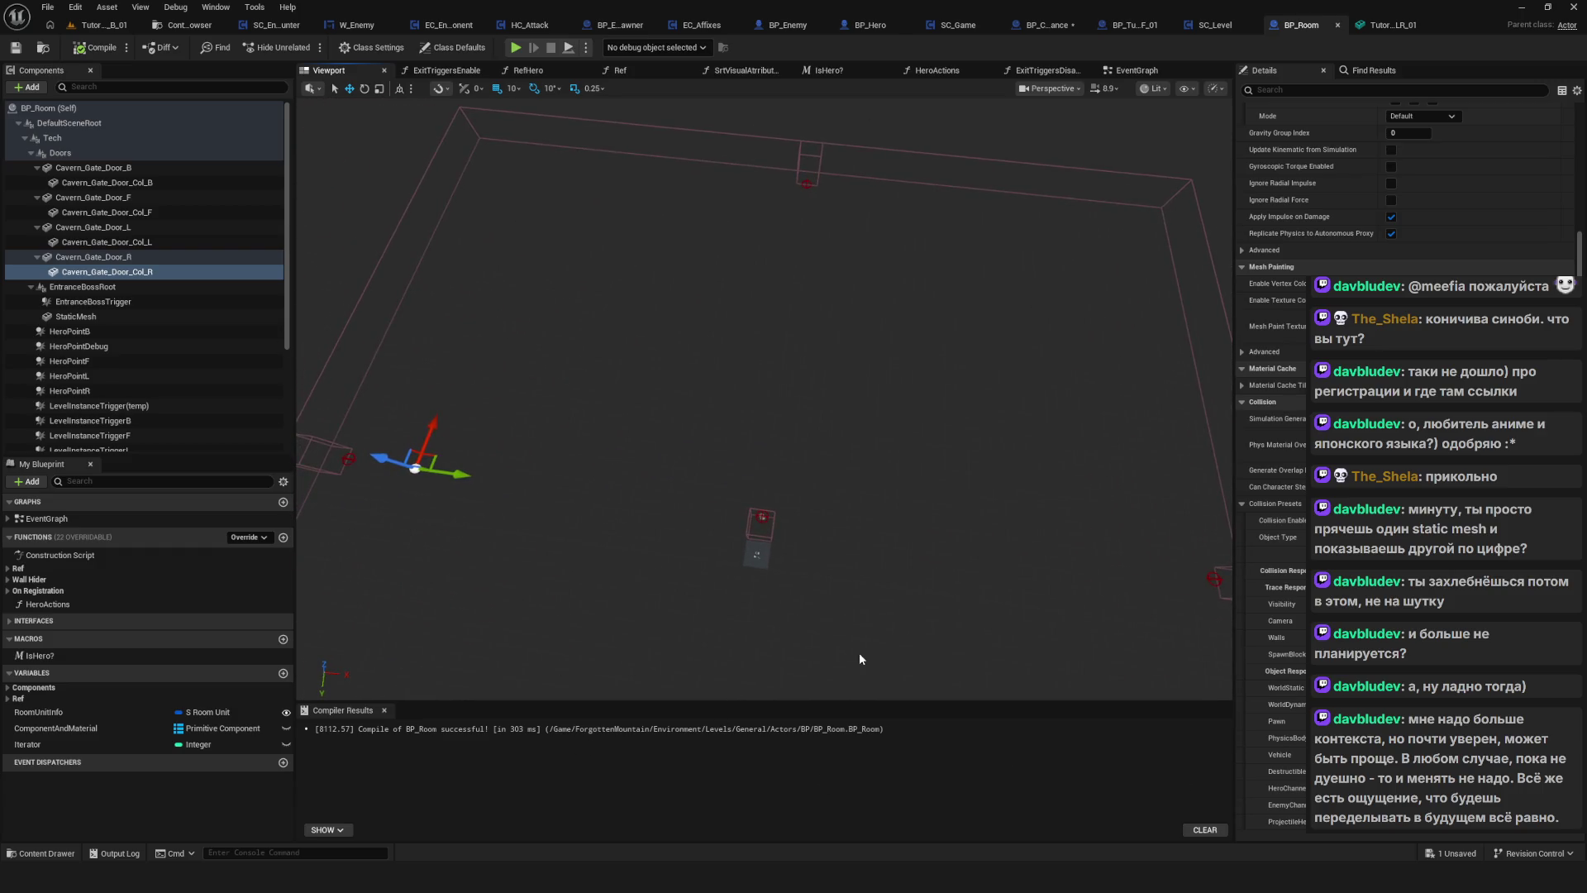
pyautogui.moveTo(651, 534)
pyautogui.mouseDown()
pyautogui.moveTo(612, 279)
pyautogui.moveTo(314, 206)
pyautogui.mouseUp()
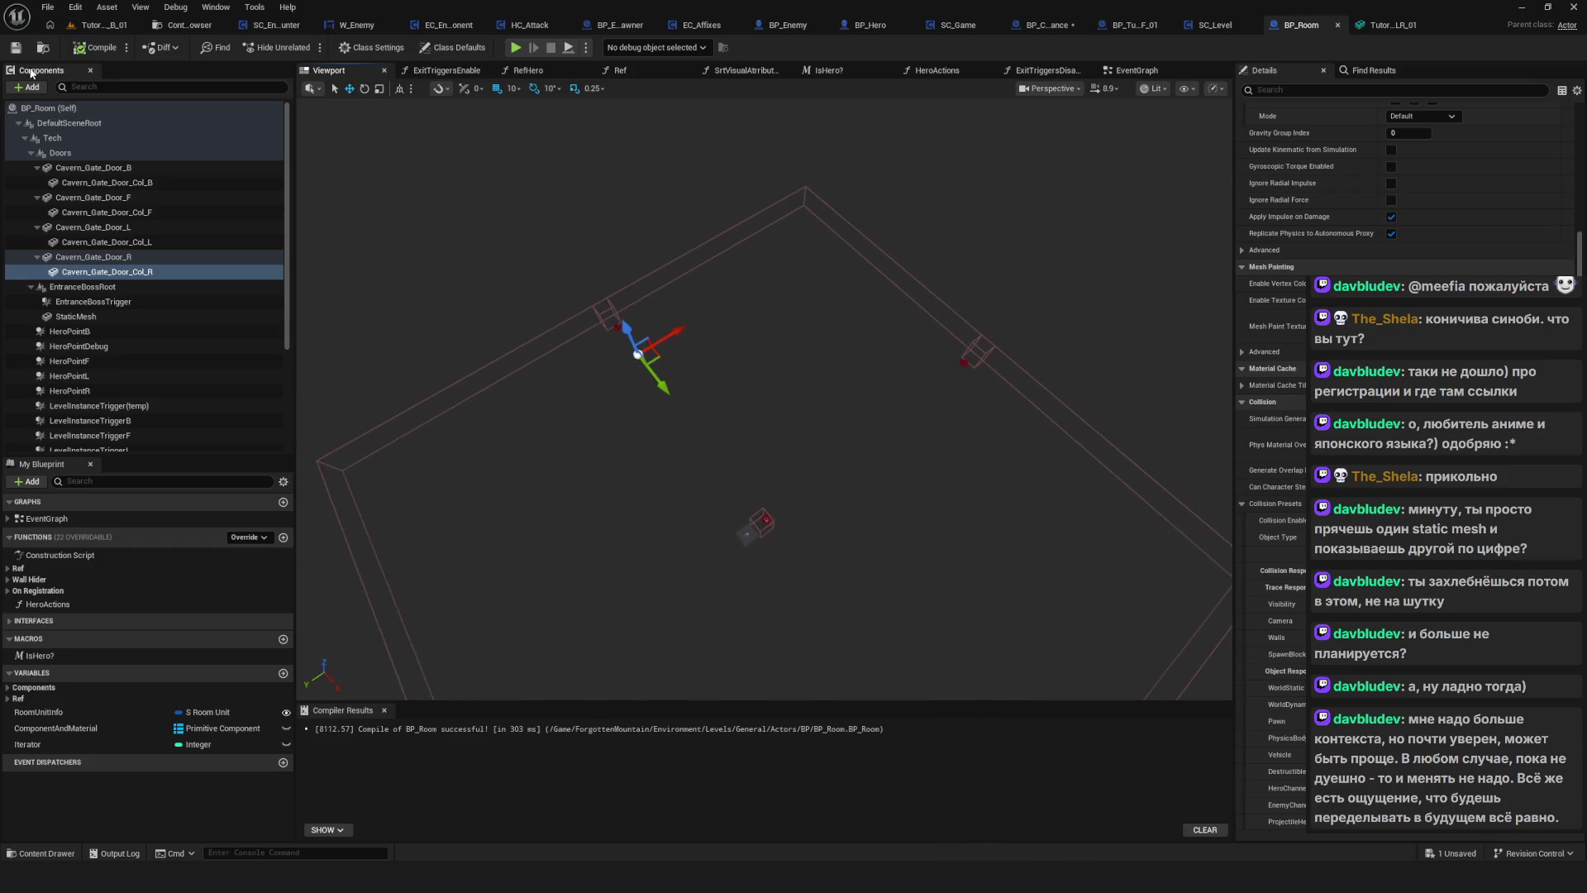
pyautogui.moveTo(646, 316); pyautogui.dragTo(664, 328)
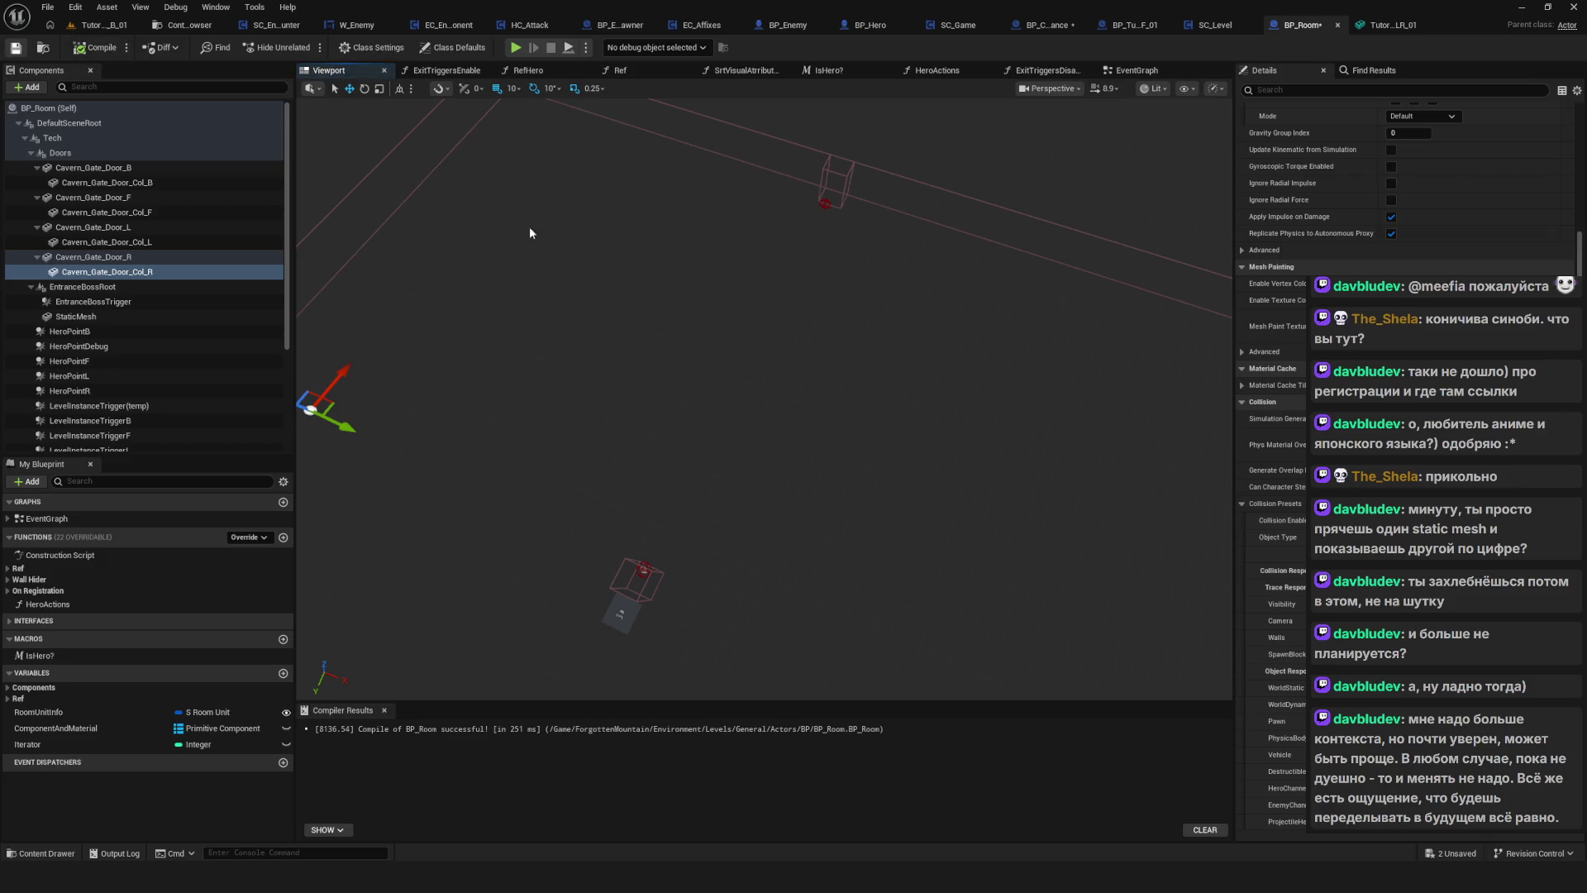
pyautogui.moveTo(711, 454); pyautogui.dragTo(496, 136)
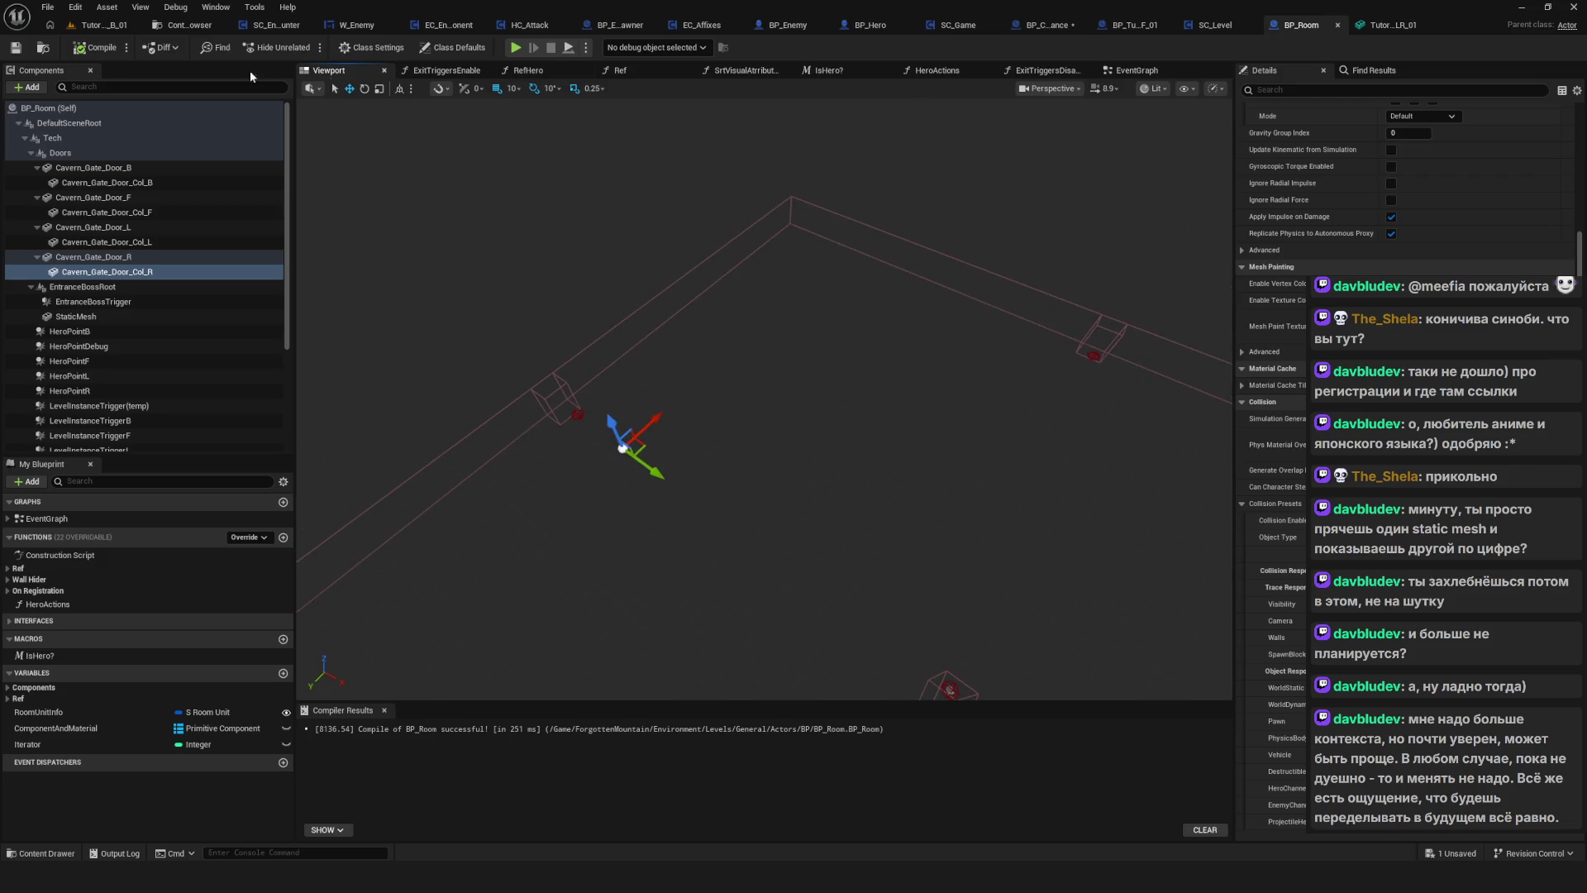
pyautogui.moveTo(668, 229); pyautogui.dragTo(570, 139)
pyautogui.click(105, 26)
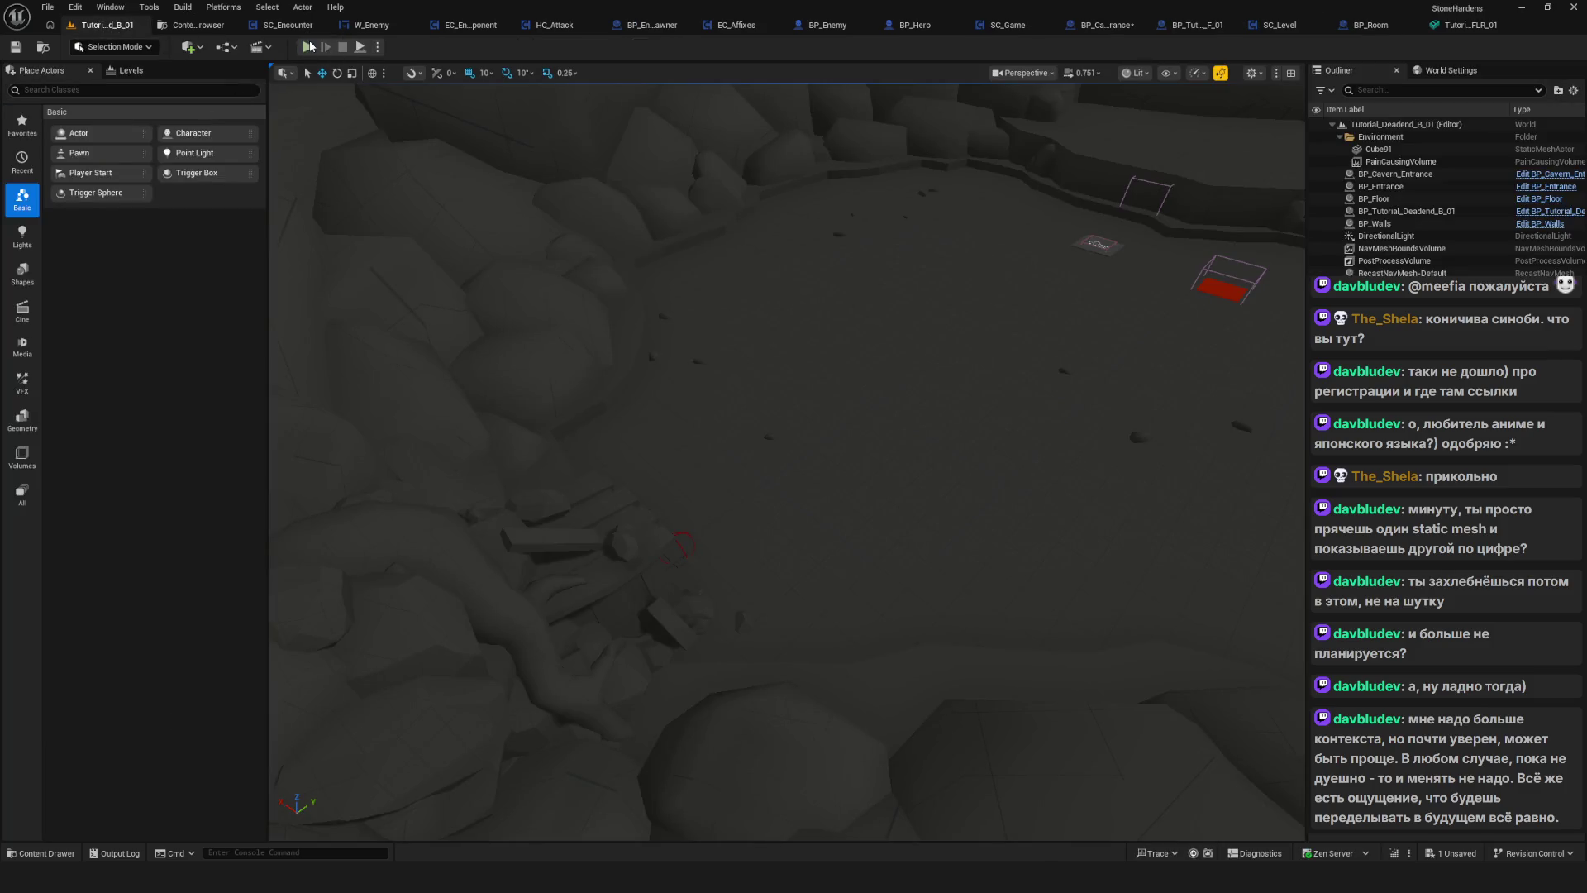
# Step: Delete an old save, start a new game in the first slot, fight the red enemies, then exit with Esc
pyautogui.click(311, 47)
pyautogui.click(786, 421)
pyautogui.rightClick(815, 354)
pyautogui.click(713, 496)
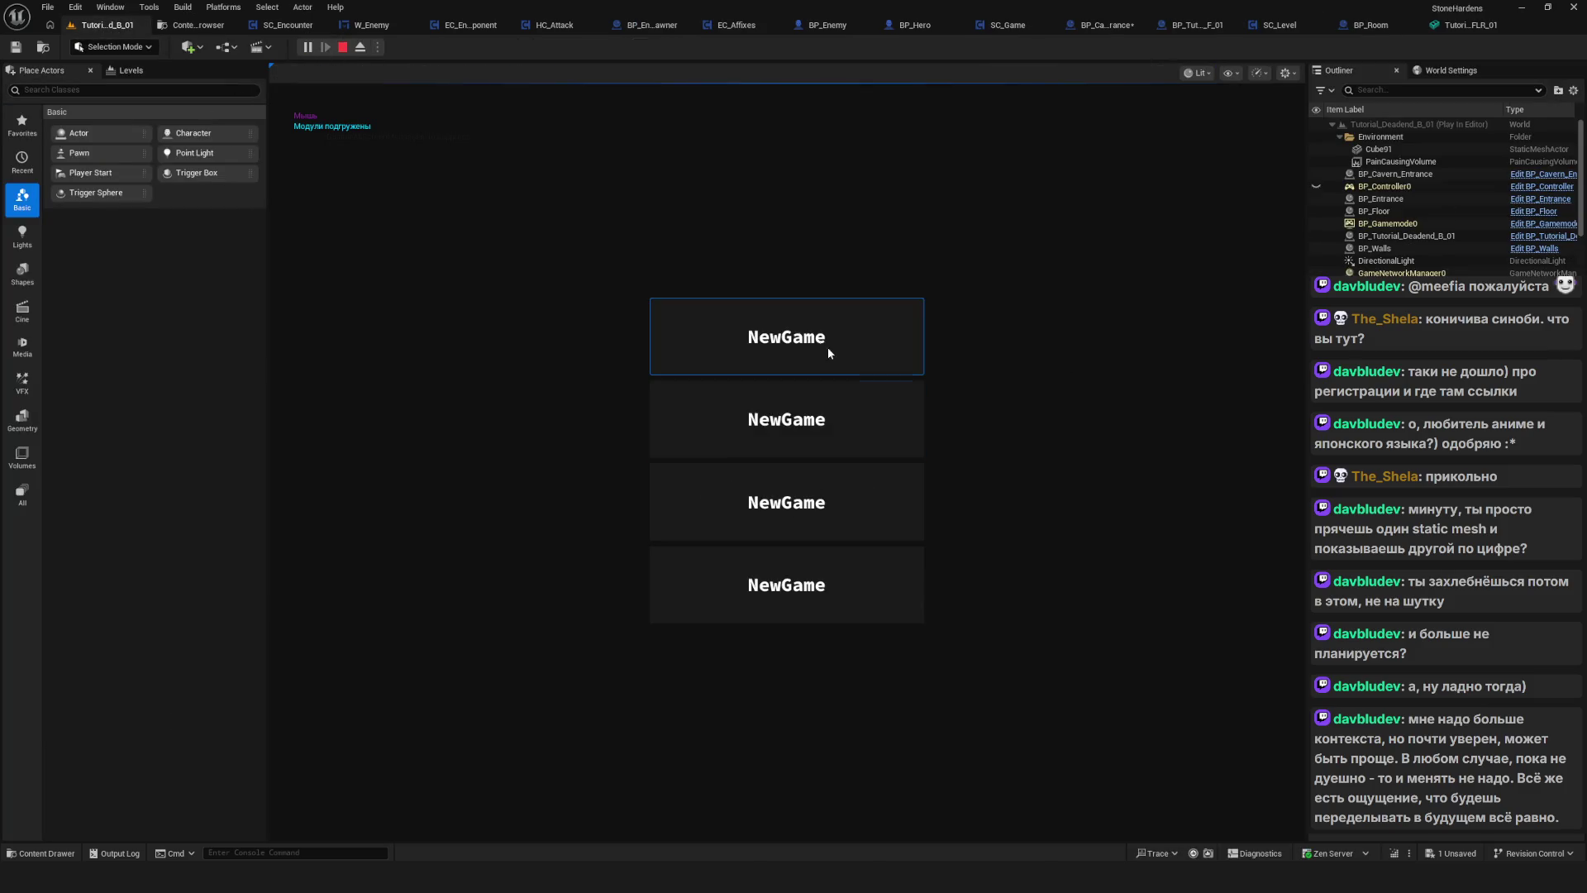
pyautogui.click(832, 362)
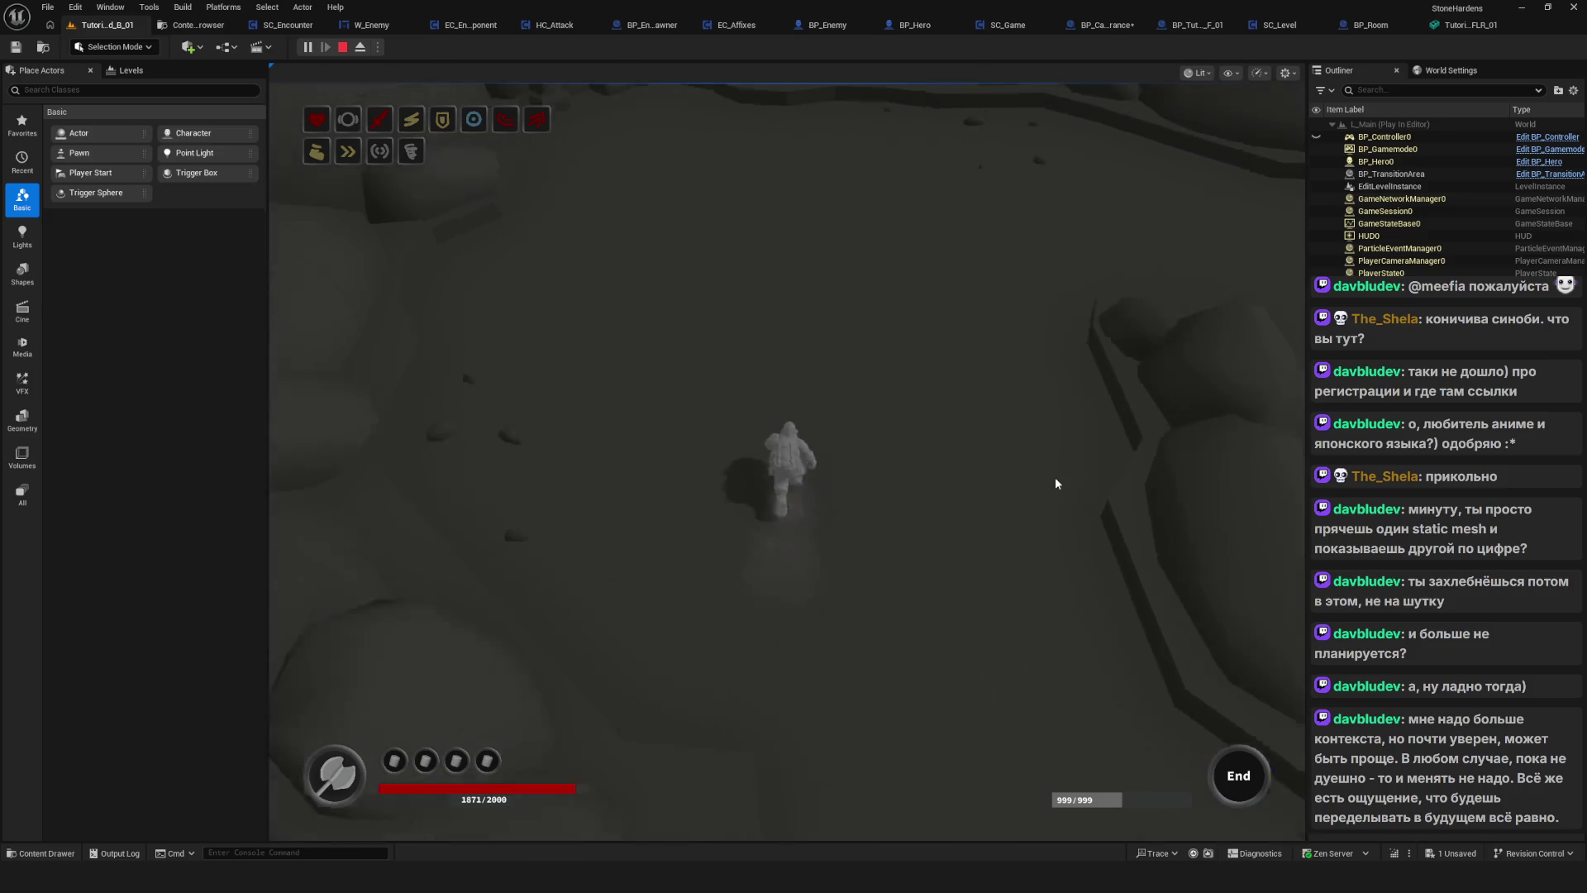
pyautogui.click(1056, 478)
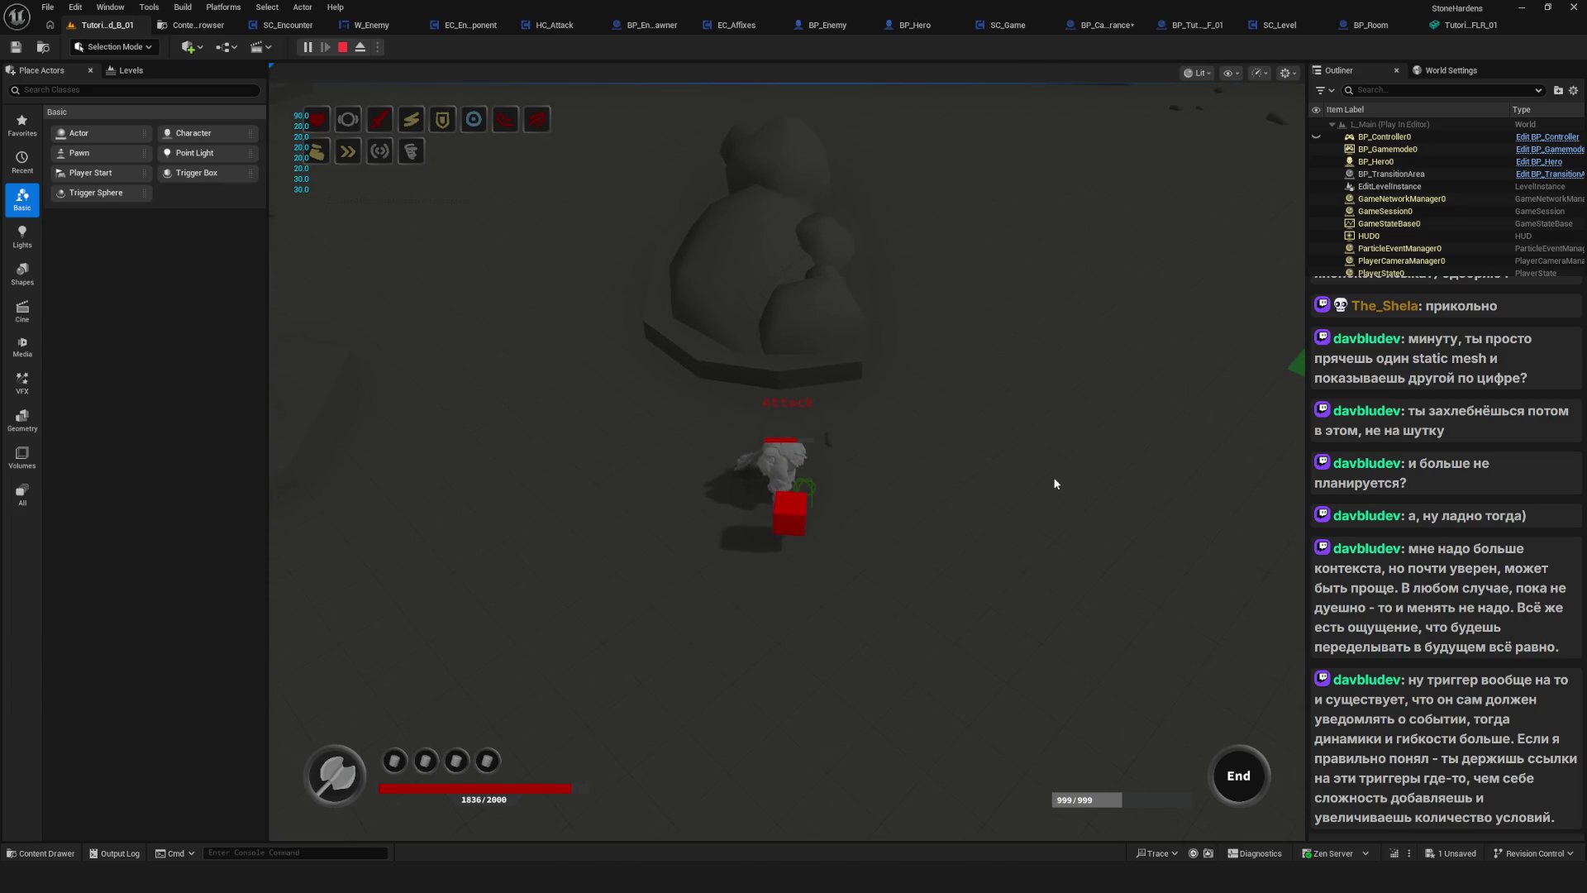
pyautogui.press('Escape')
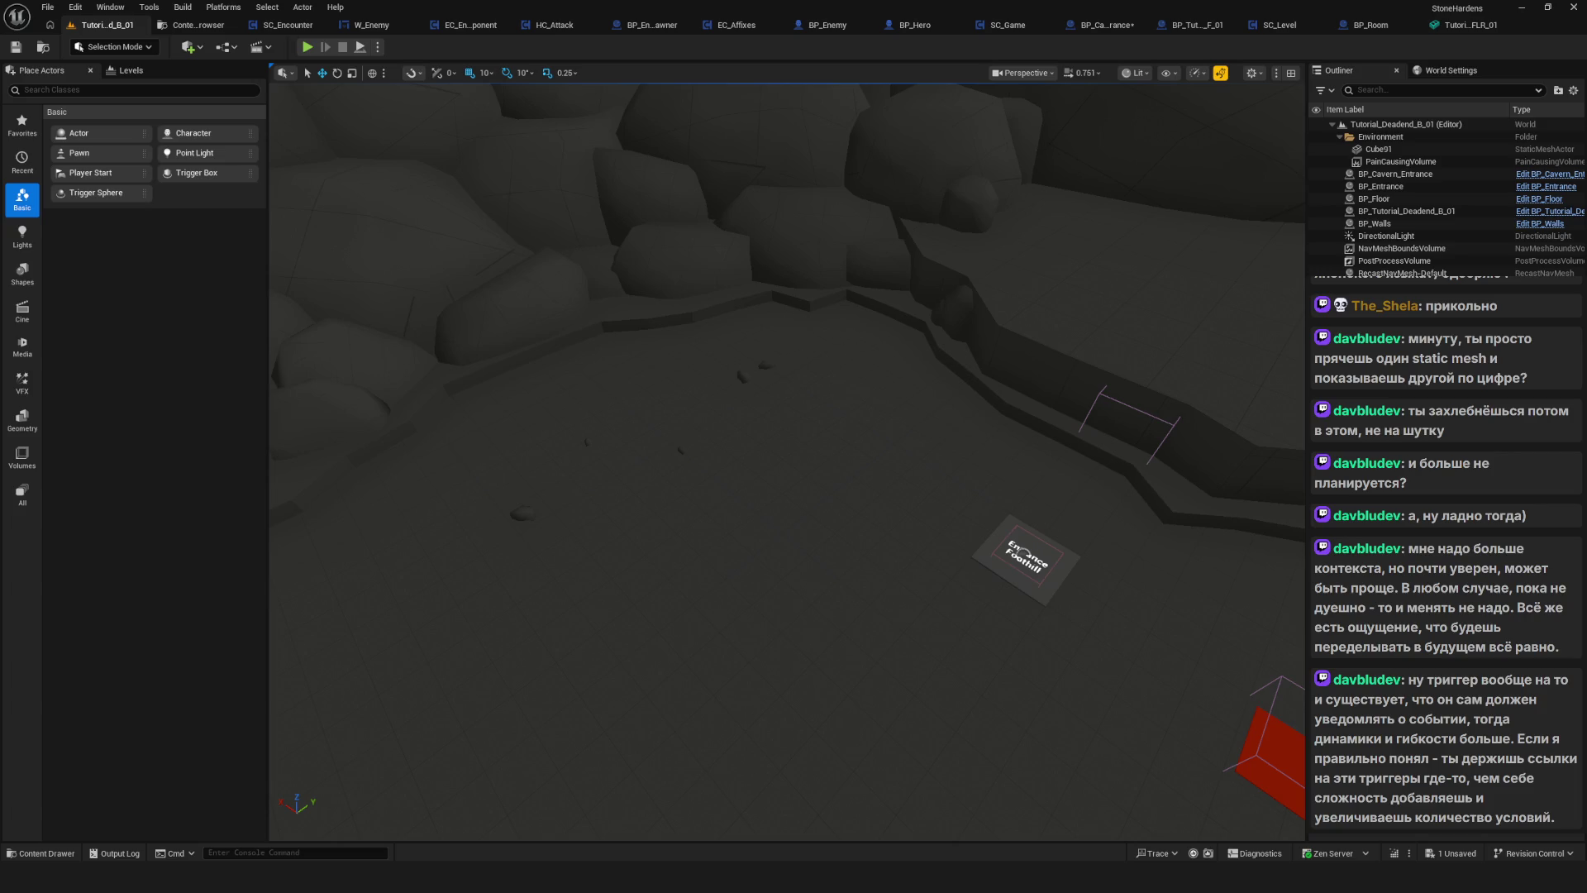
# Step: Pan the sketch, try a check mark, and undo the stray closed shape
pyautogui.scroll(-3, 621, 432)
pyautogui.hscroll(5, 621, 432)
pyautogui.scroll(-3, 557, 450)
pyautogui.scroll(4, 749, 468)
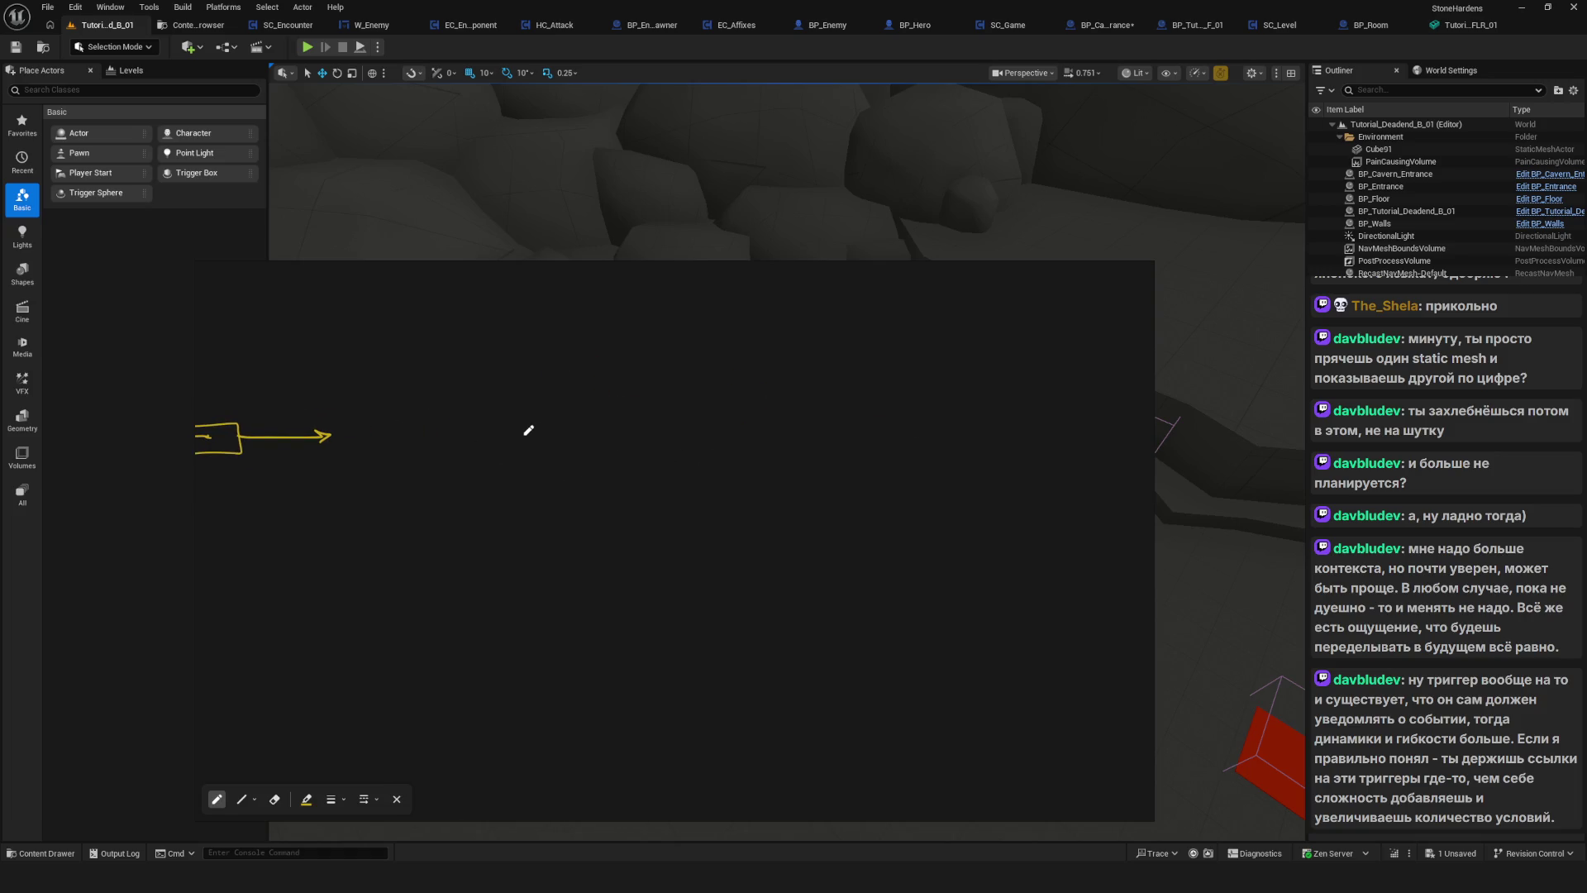
pyautogui.hscroll(2, 528, 430)
pyautogui.moveTo(528, 430); pyautogui.dragTo(554, 440)
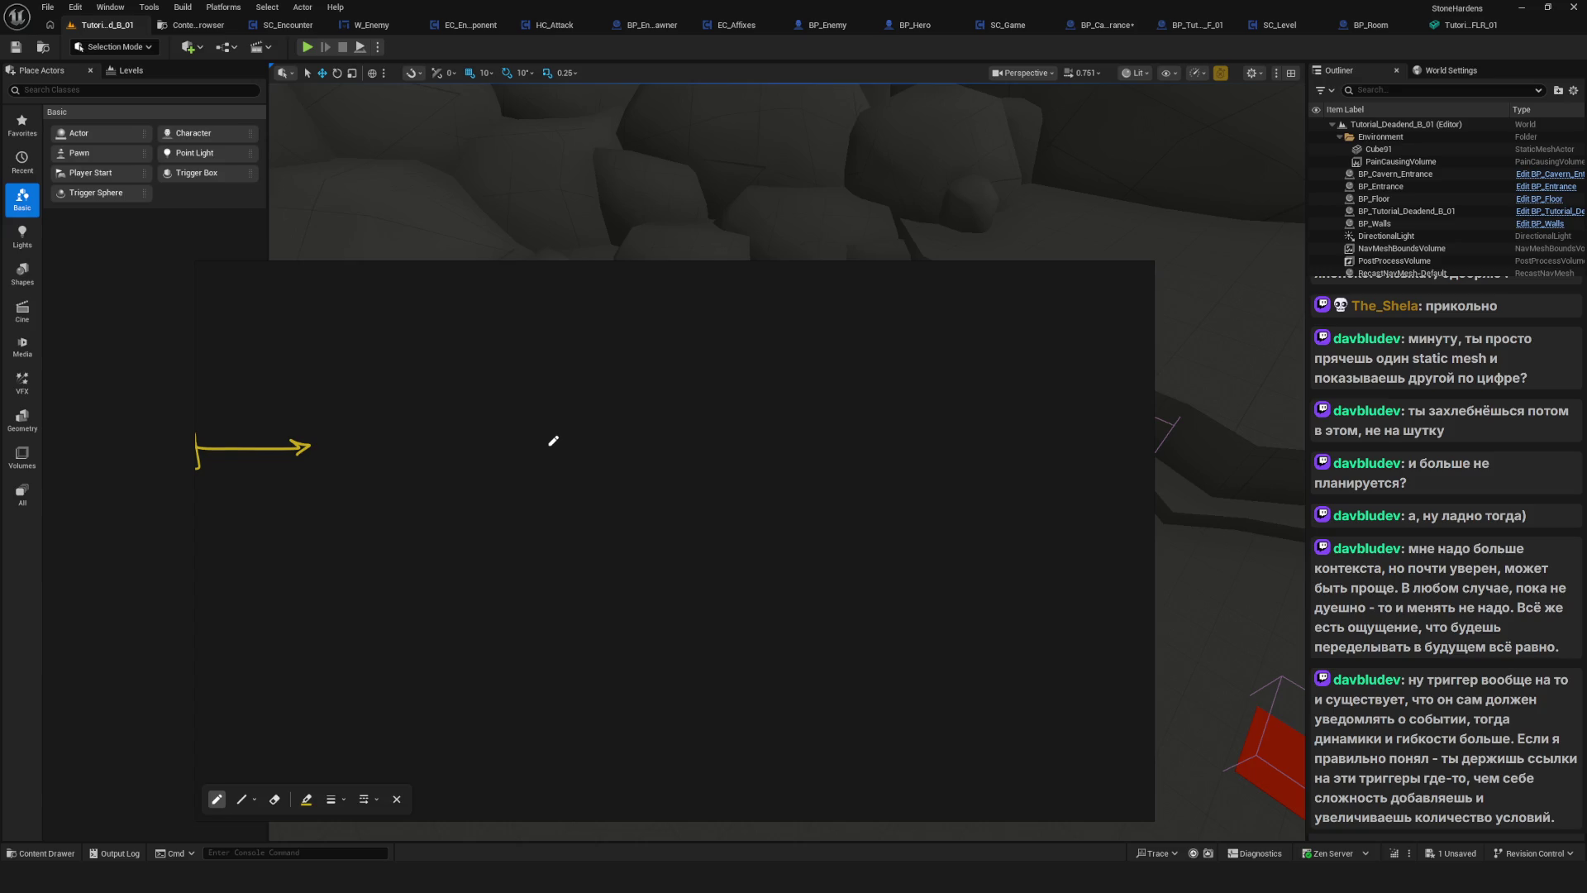
pyautogui.hscroll(2, 554, 440)
pyautogui.moveTo(578, 449); pyautogui.dragTo(591, 479)
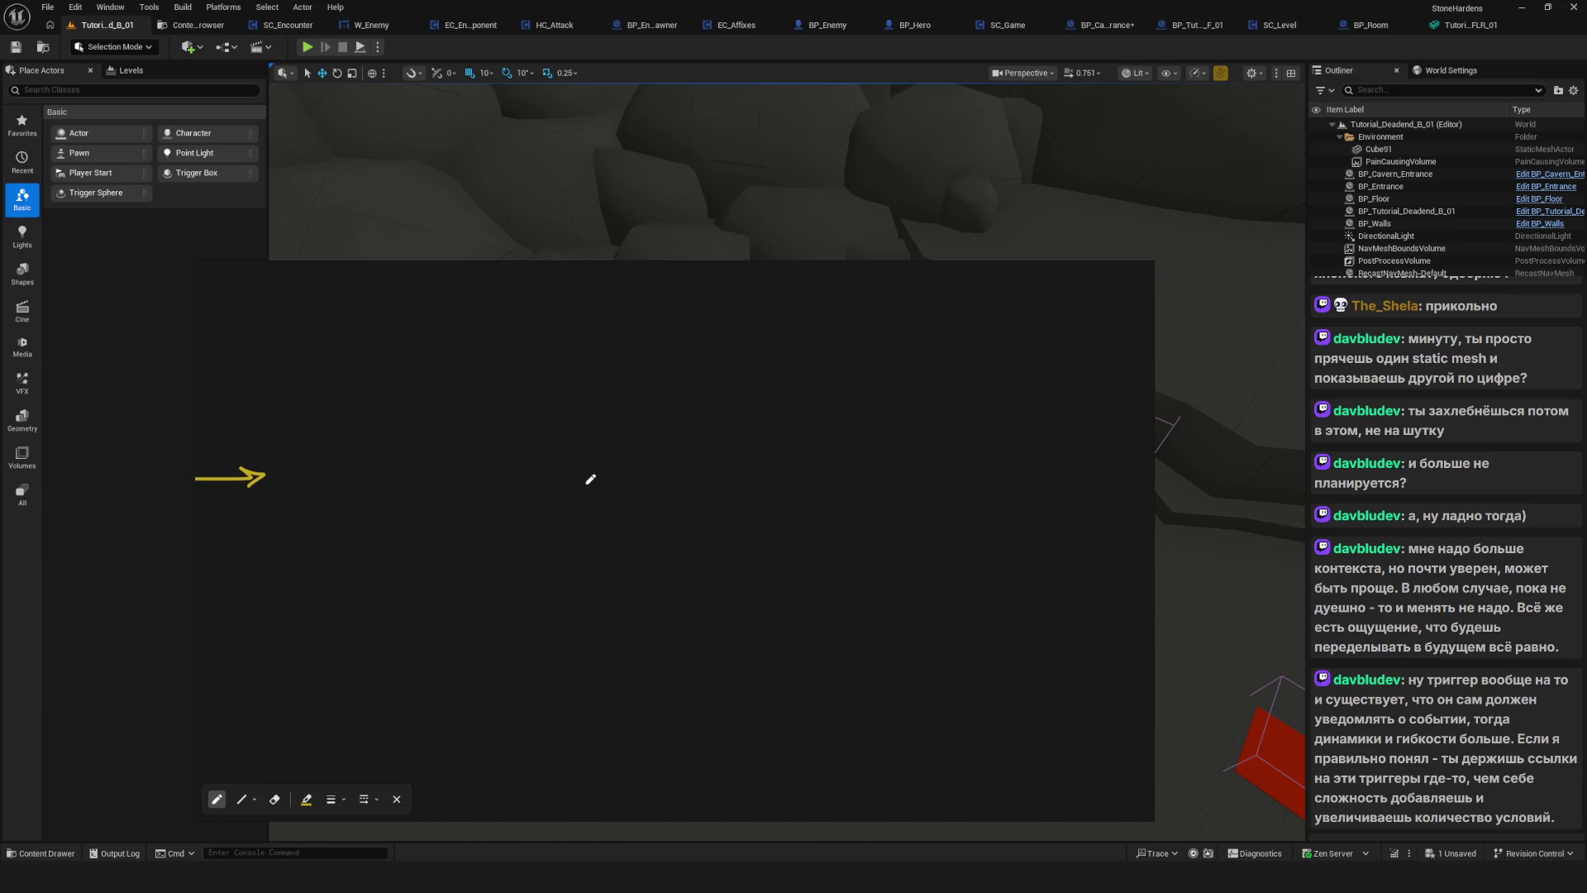
pyautogui.moveTo(673, 450); pyautogui.dragTo(651, 464)
pyautogui.moveTo(584, 468); pyautogui.dragTo(658, 486)
pyautogui.moveTo(599, 349)
pyautogui.mouseDown()
pyautogui.moveTo(610, 376)
pyautogui.moveTo(625, 341)
pyautogui.mouseUp()
pyautogui.moveTo(769, 389); pyautogui.dragTo(590, 398)
pyautogui.moveTo(705, 390)
pyautogui.mouseDown()
pyautogui.moveTo(754, 410)
pyautogui.moveTo(704, 403)
pyautogui.mouseUp()
pyautogui.hotkey('ctrl', 'z')
pyautogui.hotkey('ctrl', 'z')
# Step: Draw a line down into a rectangle and fill it with X marks
pyautogui.moveTo(477, 346)
pyautogui.mouseDown()
pyautogui.moveTo(434, 372)
pyautogui.moveTo(552, 333)
pyautogui.mouseUp()
pyautogui.hotkey('ctrl', 'z')
pyautogui.moveTo(350, 372)
pyautogui.mouseDown()
pyautogui.moveTo(355, 402)
pyautogui.moveTo(681, 457)
pyautogui.mouseUp()
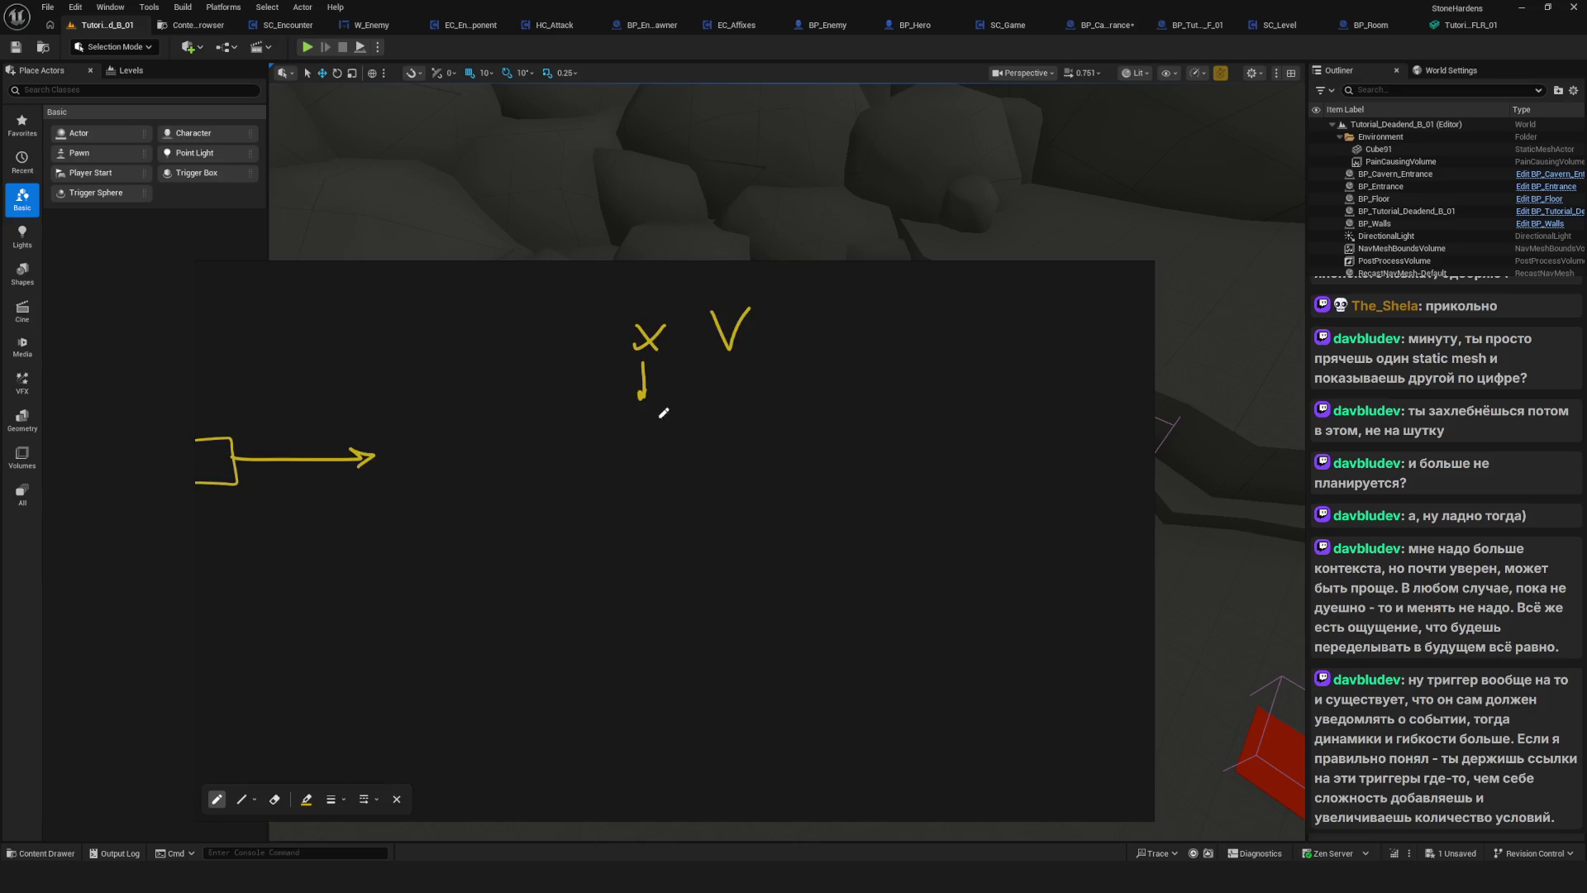
pyautogui.moveTo(553, 415)
pyautogui.mouseDown()
pyautogui.moveTo(745, 415)
pyautogui.moveTo(554, 565)
pyautogui.moveTo(543, 420)
pyautogui.mouseUp()
pyautogui.moveTo(643, 423)
pyautogui.mouseDown()
pyautogui.moveTo(625, 447)
pyautogui.moveTo(655, 450)
pyautogui.mouseUp()
pyautogui.moveTo(555, 488); pyautogui.dragTo(572, 504)
pyautogui.moveTo(570, 486); pyautogui.dragTo(555, 511)
pyautogui.moveTo(658, 537)
pyautogui.mouseDown()
pyautogui.moveTo(635, 561)
pyautogui.moveTo(659, 559)
pyautogui.mouseUp()
pyautogui.moveTo(732, 484); pyautogui.dragTo(716, 507)
pyautogui.moveTo(714, 487)
pyautogui.mouseDown()
pyautogui.moveTo(736, 507)
pyautogui.moveTo(603, 494)
pyautogui.mouseUp()
# Step: Draw a second rectangle beside the first and fill it with V check marks
pyautogui.moveTo(778, 444); pyautogui.dragTo(712, 448)
pyautogui.moveTo(581, 358)
pyautogui.mouseDown()
pyautogui.moveTo(584, 388)
pyautogui.moveTo(687, 415)
pyautogui.moveTo(653, 558)
pyautogui.mouseUp()
pyautogui.moveTo(626, 421)
pyautogui.mouseDown()
pyautogui.moveTo(829, 414)
pyautogui.moveTo(829, 549)
pyautogui.moveTo(649, 555)
pyautogui.mouseUp()
pyautogui.moveTo(725, 425); pyautogui.dragTo(754, 418)
pyautogui.moveTo(657, 488); pyautogui.dragTo(664, 480)
pyautogui.moveTo(730, 512); pyautogui.dragTo(759, 513)
pyautogui.moveTo(829, 453); pyautogui.dragTo(856, 464)
# Step: Add a curved arrow into the first box, then erase and undo the stray strikes
pyautogui.moveTo(728, 524); pyautogui.dragTo(785, 538)
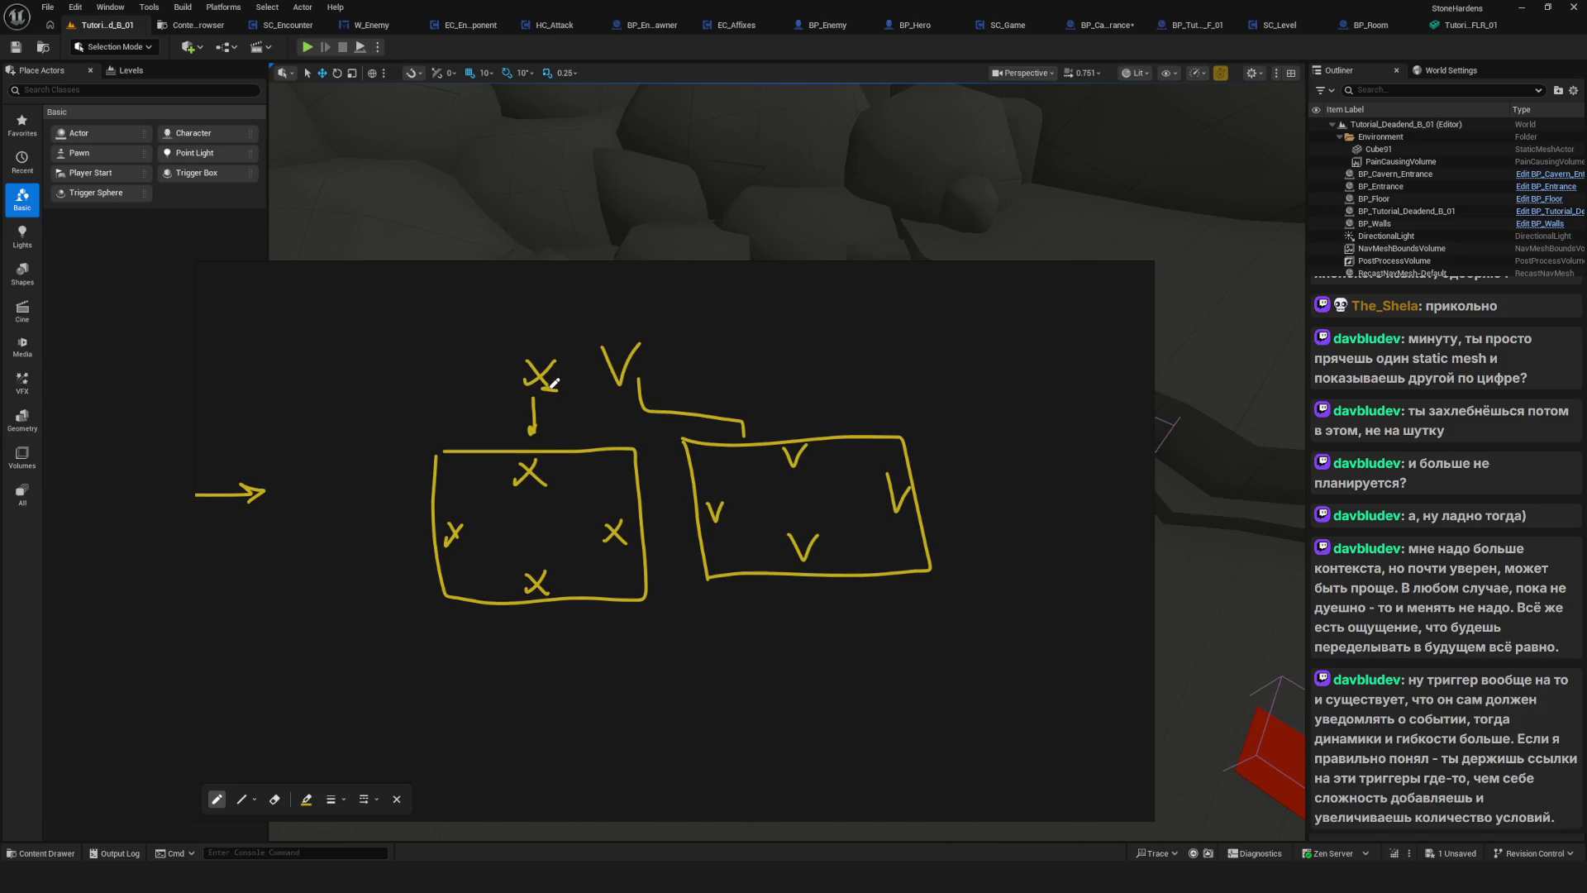
pyautogui.moveTo(489, 408); pyautogui.dragTo(537, 518)
pyautogui.moveTo(573, 312)
pyautogui.mouseDown()
pyautogui.moveTo(592, 313)
pyautogui.moveTo(583, 323)
pyautogui.mouseUp()
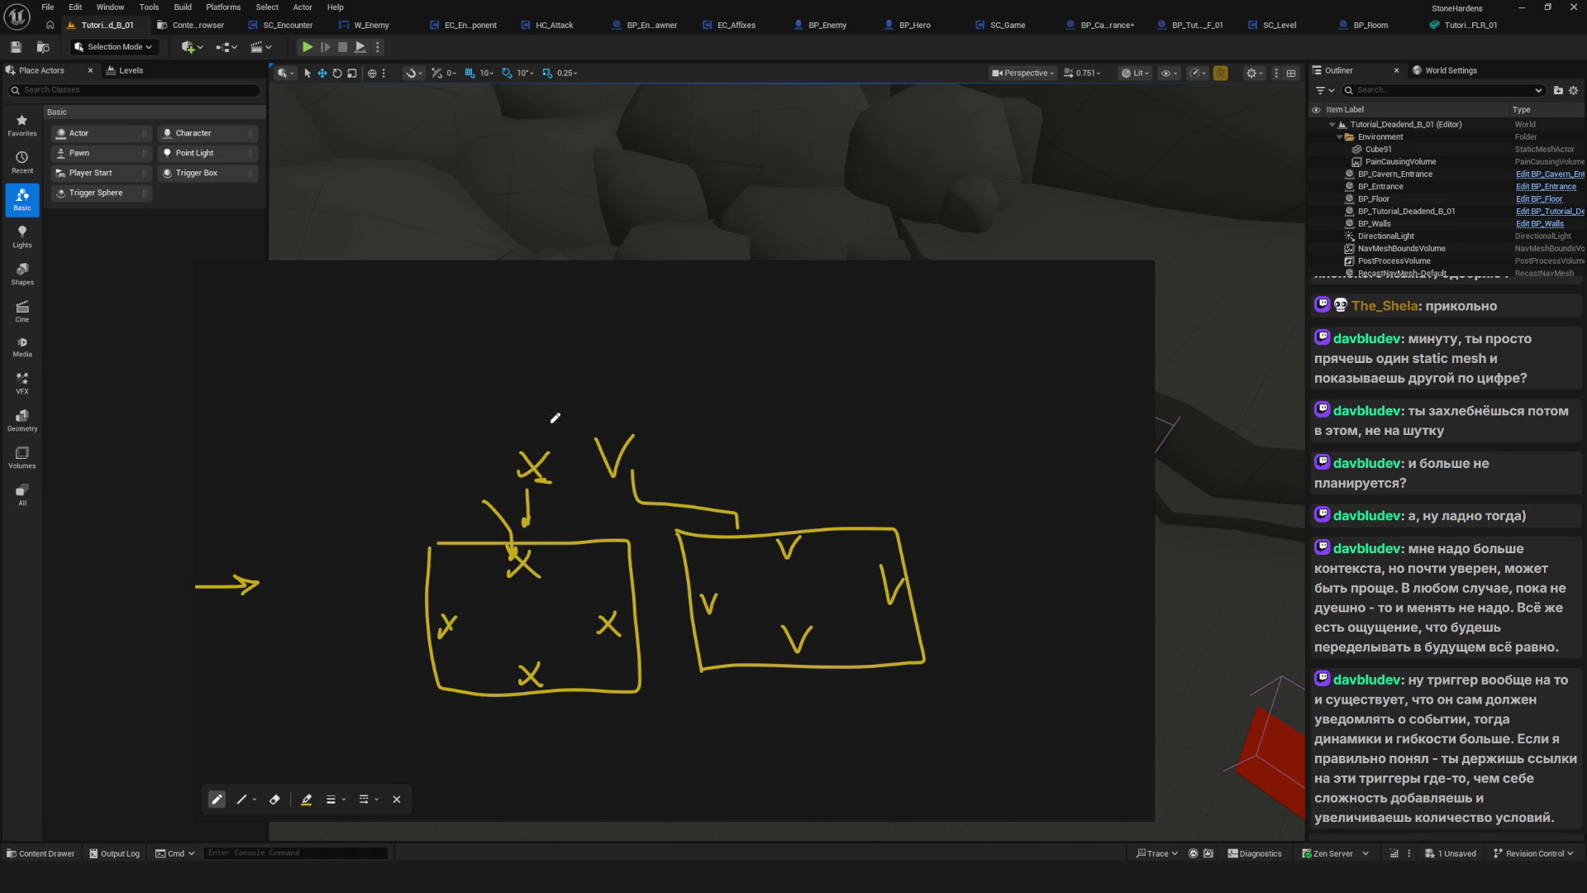
pyautogui.moveTo(710, 433)
pyautogui.mouseDown()
pyautogui.moveTo(613, 411)
pyautogui.moveTo(726, 446)
pyautogui.mouseUp()
pyautogui.hotkey('ctrl', 'z')
pyautogui.press('e')
pyautogui.scroll(2, 707, 453)
pyautogui.press('p')
pyautogui.moveTo(602, 493)
pyautogui.mouseDown()
pyautogui.moveTo(579, 521)
pyautogui.moveTo(625, 524)
pyautogui.mouseUp()
pyautogui.moveTo(477, 603)
pyautogui.mouseDown()
pyautogui.moveTo(513, 566)
pyautogui.moveTo(506, 588)
pyautogui.mouseUp()
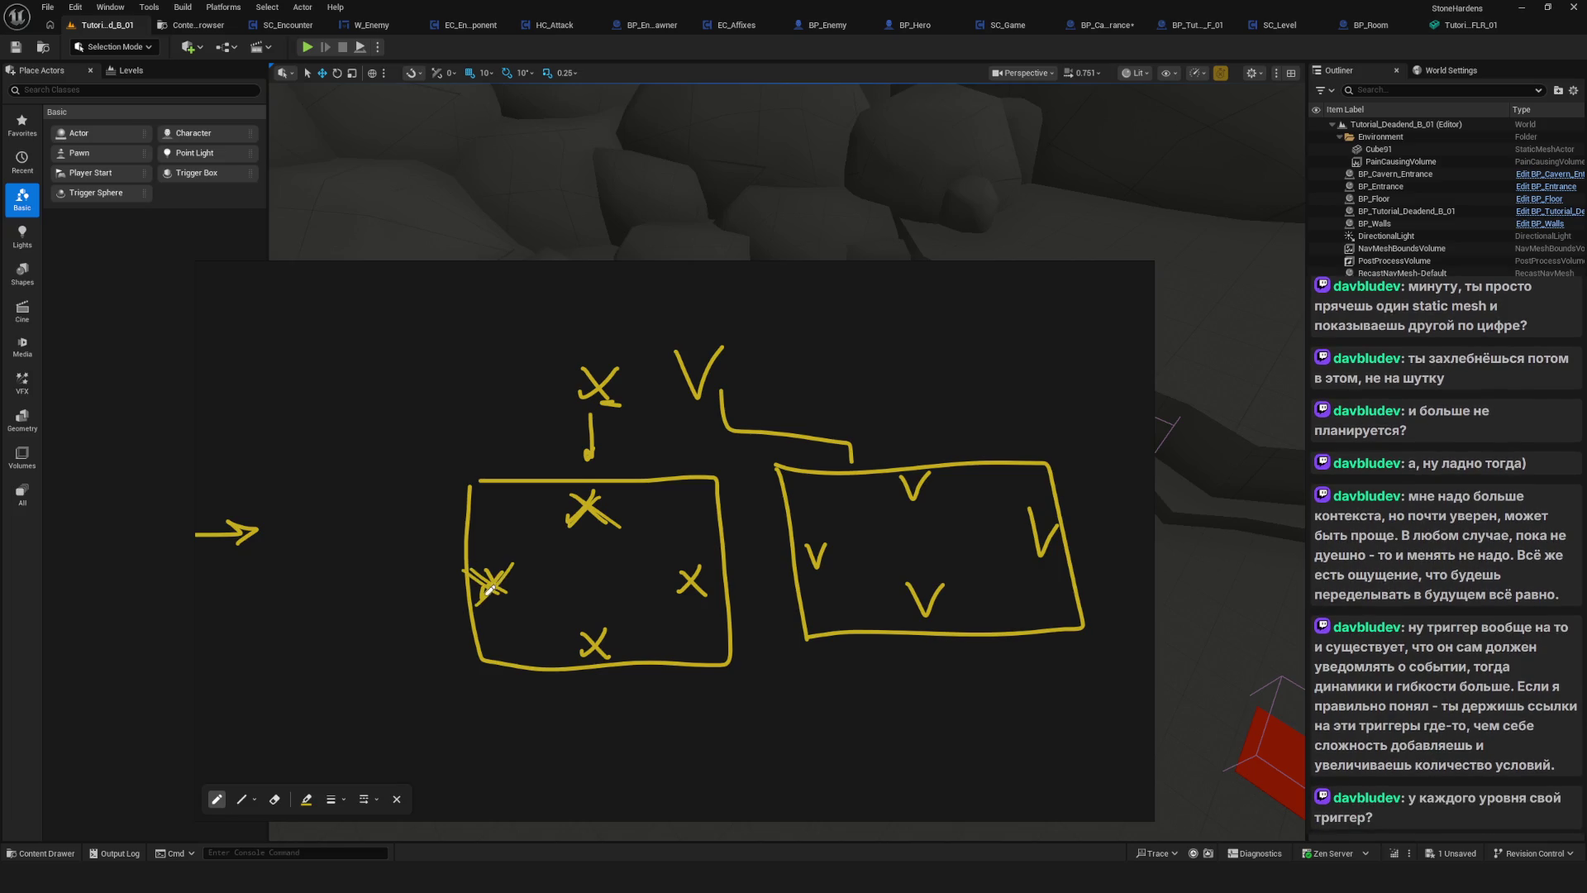
pyautogui.hotkey('ctrl', 'z')
pyautogui.hotkey('ctrl', 'z')
pyautogui.hotkey('ctrl', 'z')
# Step: Undo the right box and its V marks, then shift the sketch
pyautogui.hotkey('ctrl', 'z')
pyautogui.hotkey('ctrl', 'z')
pyautogui.hotkey('ctrl', 'z')
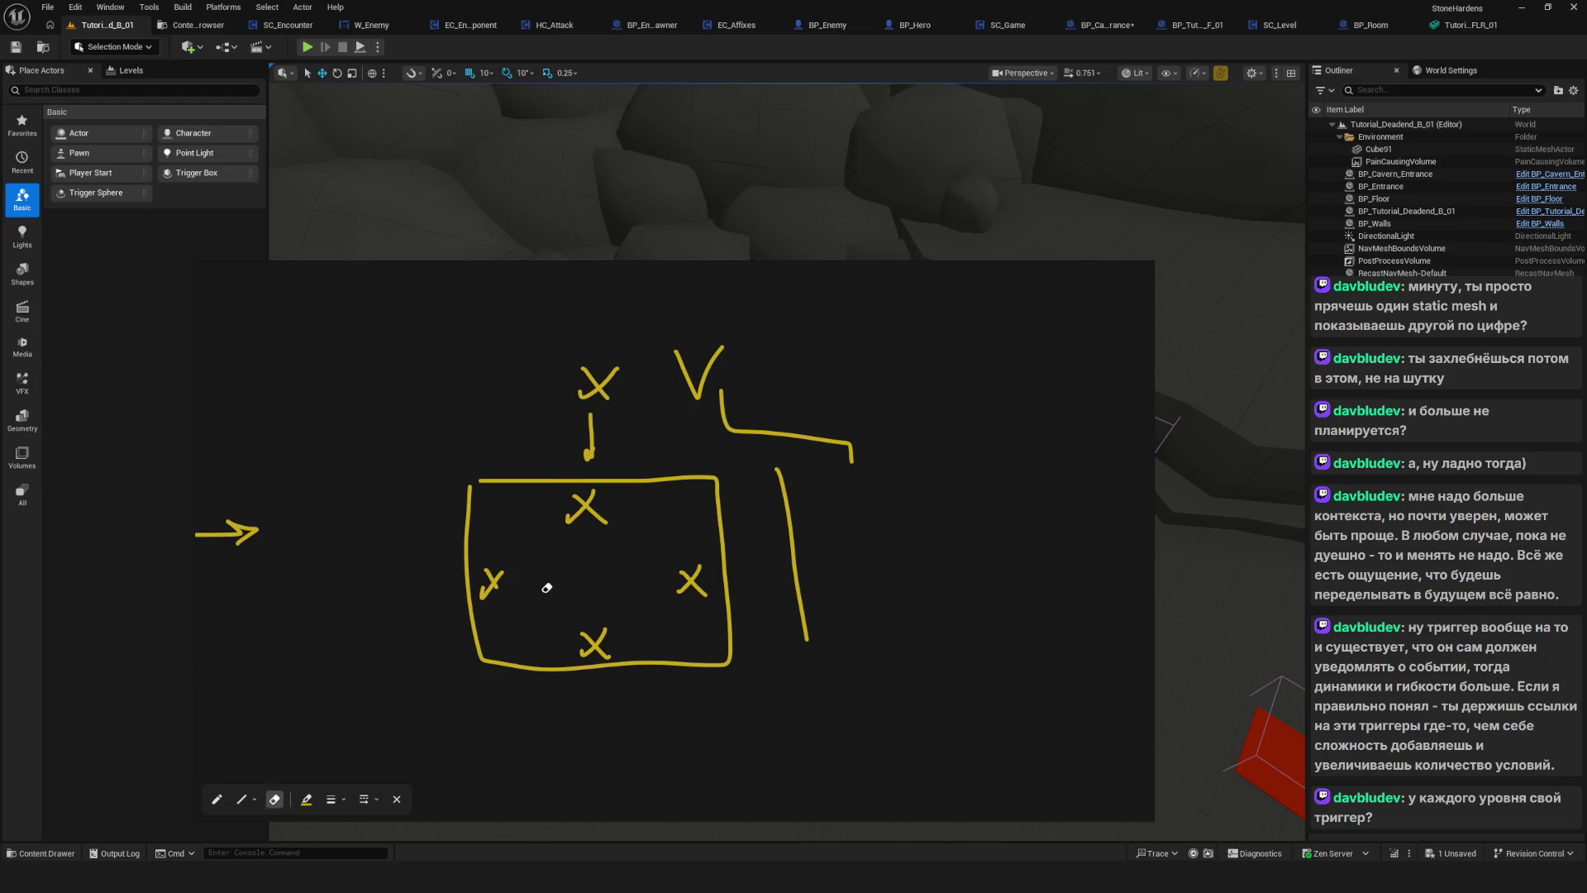
pyautogui.hotkey('ctrl', 'y')
pyautogui.hotkey('ctrl', 'y')
pyautogui.hotkey('ctrl', 'y')
pyautogui.hotkey('ctrl', 'z')
pyautogui.hotkey('ctrl', 'z')
pyautogui.hotkey('ctrl', 'z')
pyautogui.hotkey('ctrl', 'z')
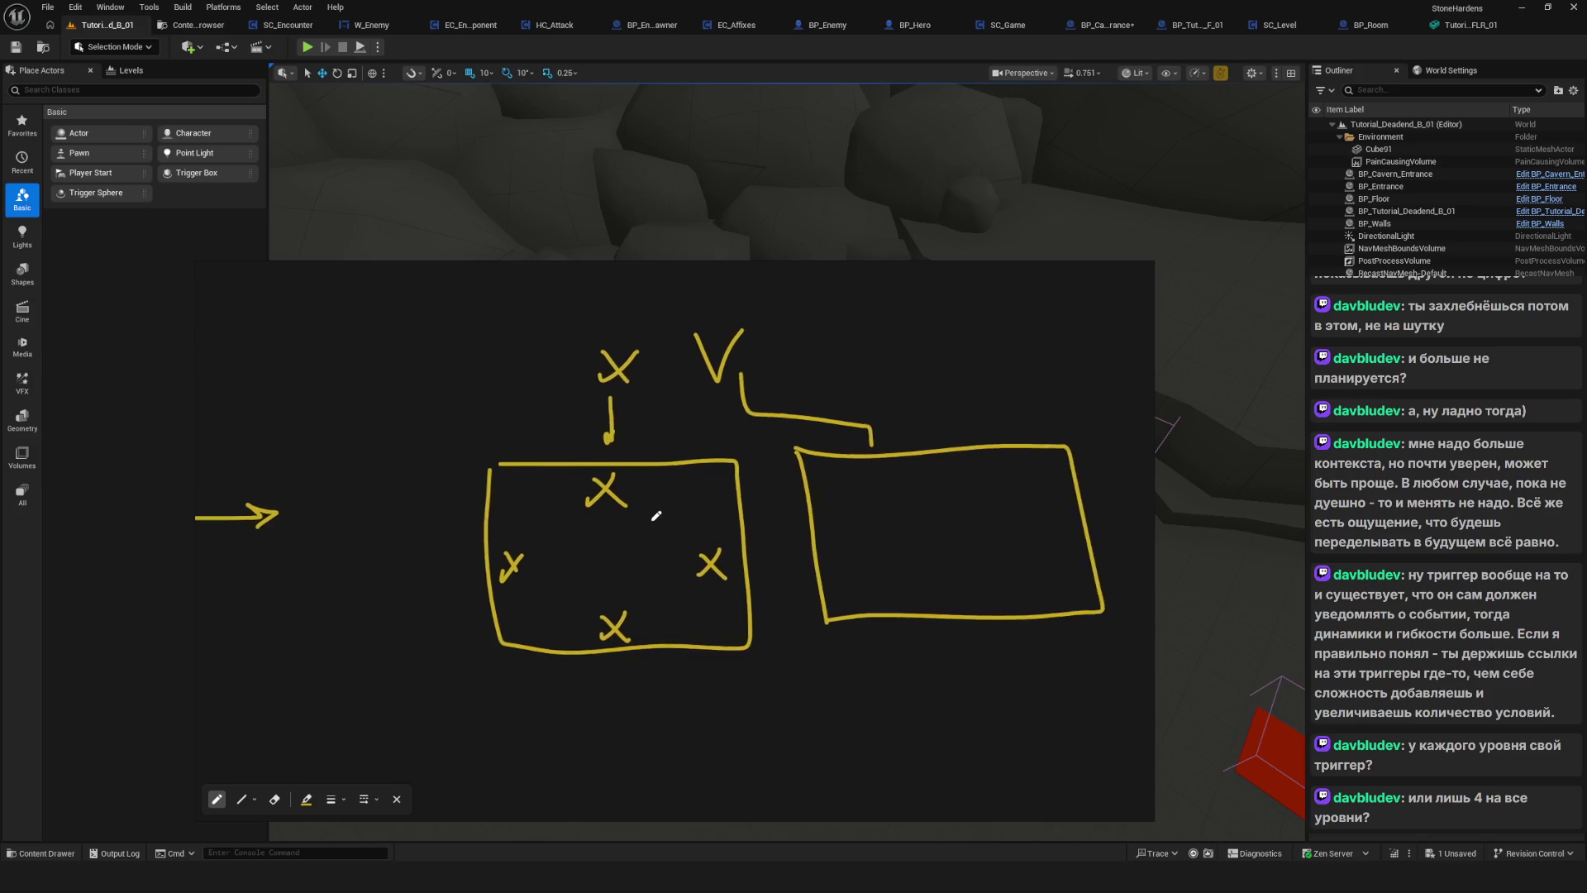
pyautogui.hotkey('ctrl', 'z')
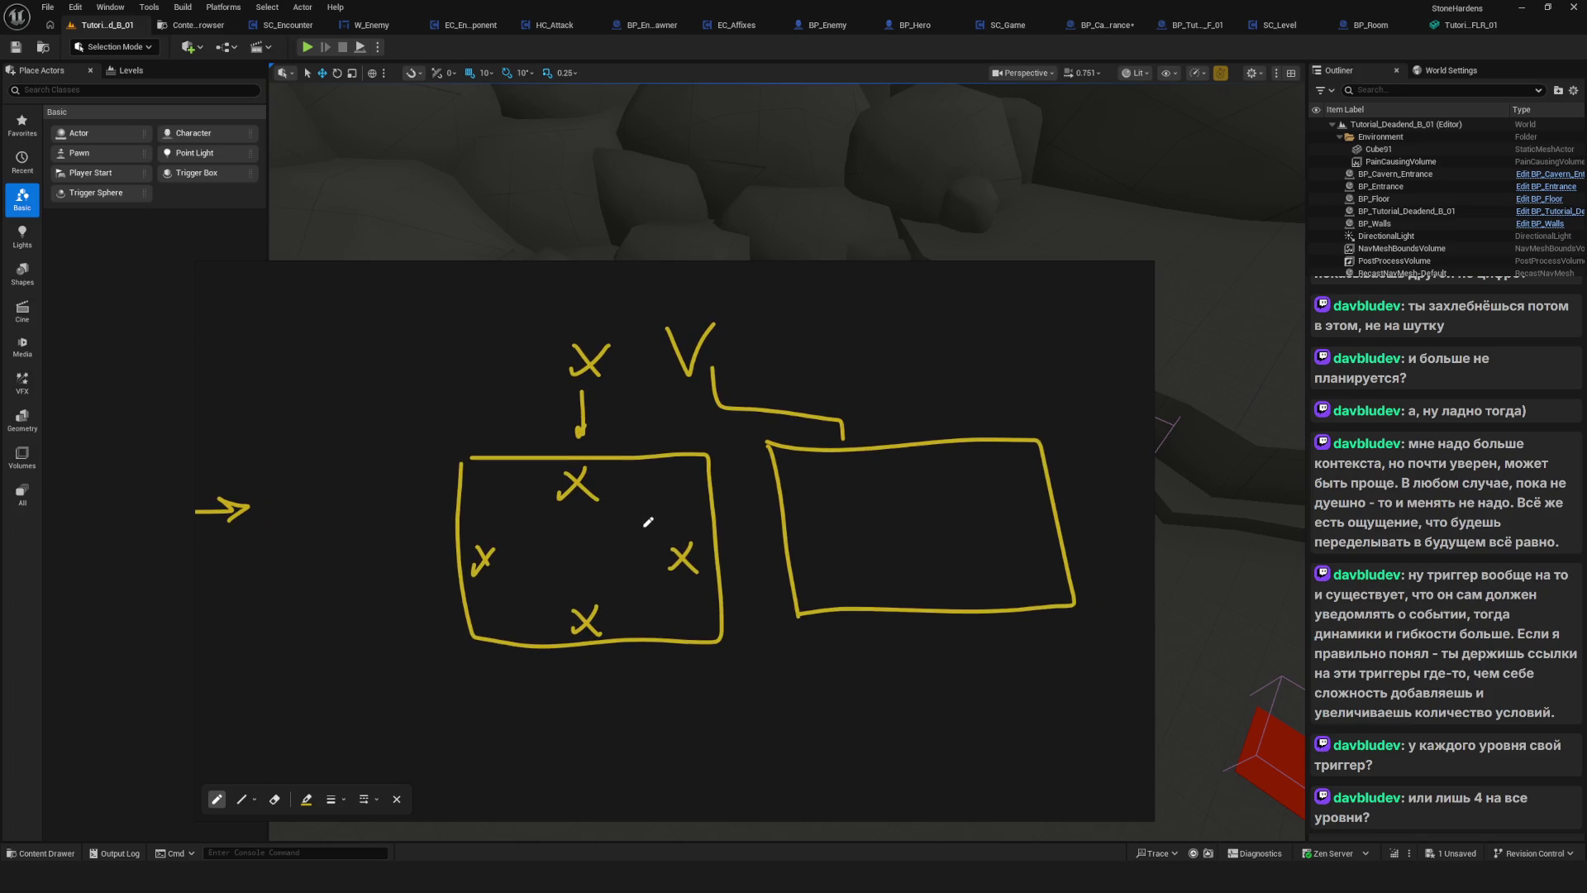
pyautogui.scroll(-3, 648, 522)
pyautogui.hscroll(3, 447, 526)
# Step: Write a circled BP label with arrows pointing into the left and right rooms
pyautogui.moveTo(802, 336)
pyautogui.mouseDown()
pyautogui.moveTo(845, 341)
pyautogui.moveTo(810, 382)
pyautogui.moveTo(873, 359)
pyautogui.mouseUp()
pyautogui.hscroll(3, 860, 364)
pyautogui.hscroll(2, 893, 355)
pyautogui.scroll(1, 893, 356)
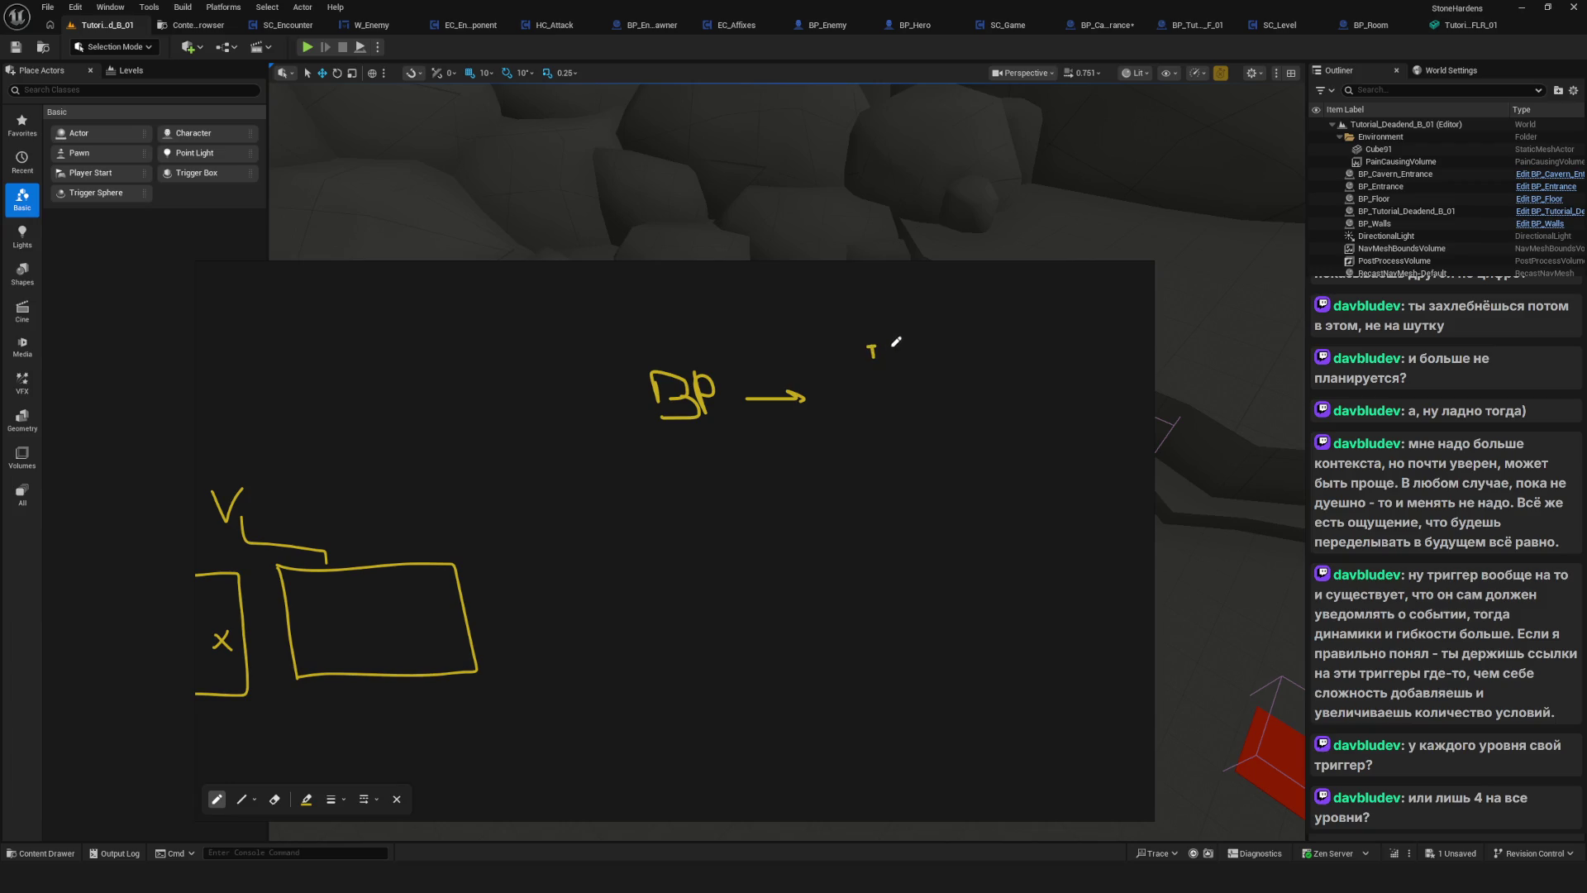
pyautogui.hscroll(-7, 853, 364)
pyautogui.moveTo(744, 393)
pyautogui.mouseDown()
pyautogui.moveTo(514, 496)
pyautogui.moveTo(506, 525)
pyautogui.mouseUp()
pyautogui.moveTo(506, 523); pyautogui.dragTo(547, 500)
pyautogui.moveTo(744, 393); pyautogui.dragTo(726, 523)
pyautogui.moveTo(721, 503)
pyautogui.mouseDown()
pyautogui.moveTo(726, 524)
pyautogui.moveTo(755, 500)
pyautogui.mouseUp()
pyautogui.hscroll(6, 916, 440)
pyautogui.moveTo(908, 323); pyautogui.dragTo(918, 322)
pyautogui.moveTo(913, 322); pyautogui.dragTo(913, 333)
pyautogui.moveTo(930, 322); pyautogui.dragTo(929, 329)
pyautogui.moveTo(818, 306)
pyautogui.mouseDown()
pyautogui.moveTo(693, 442)
pyautogui.moveTo(781, 307)
pyautogui.moveTo(810, 412)
pyautogui.mouseUp()
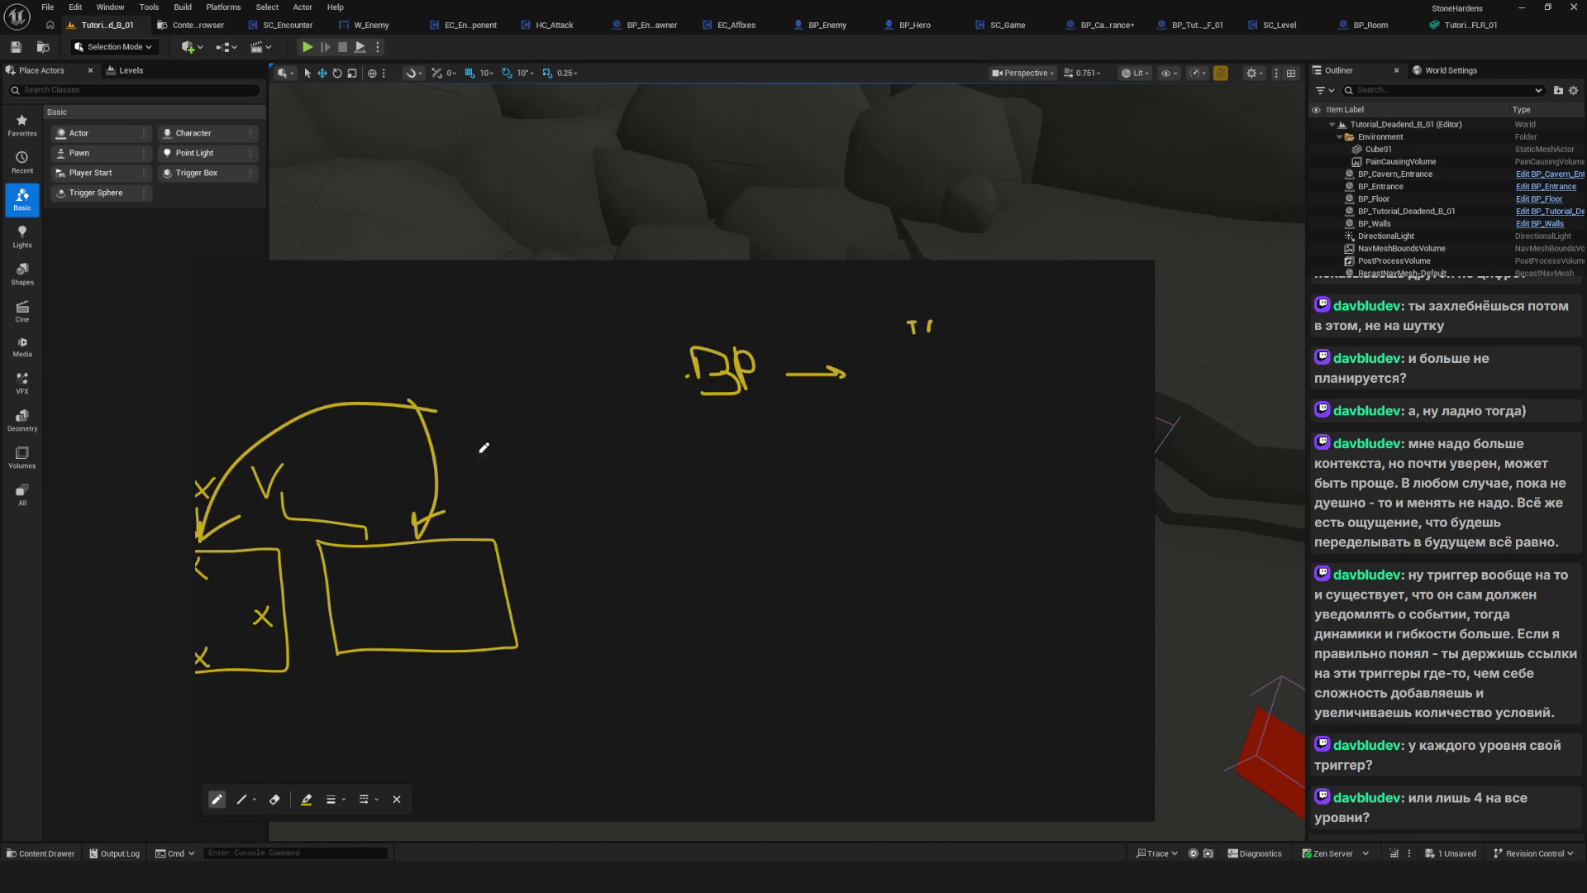
pyautogui.scroll(5, 521, 451)
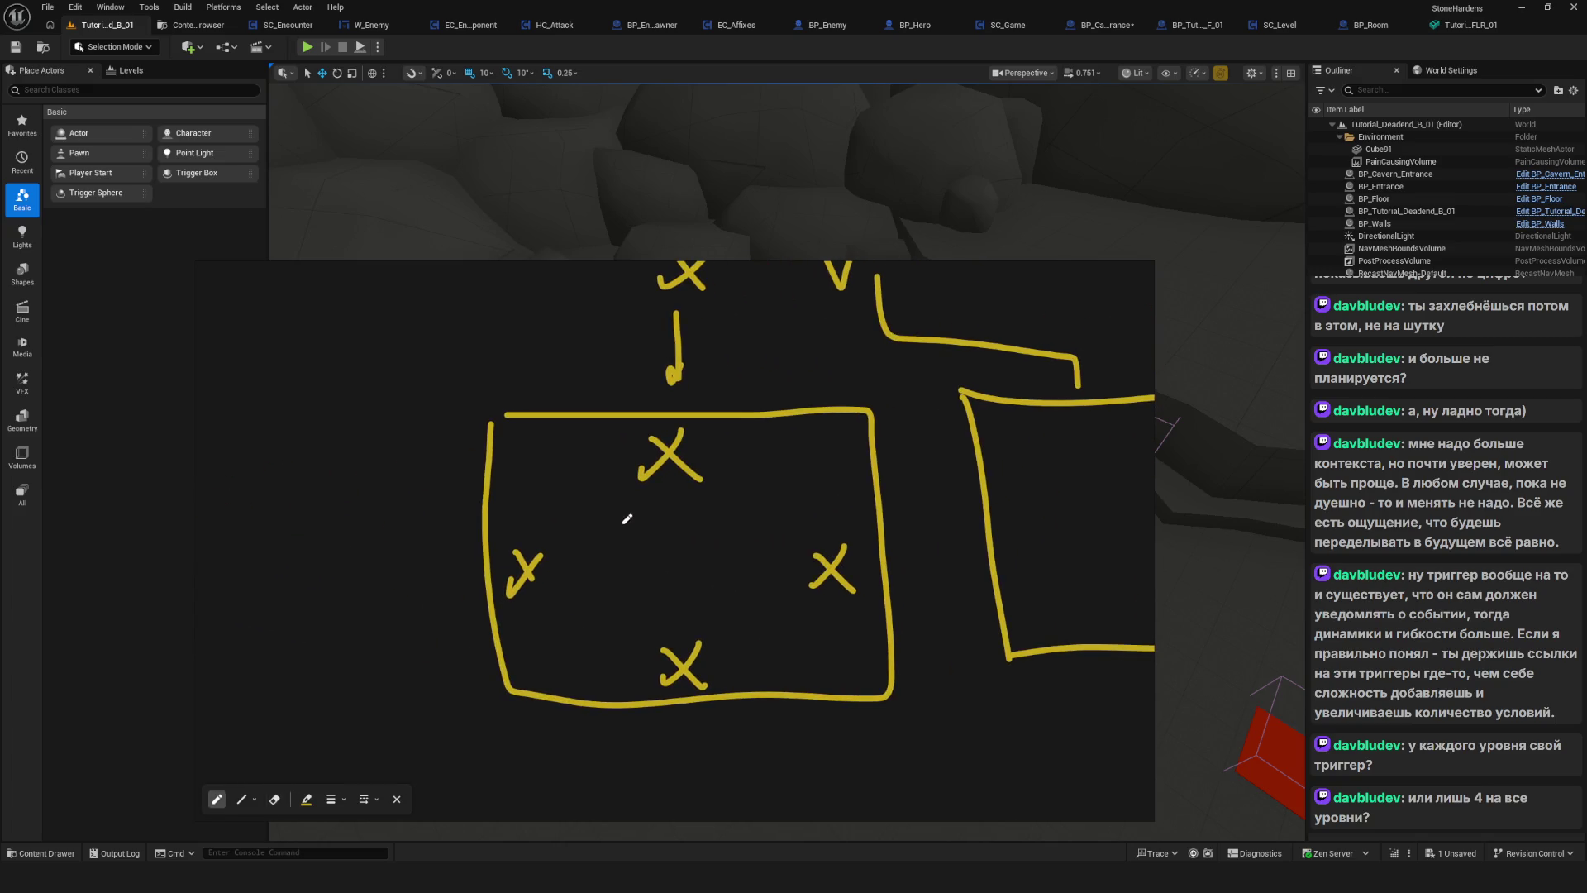
# Step: Box each of the four X triggers in the left room, and add a connector leading downward
pyautogui.moveTo(531, 577); pyautogui.dragTo(566, 610)
pyautogui.moveTo(500, 543)
pyautogui.mouseDown()
pyautogui.moveTo(584, 541)
pyautogui.moveTo(513, 610)
pyautogui.mouseUp()
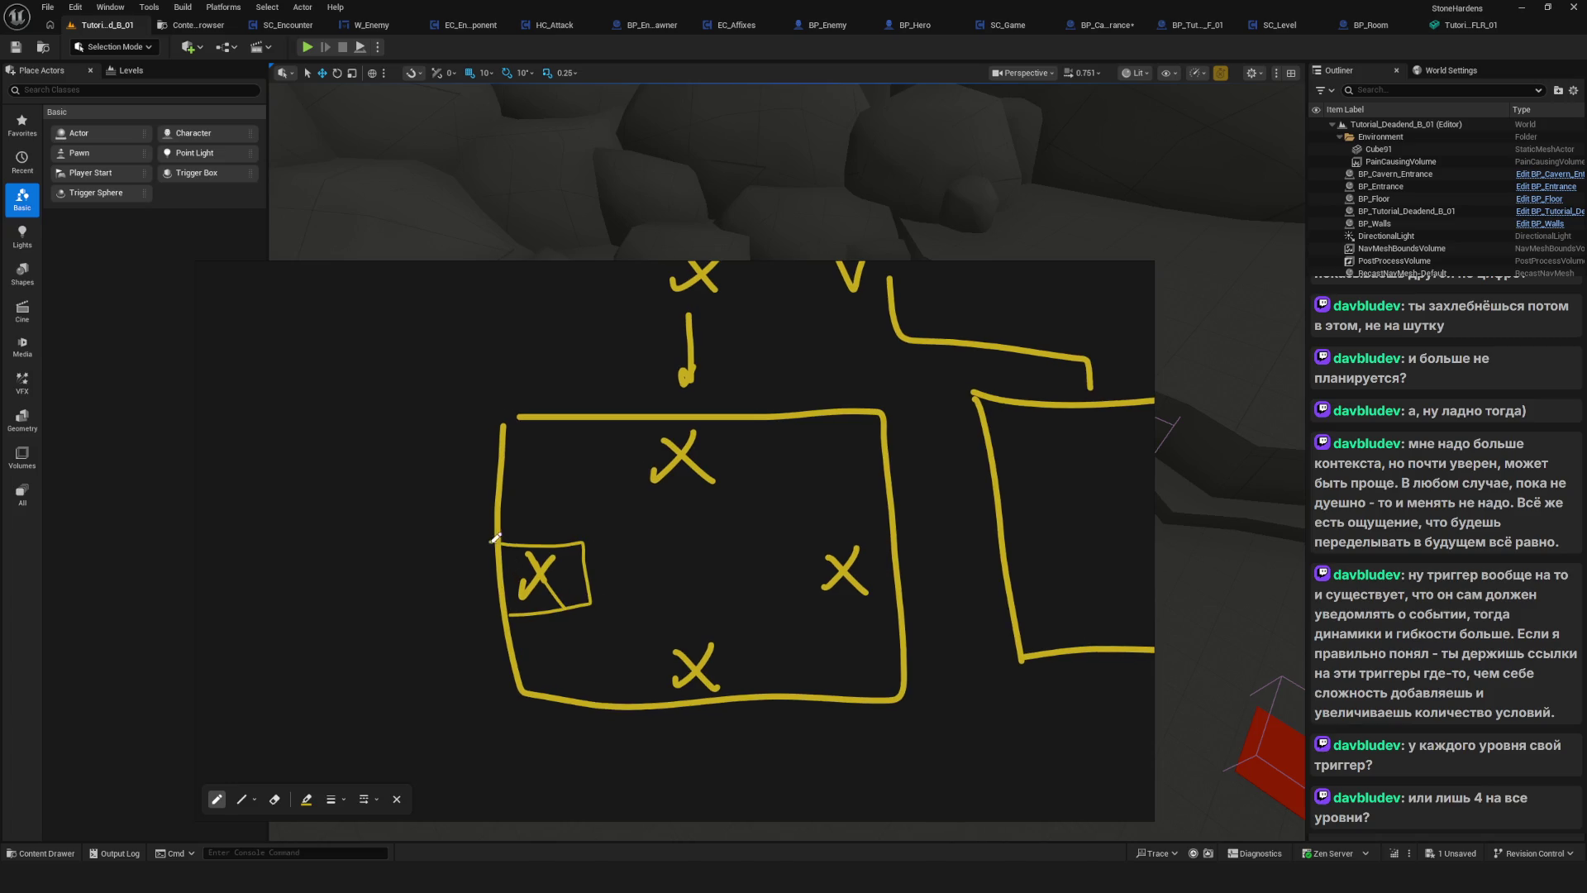
pyautogui.moveTo(579, 542)
pyautogui.mouseDown()
pyautogui.moveTo(656, 453)
pyautogui.moveTo(727, 510)
pyautogui.moveTo(727, 418)
pyautogui.mouseUp()
pyautogui.moveTo(469, 544)
pyautogui.mouseDown()
pyautogui.moveTo(570, 544)
pyautogui.moveTo(514, 601)
pyautogui.mouseUp()
pyautogui.moveTo(800, 531)
pyautogui.mouseDown()
pyautogui.moveTo(815, 581)
pyautogui.moveTo(891, 533)
pyautogui.mouseUp()
pyautogui.moveTo(806, 594); pyautogui.dragTo(917, 593)
pyautogui.moveTo(651, 702)
pyautogui.mouseDown()
pyautogui.moveTo(761, 622)
pyautogui.moveTo(764, 693)
pyautogui.mouseUp()
pyautogui.moveTo(821, 593)
pyautogui.mouseDown()
pyautogui.moveTo(662, 573)
pyautogui.moveTo(526, 588)
pyautogui.moveTo(568, 594)
pyautogui.mouseUp()
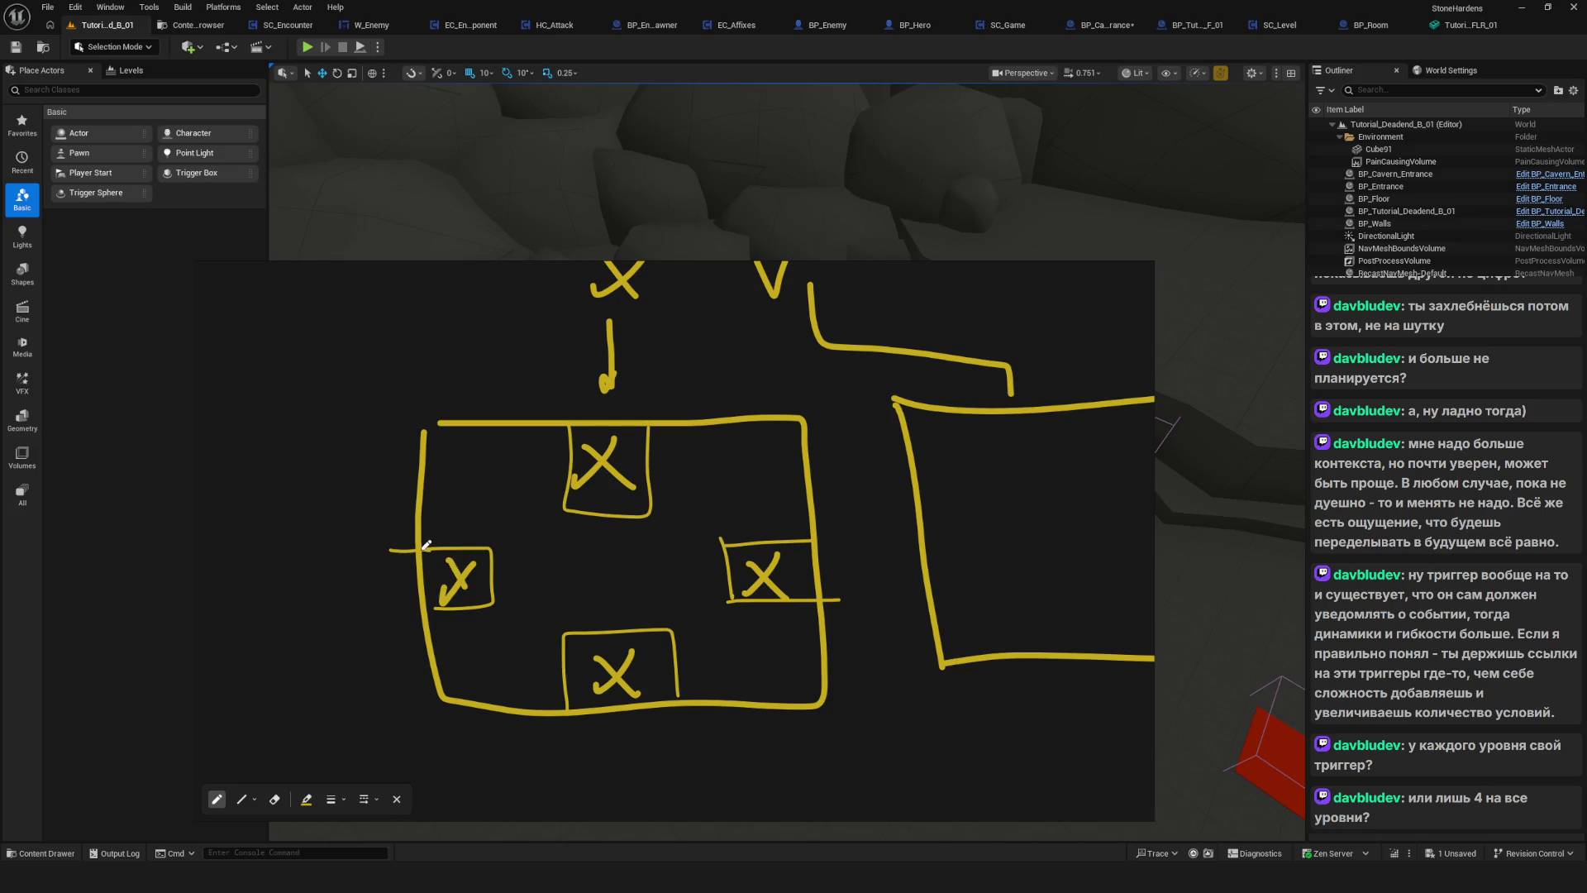
pyautogui.scroll(-3, 444, 579)
pyautogui.moveTo(487, 440)
pyautogui.mouseDown()
pyautogui.moveTo(536, 661)
pyautogui.moveTo(525, 684)
pyautogui.moveTo(583, 649)
pyautogui.moveTo(627, 675)
pyautogui.moveTo(717, 650)
pyautogui.moveTo(841, 665)
pyautogui.mouseUp()
# Step: Write the second, third and fourth BP_ label rows below BP_Cavern1
pyautogui.scroll(-2, 542, 638)
pyautogui.moveTo(494, 592); pyautogui.dragTo(497, 641)
pyautogui.moveTo(539, 589)
pyautogui.mouseDown()
pyautogui.moveTo(541, 649)
pyautogui.moveTo(537, 610)
pyautogui.moveTo(634, 630)
pyautogui.mouseUp()
pyautogui.moveTo(677, 579); pyautogui.dragTo(675, 645)
pyautogui.moveTo(693, 621); pyautogui.dragTo(766, 616)
pyautogui.moveTo(492, 661)
pyautogui.mouseDown()
pyautogui.moveTo(496, 727)
pyautogui.moveTo(509, 682)
pyautogui.moveTo(548, 729)
pyautogui.mouseUp()
pyautogui.moveTo(546, 668); pyautogui.dragTo(632, 702)
pyautogui.moveTo(718, 680)
pyautogui.mouseDown()
pyautogui.moveTo(693, 721)
pyautogui.moveTo(736, 718)
pyautogui.mouseUp()
pyautogui.scroll(-2, 551, 669)
pyautogui.moveTo(546, 653); pyautogui.dragTo(549, 738)
pyautogui.moveTo(547, 653)
pyautogui.mouseDown()
pyautogui.moveTo(579, 703)
pyautogui.moveTo(571, 728)
pyautogui.mouseUp()
pyautogui.moveTo(607, 649)
pyautogui.mouseDown()
pyautogui.moveTo(609, 735)
pyautogui.moveTo(612, 682)
pyautogui.mouseUp()
pyautogui.moveTo(650, 694); pyautogui.dragTo(690, 694)
pyautogui.moveTo(769, 661)
pyautogui.mouseDown()
pyautogui.moveTo(784, 719)
pyautogui.moveTo(877, 703)
pyautogui.mouseUp()
# Step: Add an arrow and 'Trigger Off' after BP_Cavern1, followed by a bracketed note
pyautogui.hscroll(3, 744, 496)
pyautogui.moveTo(615, 429)
pyautogui.mouseDown()
pyautogui.moveTo(731, 442)
pyautogui.moveTo(697, 508)
pyautogui.mouseUp()
pyautogui.hscroll(3, 693, 530)
pyautogui.moveTo(652, 451)
pyautogui.mouseDown()
pyautogui.moveTo(710, 455)
pyautogui.moveTo(725, 522)
pyautogui.moveTo(837, 496)
pyautogui.mouseUp()
pyautogui.moveTo(897, 451)
pyautogui.mouseDown()
pyautogui.moveTo(883, 504)
pyautogui.moveTo(899, 459)
pyautogui.mouseUp()
pyautogui.moveTo(934, 439)
pyautogui.mouseDown()
pyautogui.moveTo(934, 500)
pyautogui.moveTo(940, 469)
pyautogui.mouseUp()
pyautogui.moveTo(959, 430); pyautogui.dragTo(965, 479)
pyautogui.hscroll(2, 965, 478)
pyautogui.moveTo(953, 420); pyautogui.dragTo(933, 505)
pyautogui.moveTo(973, 445)
pyautogui.mouseDown()
pyautogui.moveTo(1001, 456)
pyautogui.moveTo(1013, 494)
pyautogui.mouseUp()
# Step: Draw arrows and result marks beside BP label rows two, three and four
pyautogui.hscroll(-3, 843, 544)
pyautogui.scroll(-2, 843, 544)
pyautogui.moveTo(544, 519)
pyautogui.mouseDown()
pyautogui.moveTo(674, 512)
pyautogui.moveTo(659, 530)
pyautogui.mouseUp()
pyautogui.moveTo(784, 467); pyautogui.dragTo(785, 533)
pyautogui.moveTo(725, 466); pyautogui.dragTo(799, 463)
pyautogui.moveTo(762, 503); pyautogui.dragTo(869, 504)
pyautogui.moveTo(543, 596); pyautogui.dragTo(692, 597)
pyautogui.moveTo(638, 581); pyautogui.dragTo(651, 606)
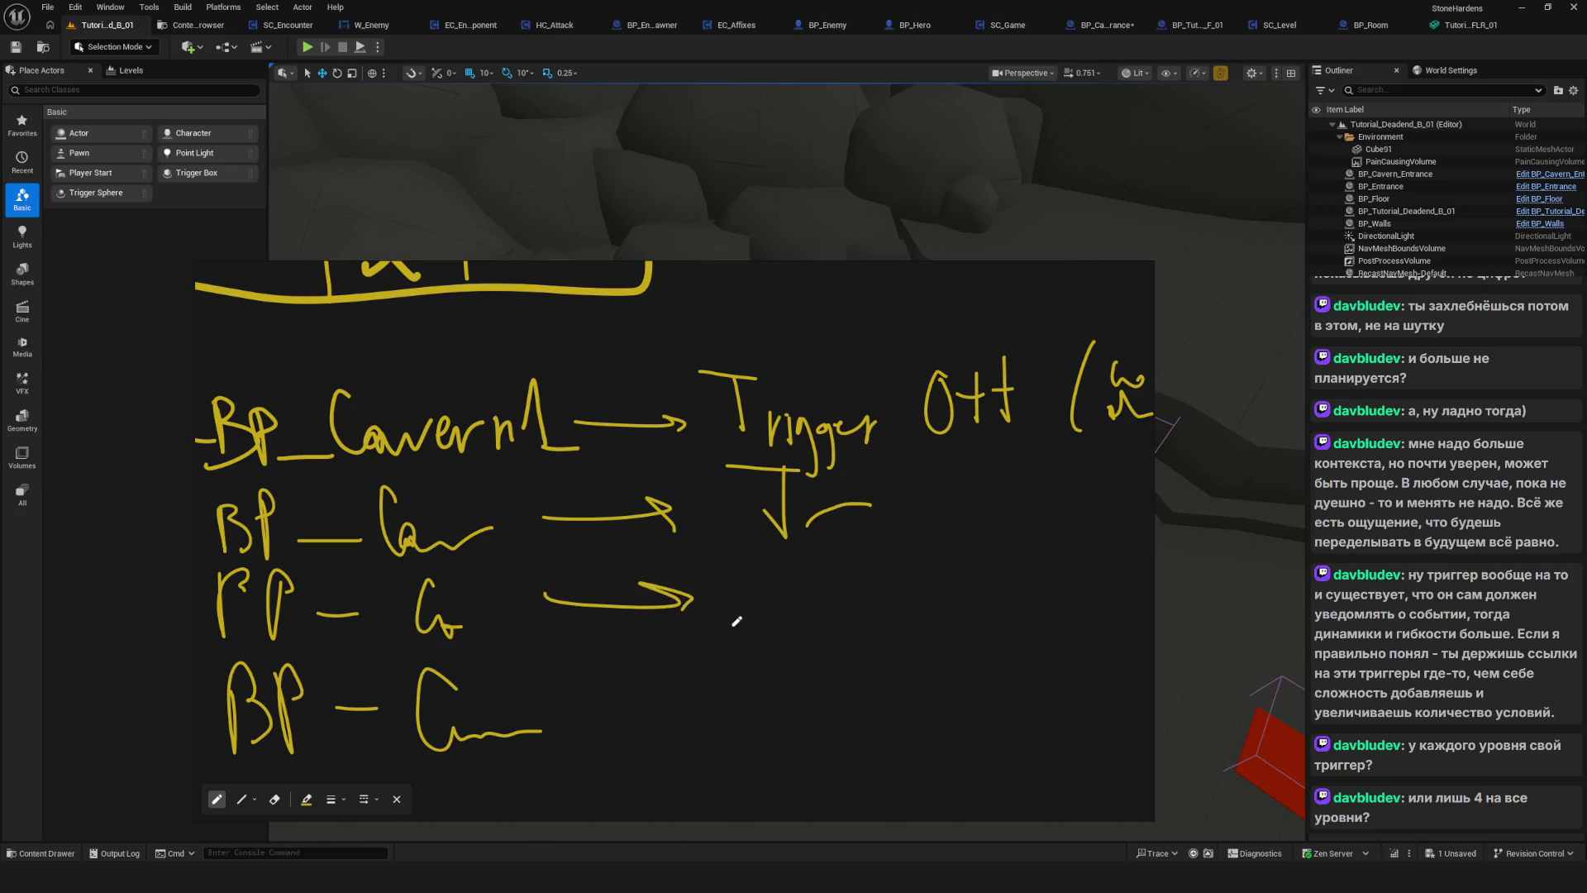
pyautogui.scroll(-2, 552, 651)
pyautogui.hscroll(1, 552, 650)
pyautogui.moveTo(552, 651); pyautogui.dragTo(637, 631)
pyautogui.moveTo(757, 513)
pyautogui.mouseDown()
pyautogui.moveTo(754, 568)
pyautogui.moveTo(781, 567)
pyautogui.mouseUp()
pyautogui.moveTo(750, 638)
pyautogui.mouseDown()
pyautogui.moveTo(756, 676)
pyautogui.moveTo(787, 632)
pyautogui.mouseUp()
pyautogui.scroll(-3, 754, 651)
# Step: Bracket the BP list to the left room, re-outline both X boxes, and circle a BP note
pyautogui.moveTo(482, 422); pyautogui.dragTo(463, 532)
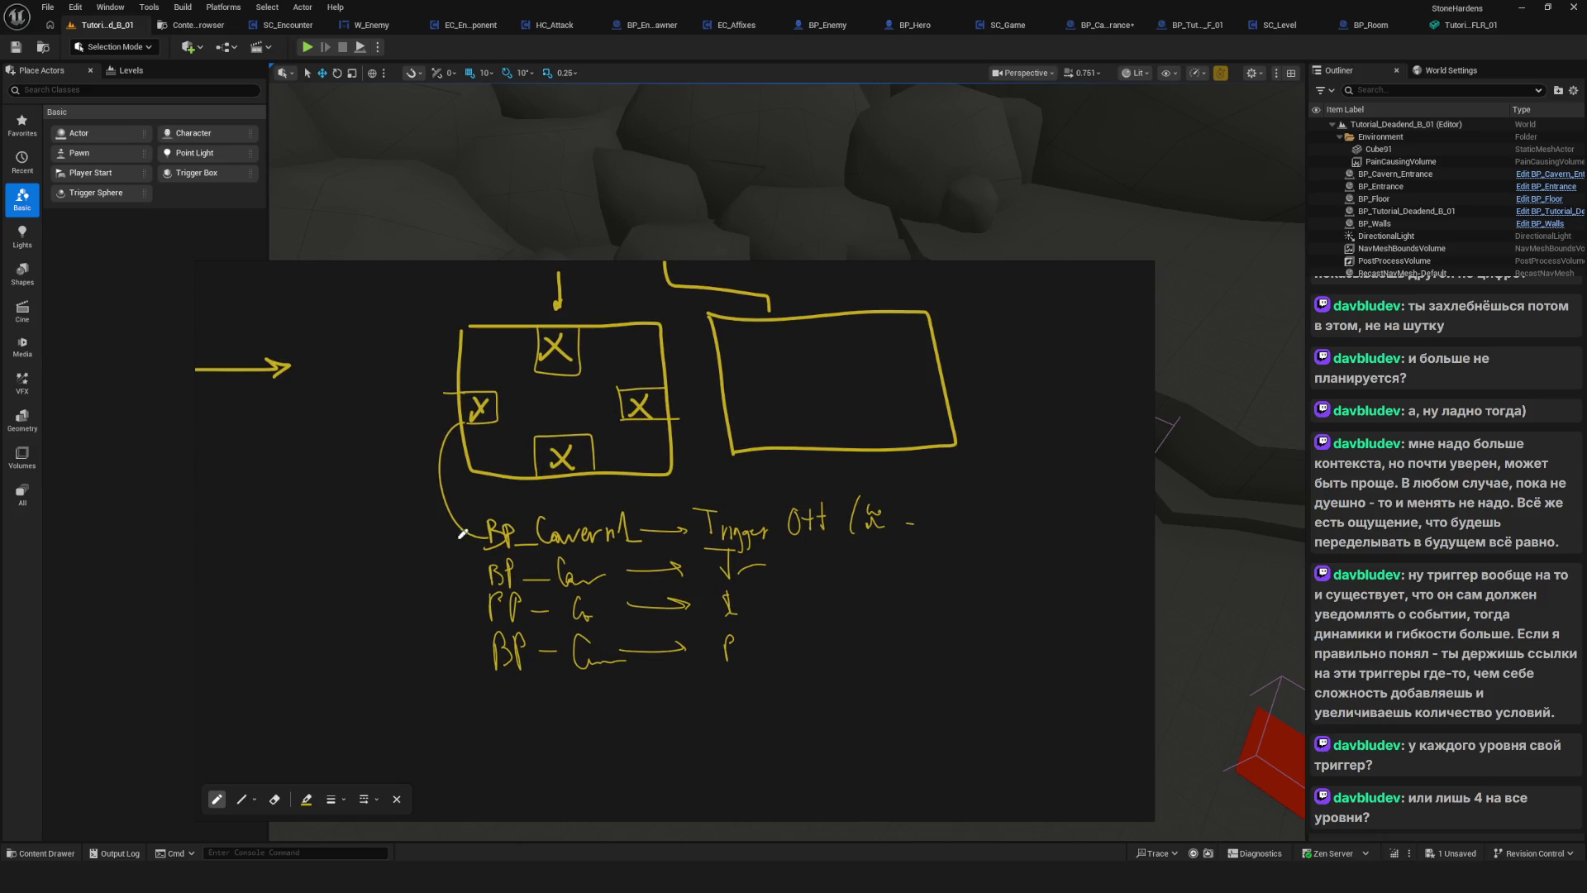
pyautogui.moveTo(439, 443); pyautogui.dragTo(457, 641)
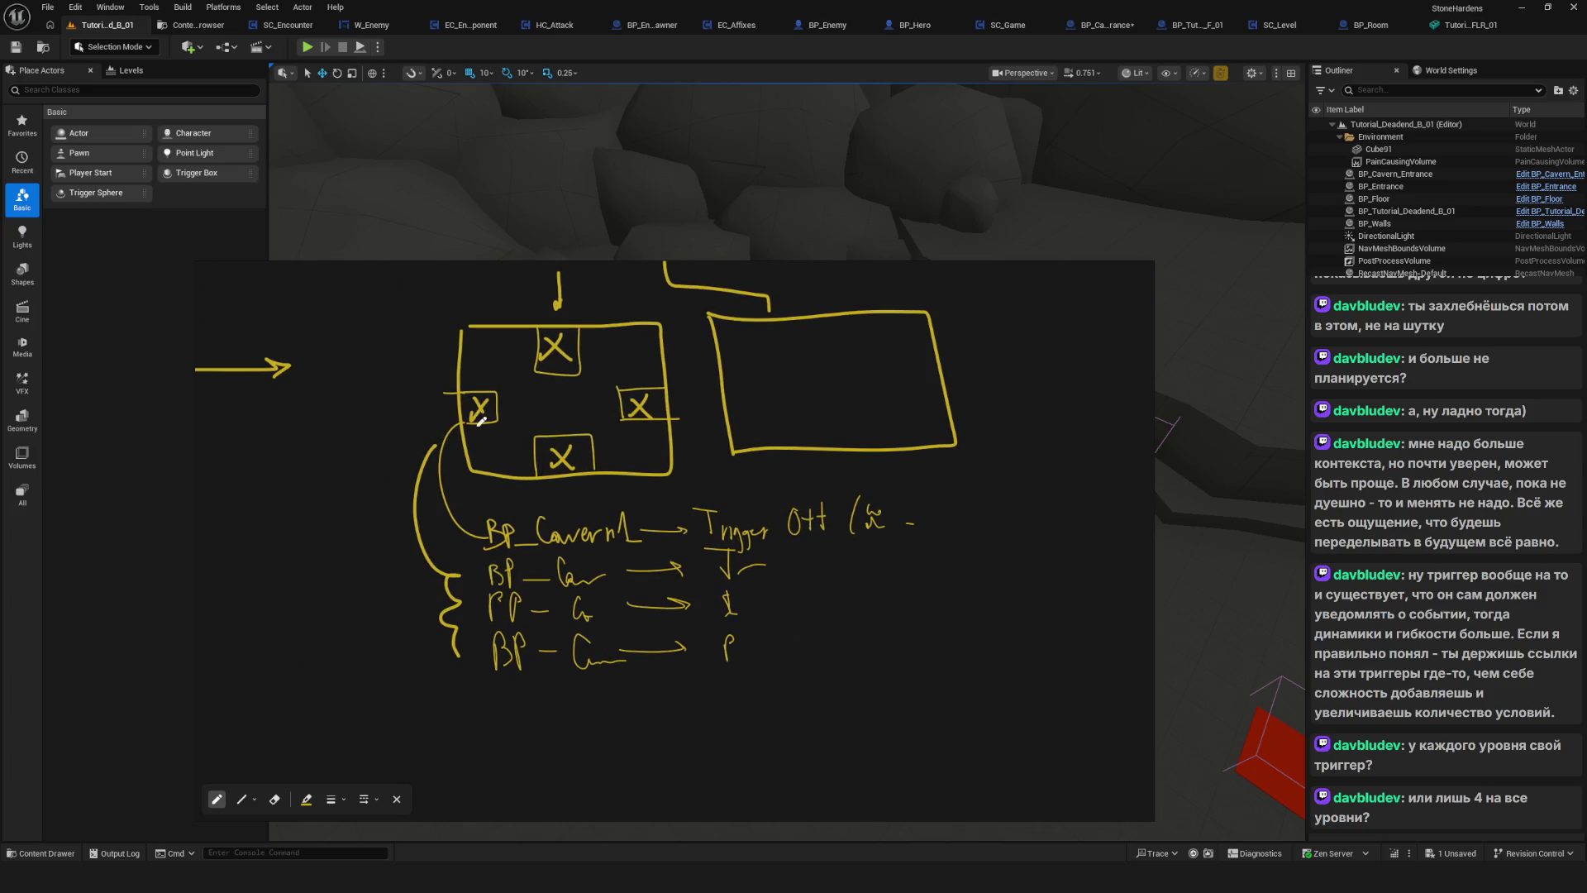
pyautogui.scroll(3, 477, 415)
pyautogui.moveTo(560, 302); pyautogui.dragTo(674, 324)
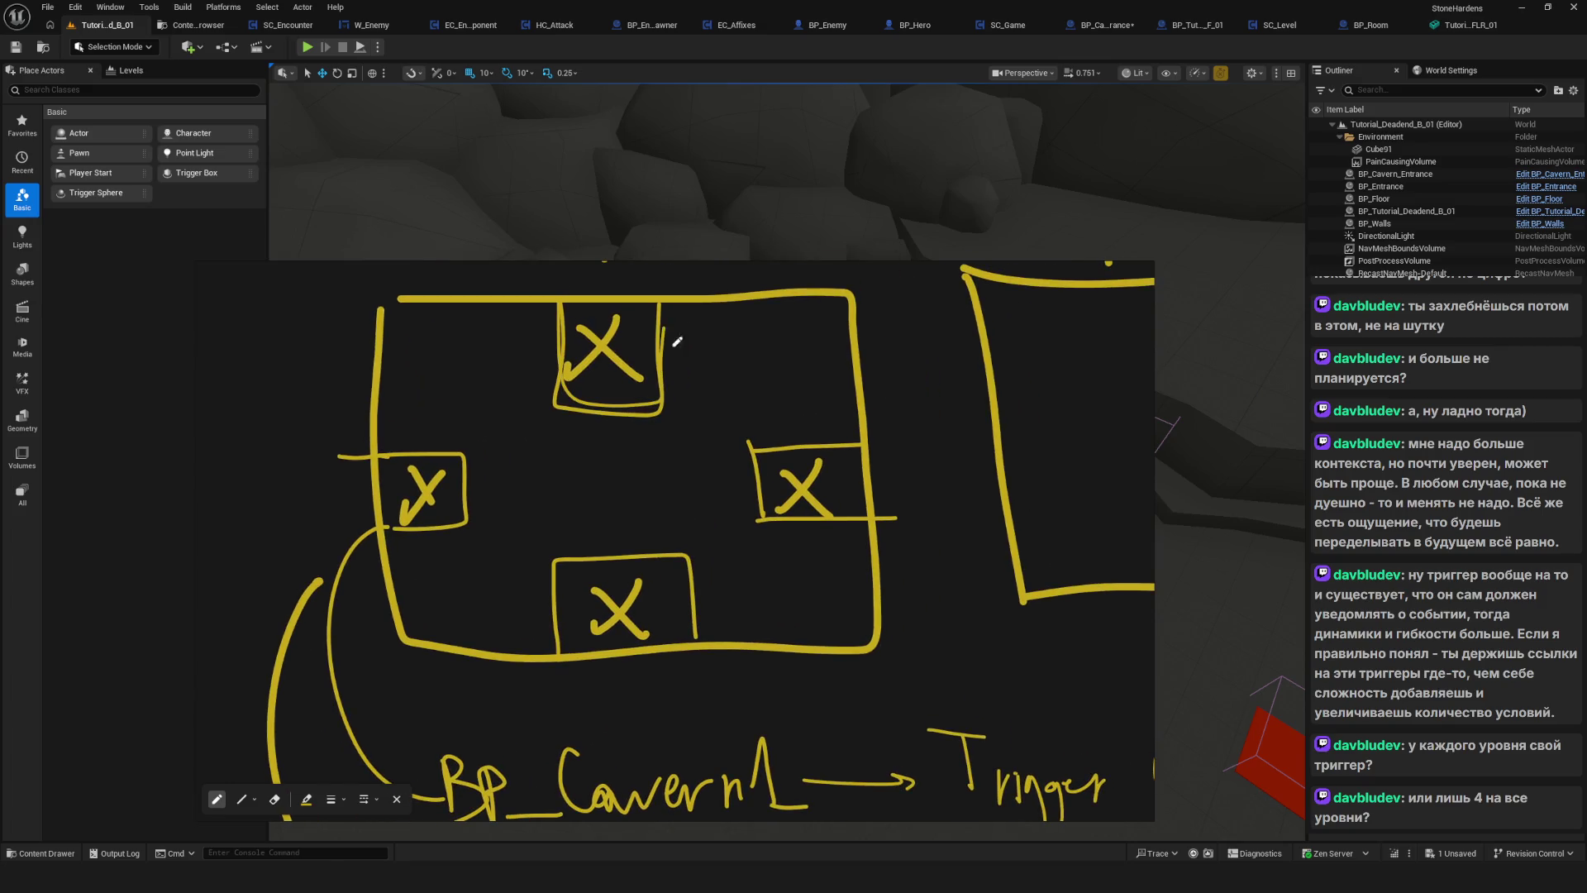
pyautogui.scroll(-1, 674, 330)
pyautogui.moveTo(728, 426); pyautogui.dragTo(773, 521)
pyautogui.scroll(-5, 708, 453)
pyautogui.hscroll(5, 709, 454)
pyautogui.scroll(3, 708, 454)
pyautogui.moveTo(591, 355)
pyautogui.mouseDown()
pyautogui.moveTo(546, 494)
pyautogui.moveTo(550, 318)
pyautogui.mouseUp()
pyautogui.moveTo(789, 404); pyautogui.dragTo(518, 430)
pyautogui.hscroll(-5, 520, 426)
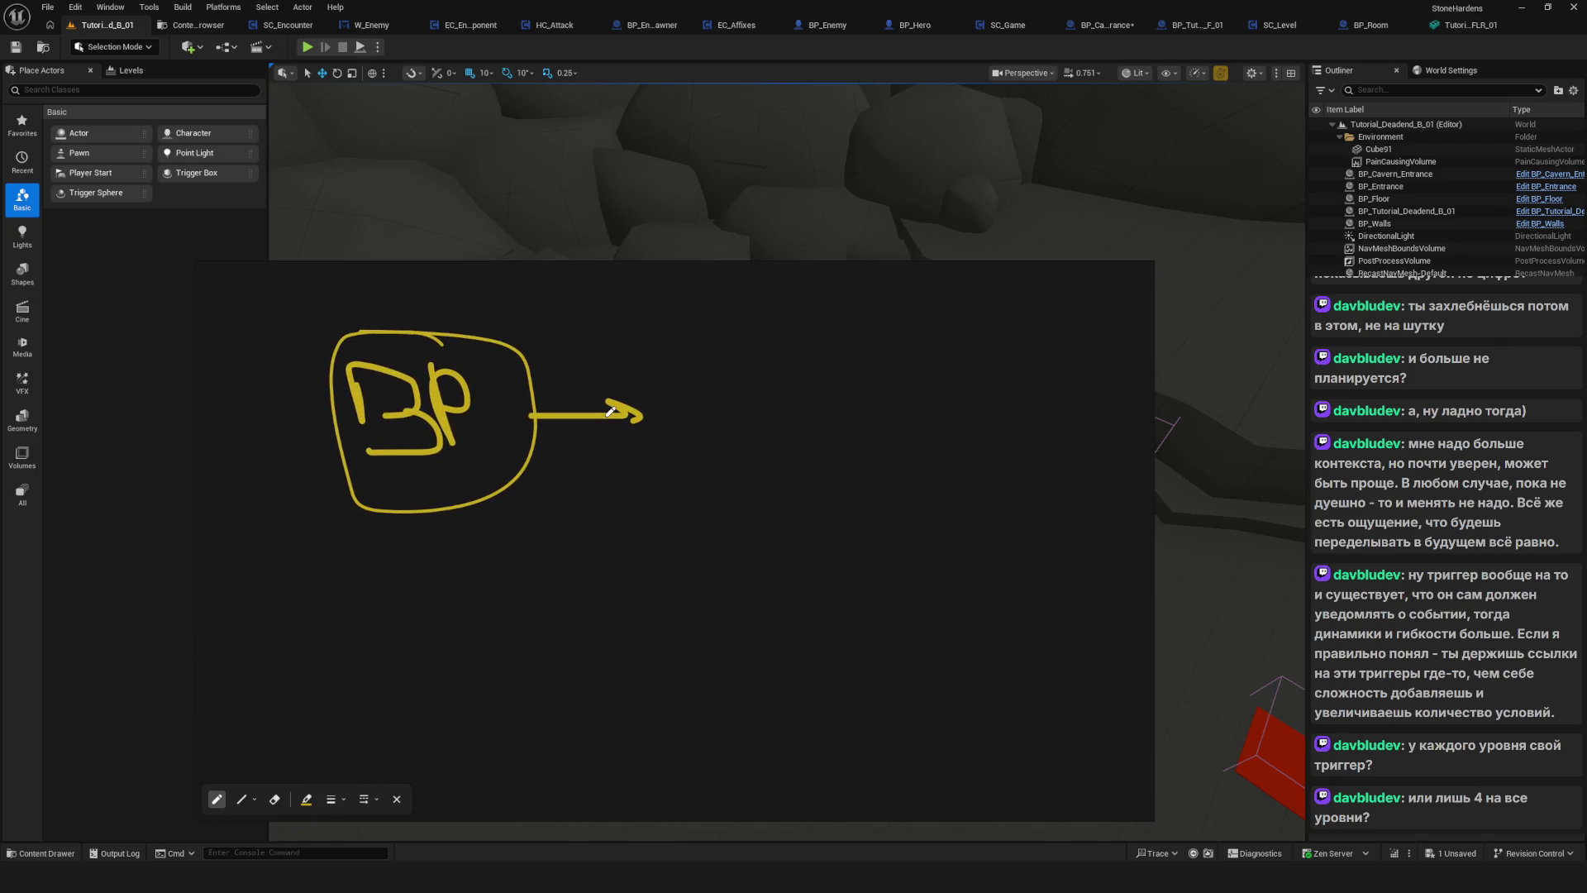
# Step: Circle the BP note again, then add a room box to its right and an arrow into BP
pyautogui.moveTo(672, 385)
pyautogui.mouseDown()
pyautogui.moveTo(524, 423)
pyautogui.moveTo(771, 421)
pyautogui.mouseUp()
pyautogui.scroll(-3, 770, 396)
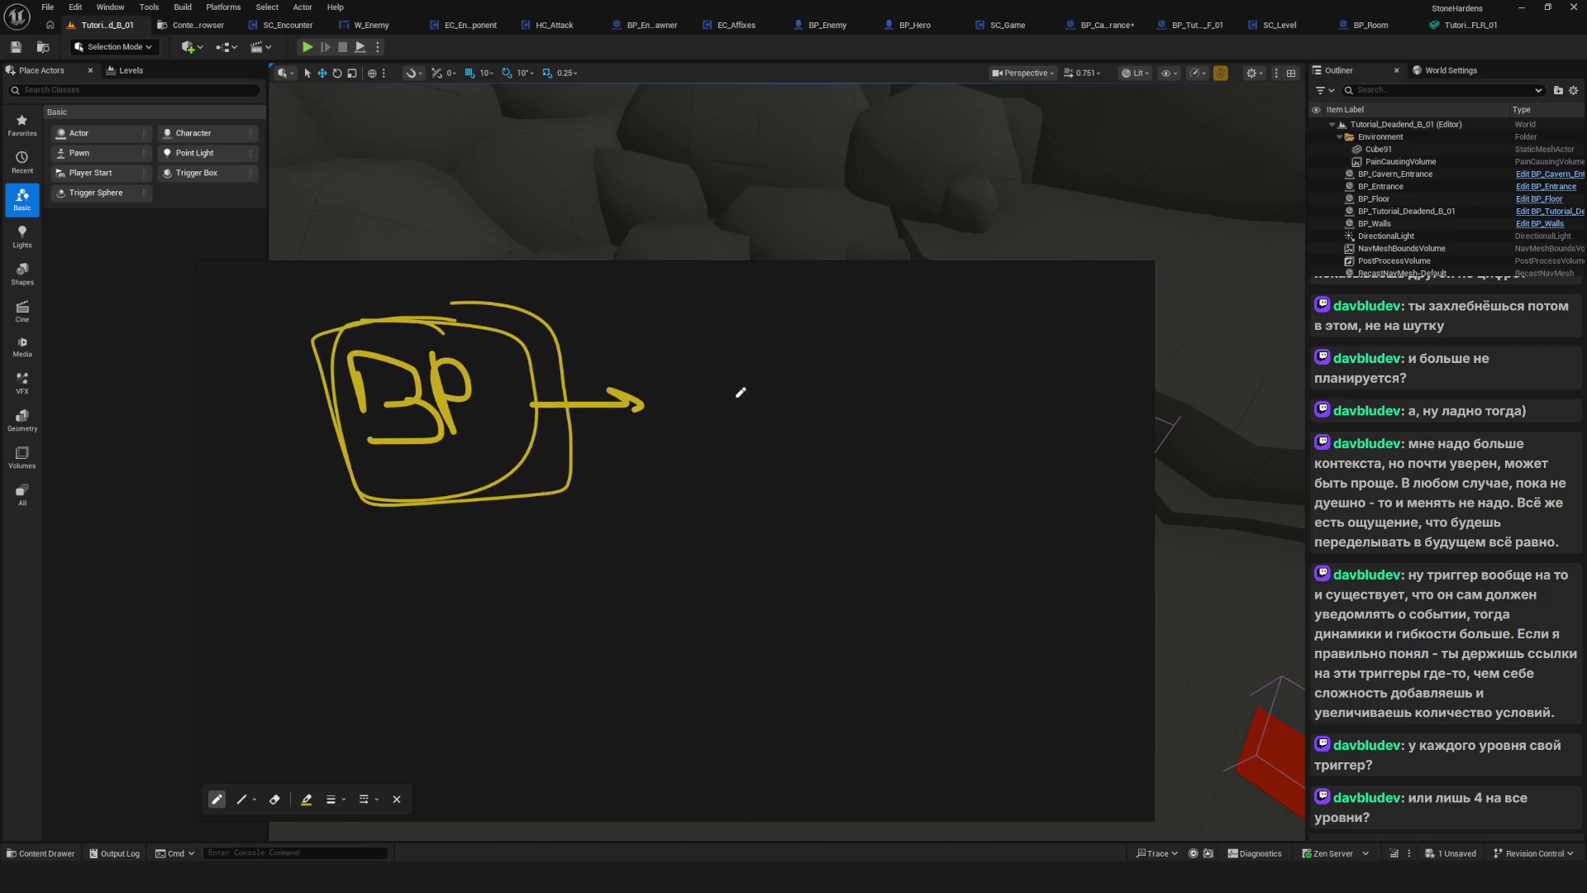
pyautogui.hscroll(-6, 764, 399)
pyautogui.scroll(-2, 765, 400)
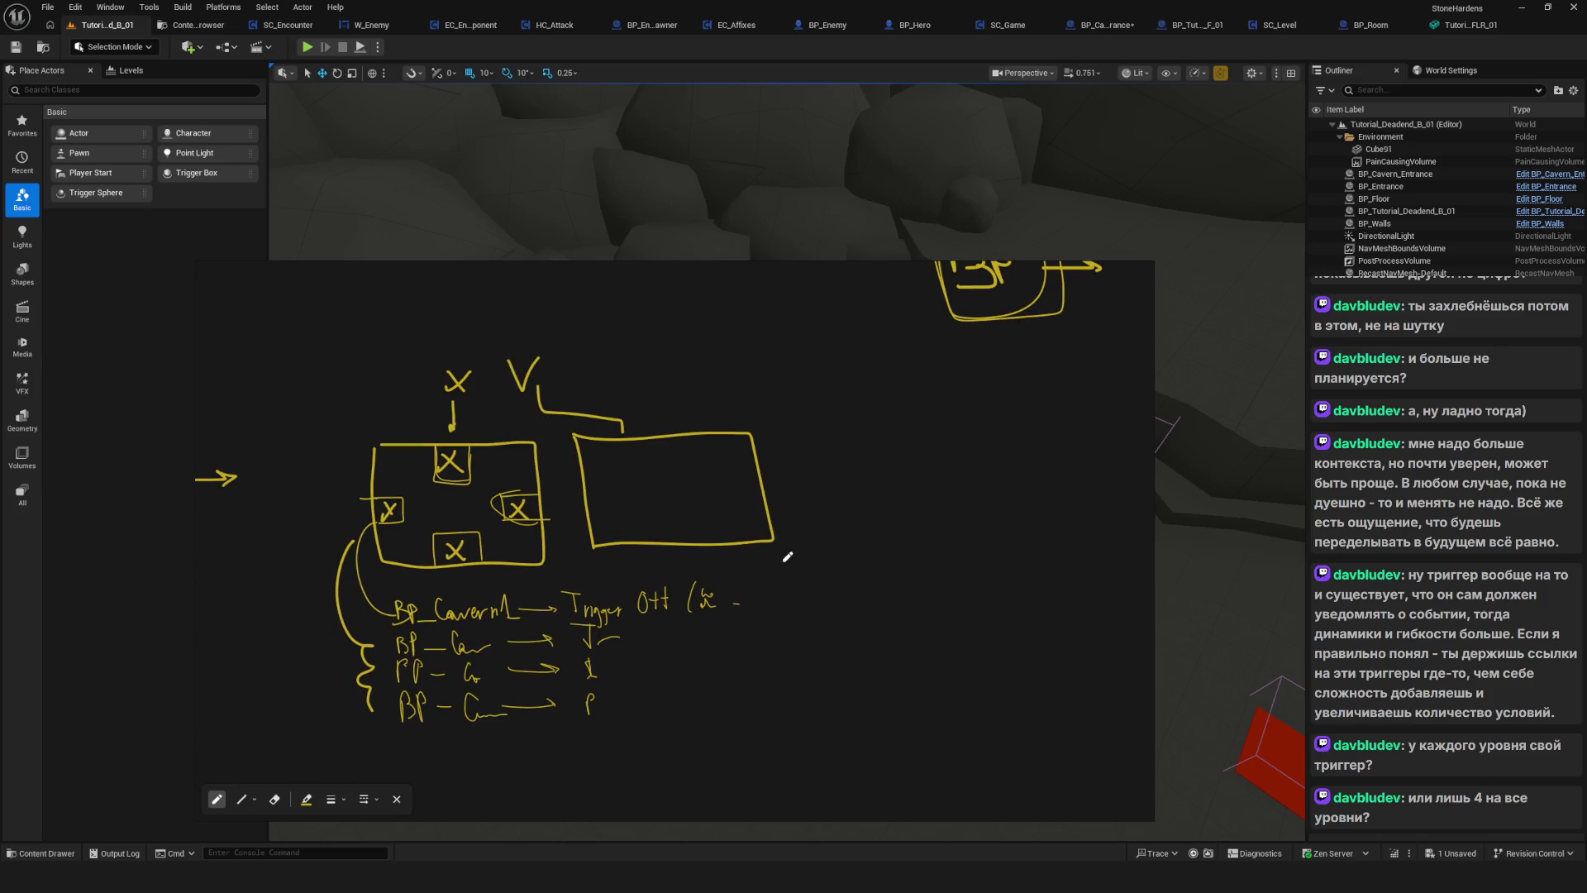
pyautogui.hscroll(4, 926, 343)
pyautogui.scroll(3, 926, 342)
pyautogui.moveTo(902, 351)
pyautogui.mouseDown()
pyautogui.moveTo(905, 500)
pyautogui.moveTo(897, 368)
pyautogui.mouseUp()
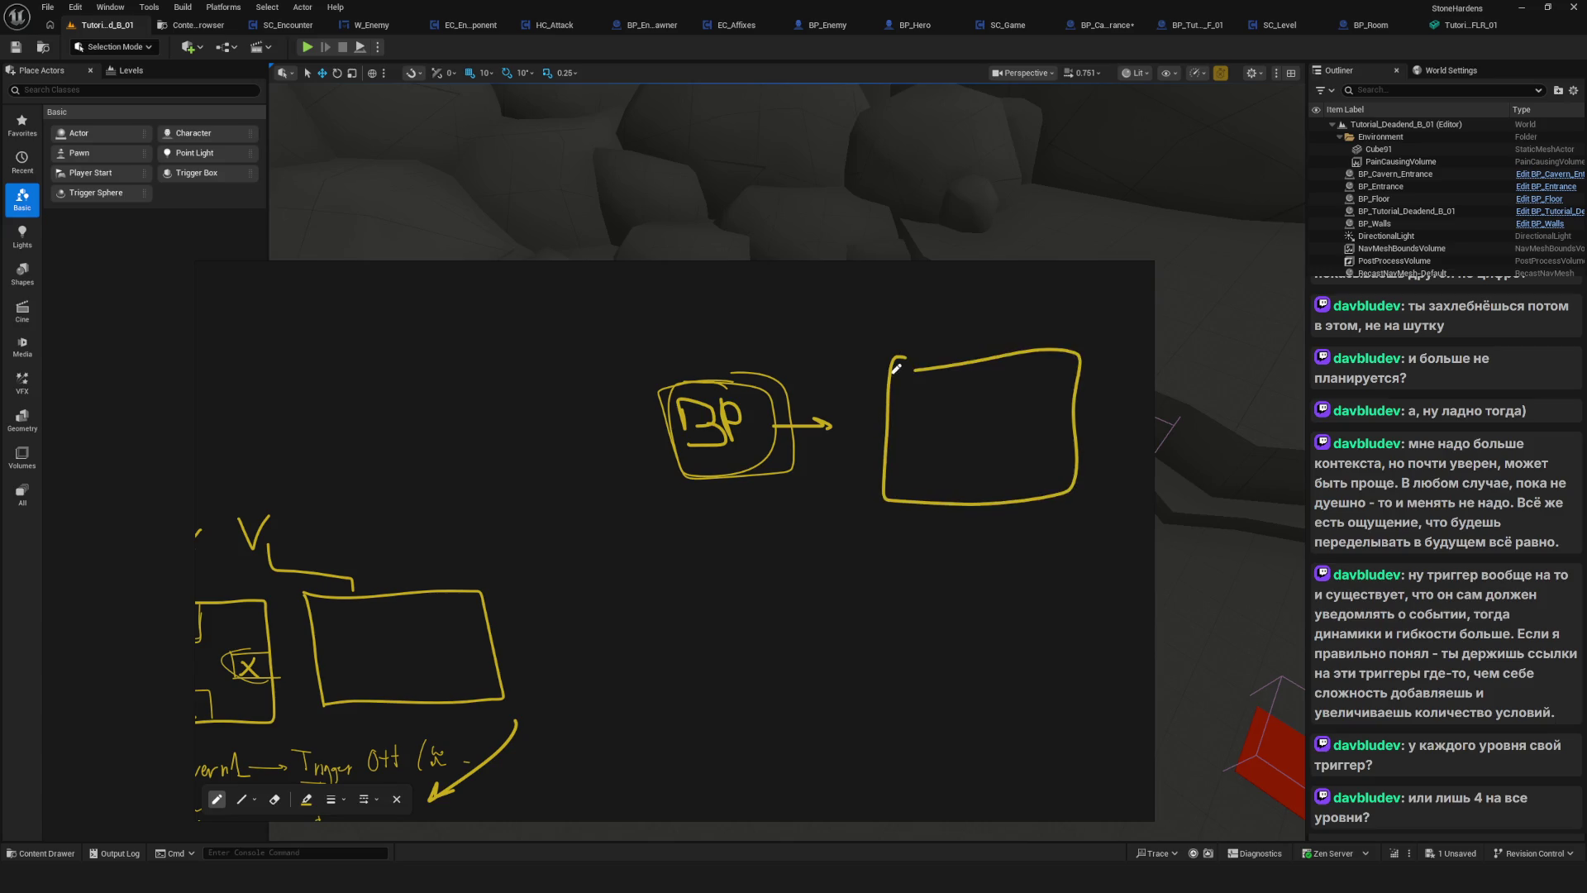
pyautogui.hscroll(-5, 951, 414)
pyautogui.scroll(-1, 951, 413)
pyautogui.hscroll(2, 1024, 439)
pyautogui.scroll(1, 1024, 439)
pyautogui.moveTo(721, 356); pyautogui.dragTo(845, 388)
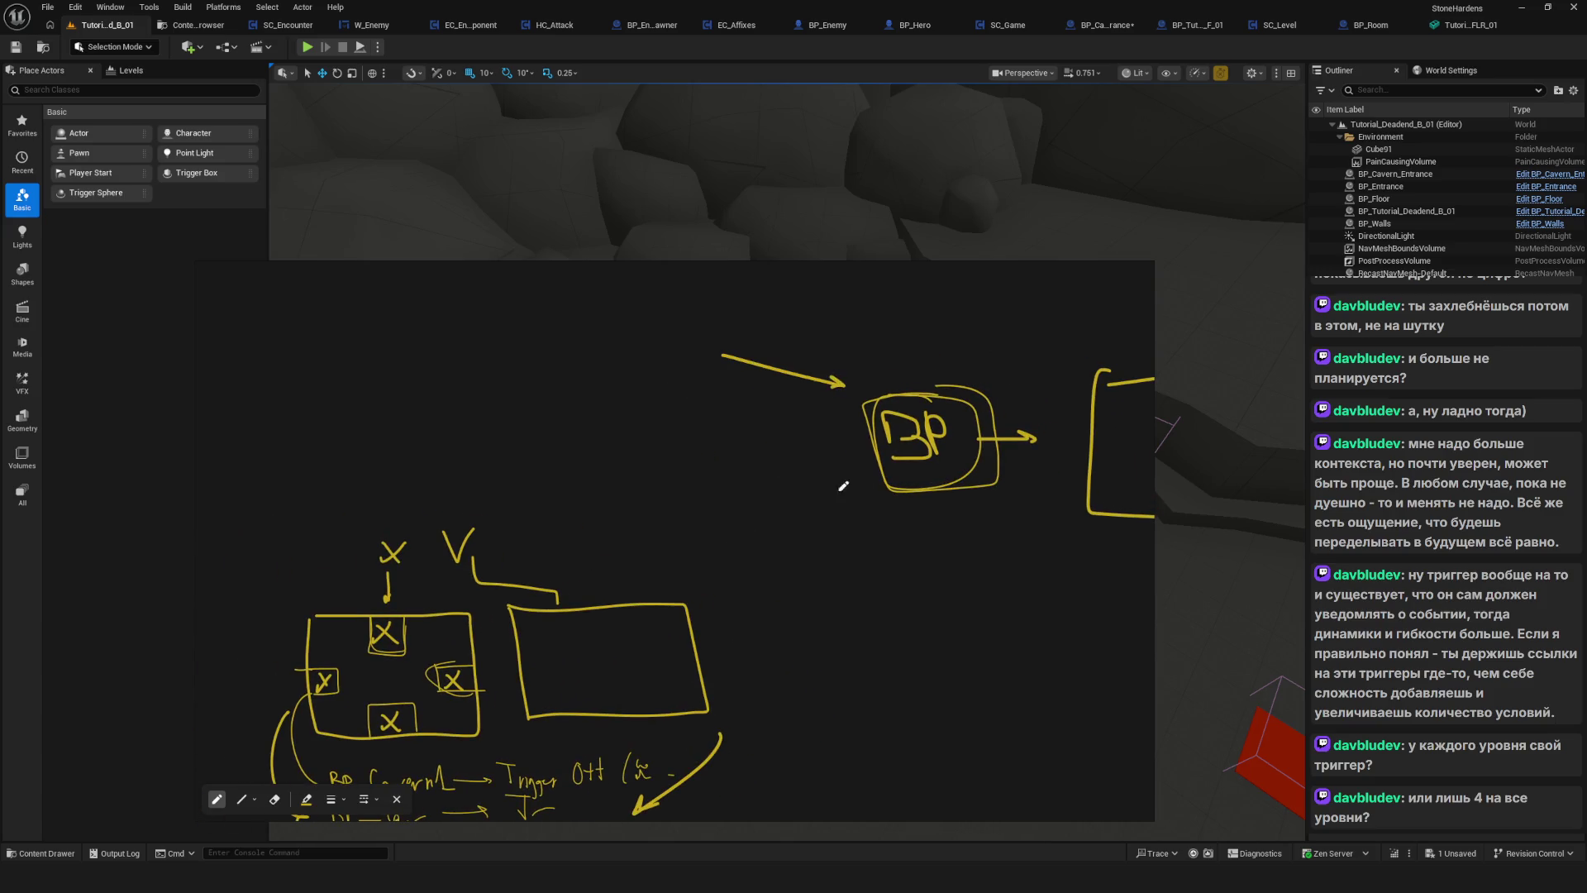
# Step: Cross out the X above the left room and retrace the V above the right room
pyautogui.hscroll(3, 860, 480)
pyautogui.scroll(-1, 860, 479)
pyautogui.hscroll(-5, 341, 527)
pyautogui.scroll(2, 341, 527)
pyautogui.scroll(-2, 737, 531)
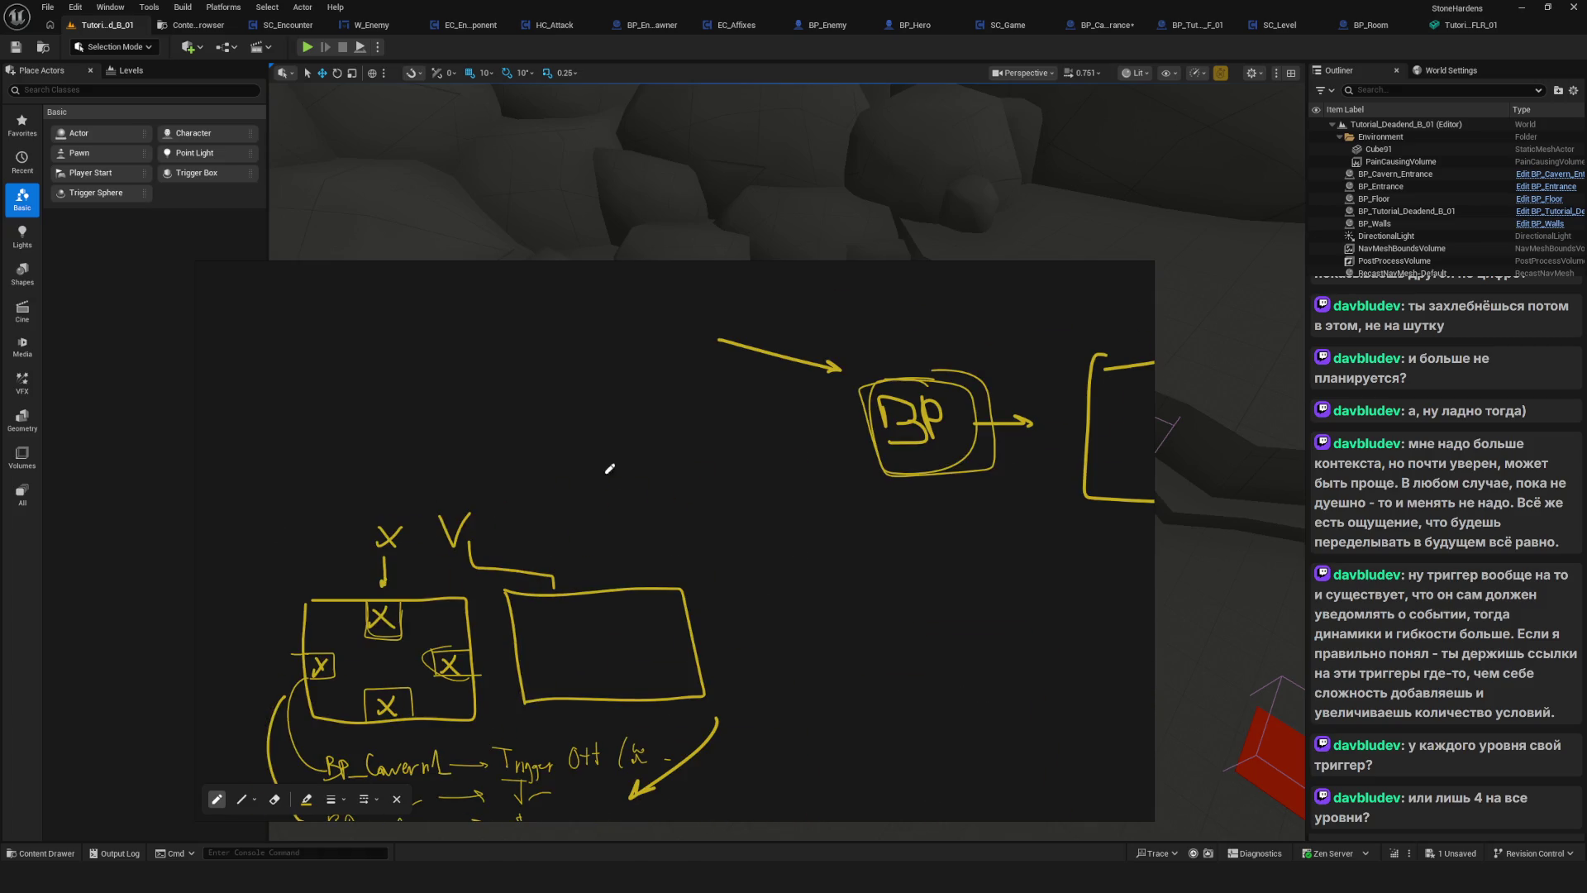
pyautogui.hscroll(2, 693, 427)
pyautogui.moveTo(316, 514); pyautogui.dragTo(359, 547)
pyautogui.moveTo(329, 552)
pyautogui.mouseDown()
pyautogui.moveTo(354, 523)
pyautogui.moveTo(420, 513)
pyautogui.mouseUp()
pyautogui.hscroll(-2, 422, 536)
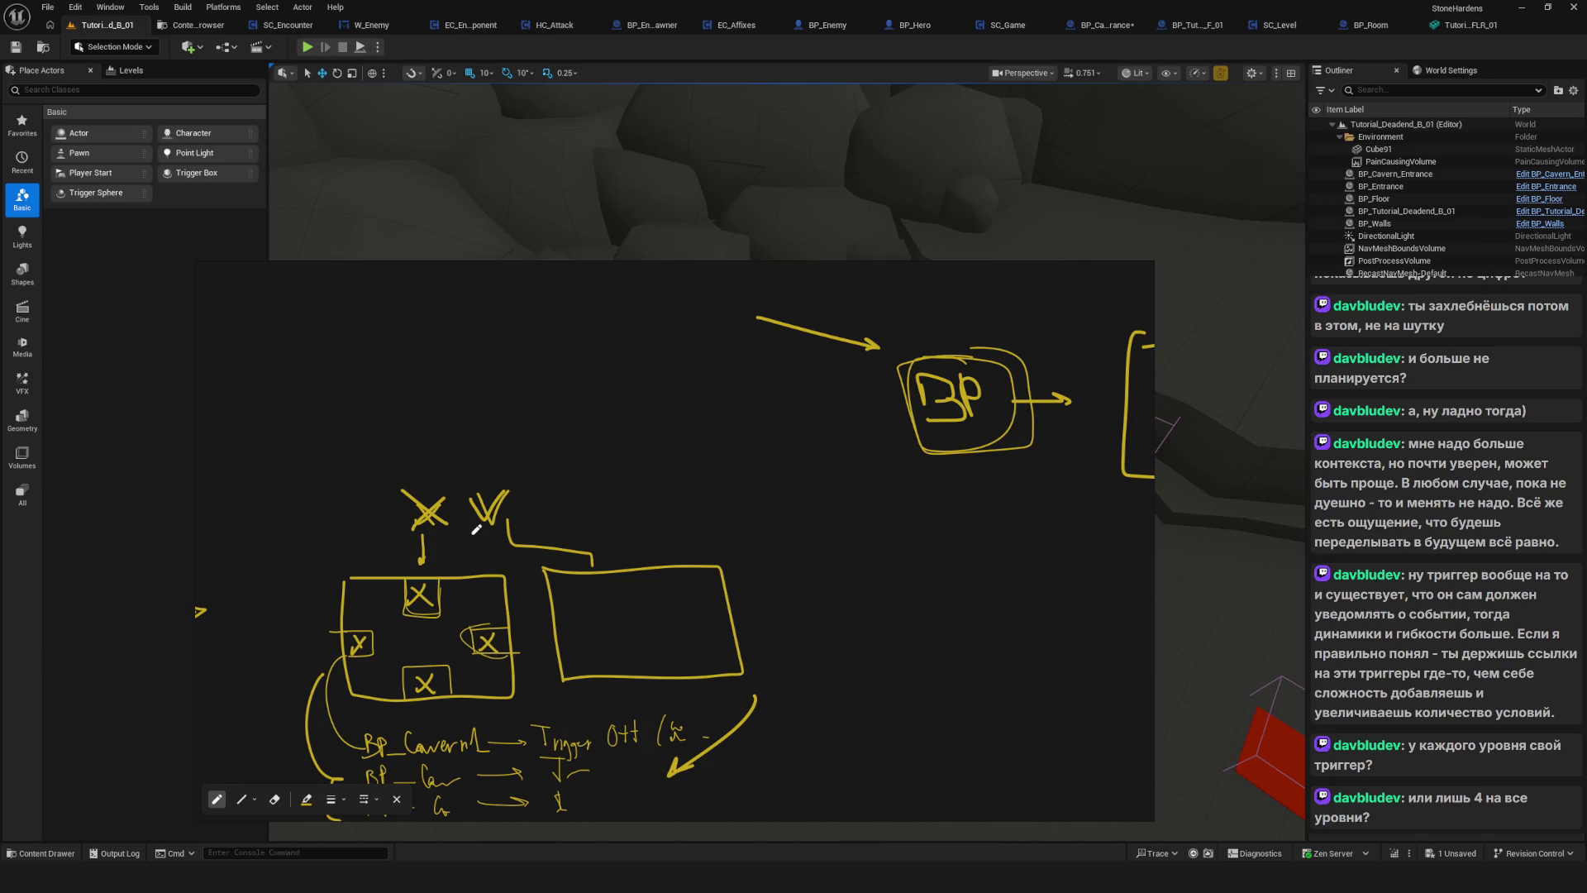
# Step: Draw two curved arrows out of the BP box, then close the annotation sketch
pyautogui.moveTo(971, 467)
pyautogui.mouseDown()
pyautogui.moveTo(693, 465)
pyautogui.moveTo(847, 529)
pyautogui.mouseUp()
pyautogui.moveTo(726, 492); pyautogui.dragTo(853, 593)
pyautogui.scroll(-5, 849, 463)
pyautogui.scroll(3, 850, 445)
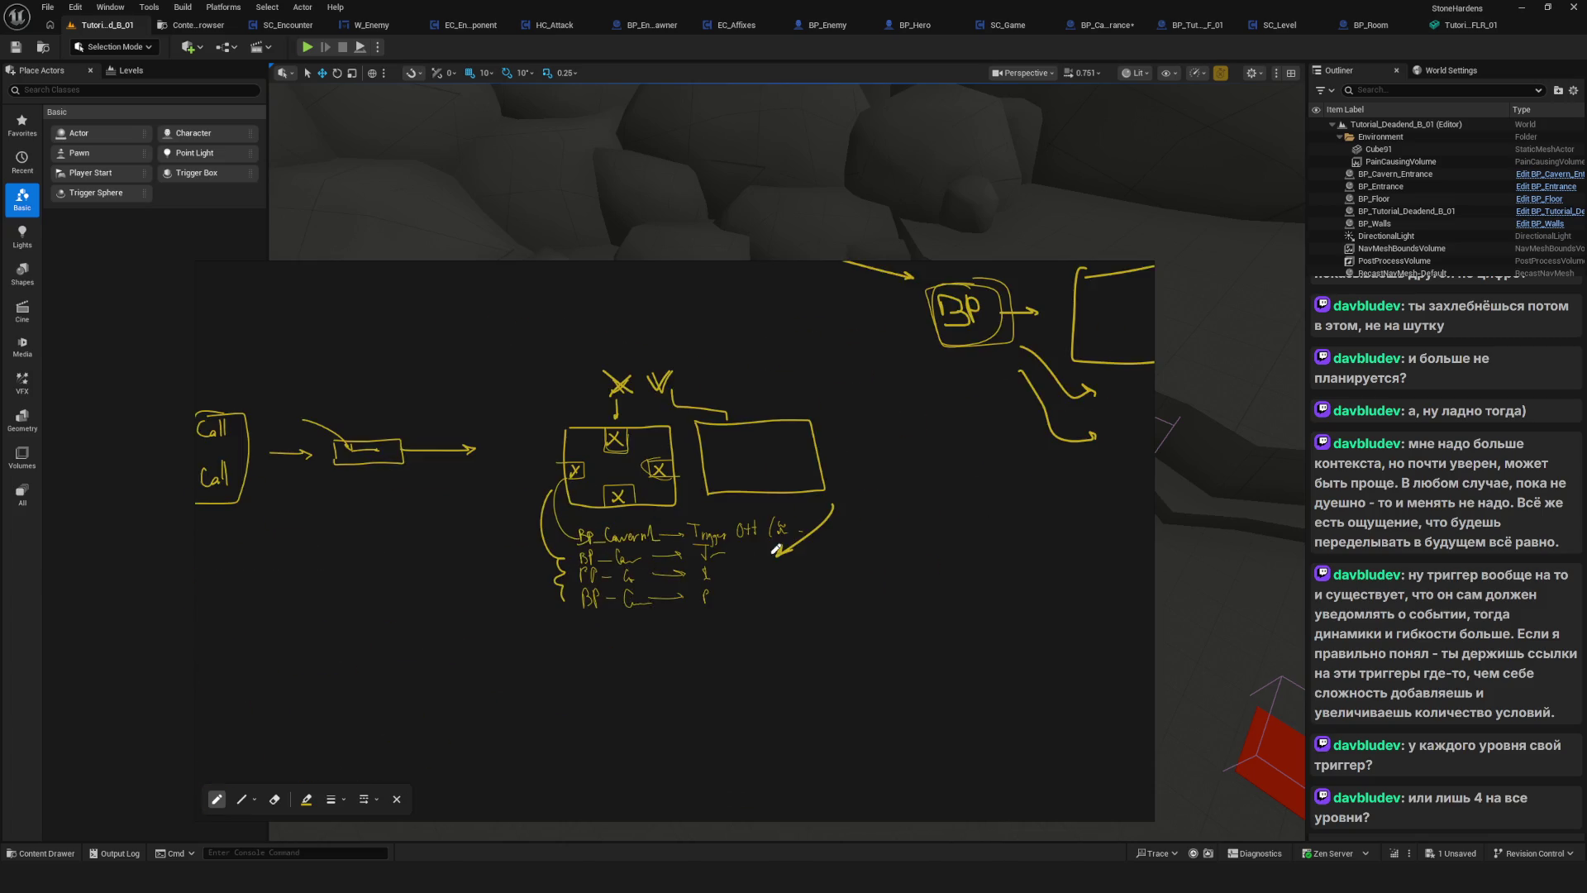
pyautogui.scroll(-1, 850, 446)
pyautogui.click(1112, 278)
pyautogui.scroll(-10, 794, 395)
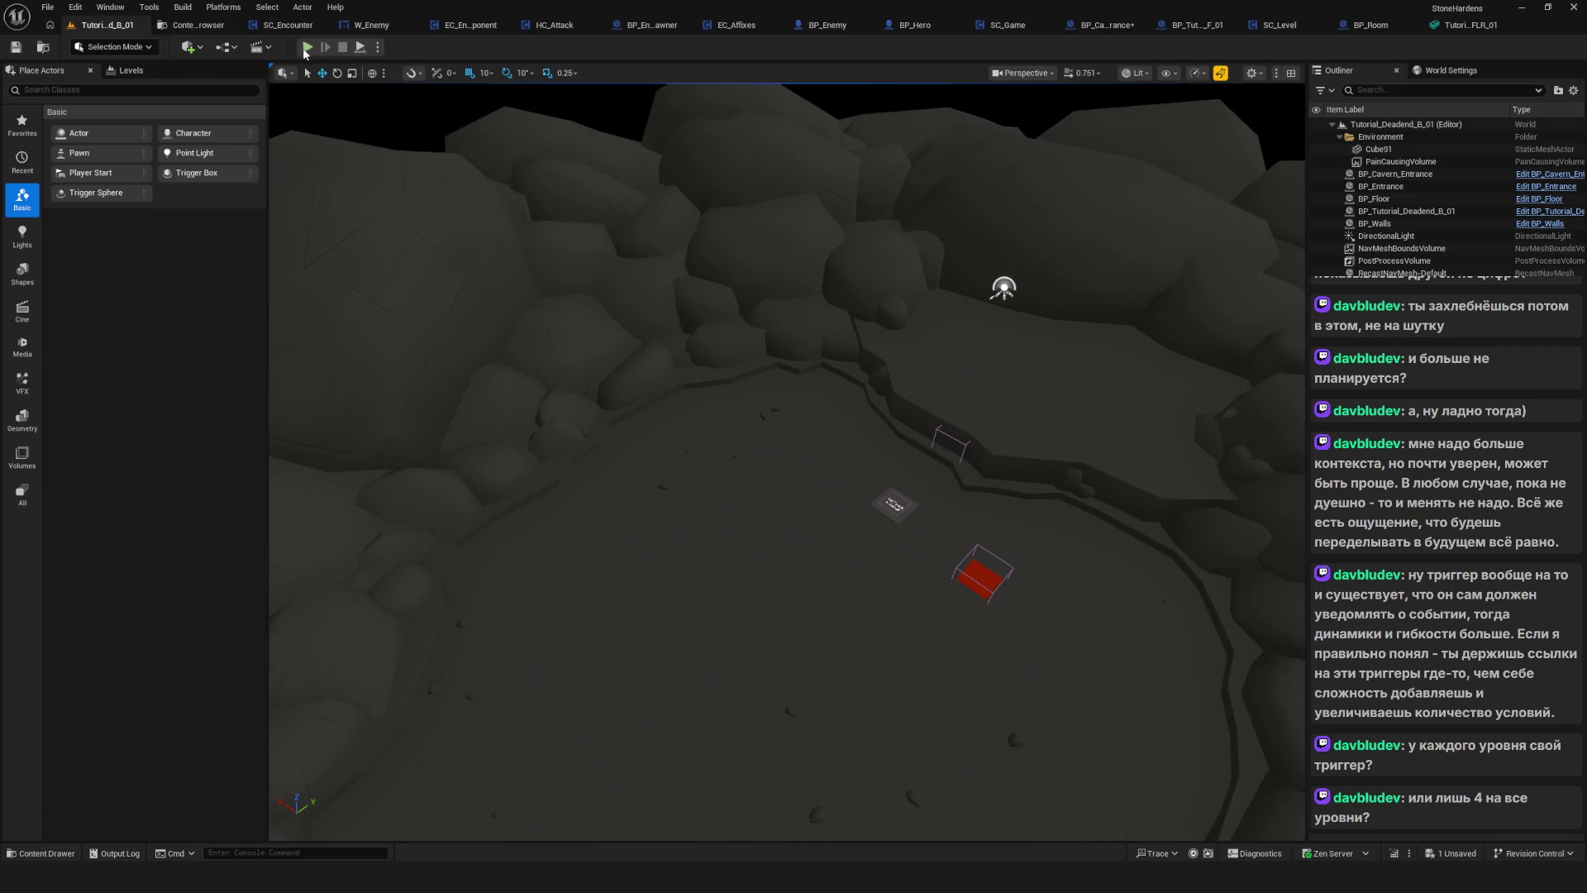
# Step: Play the level in the editor and start a new game in the first save slot
pyautogui.click(306, 47)
pyautogui.click(805, 354)
pyautogui.click(805, 346)
pyautogui.press('Escape')
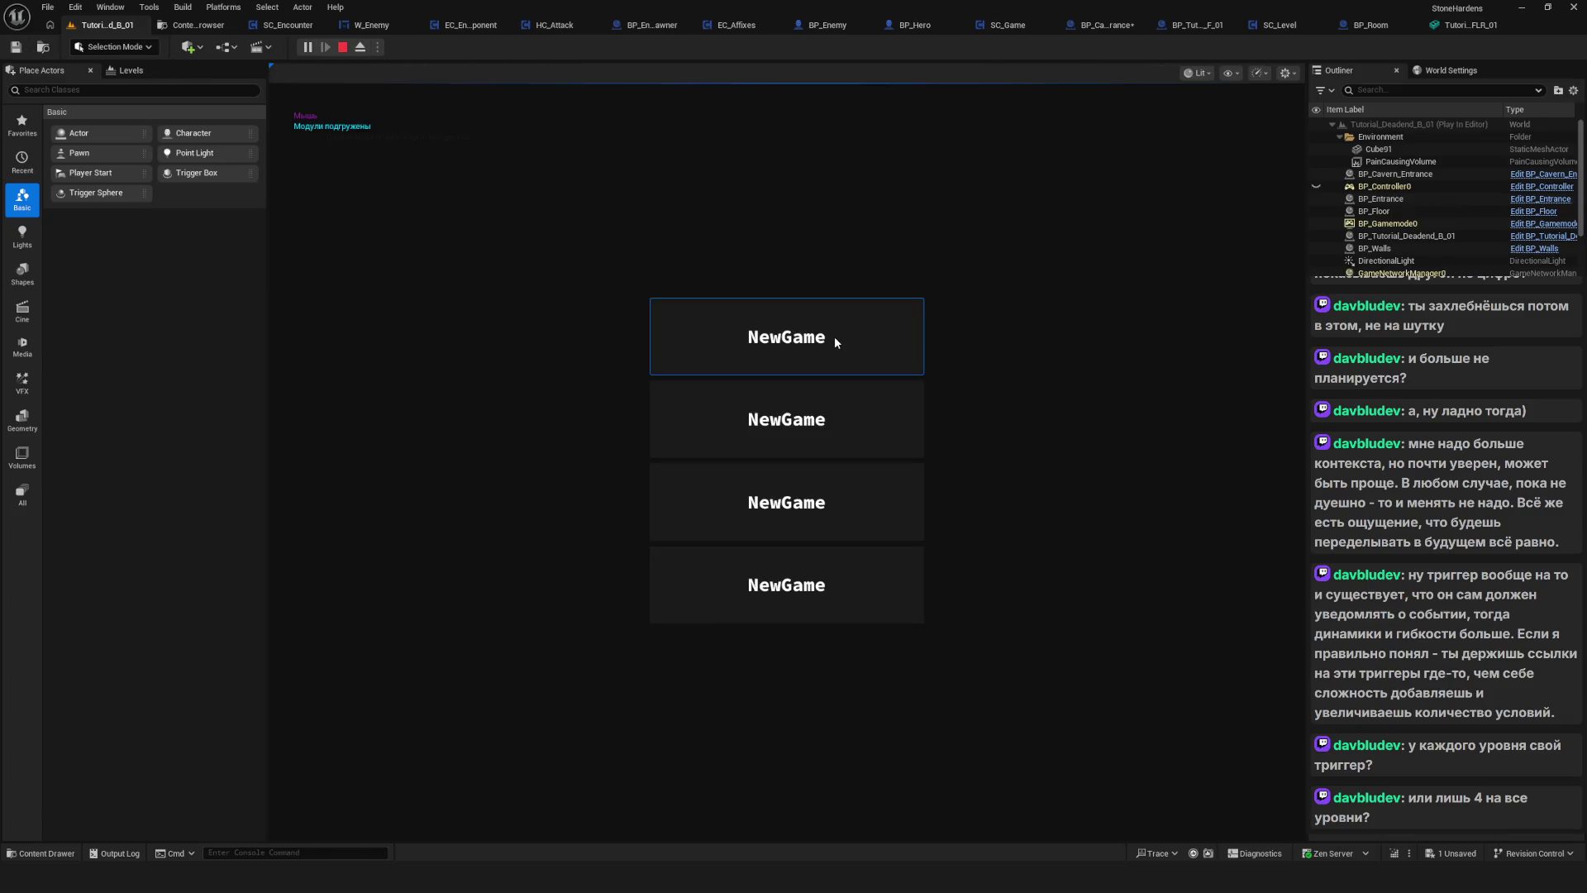
pyautogui.click(840, 334)
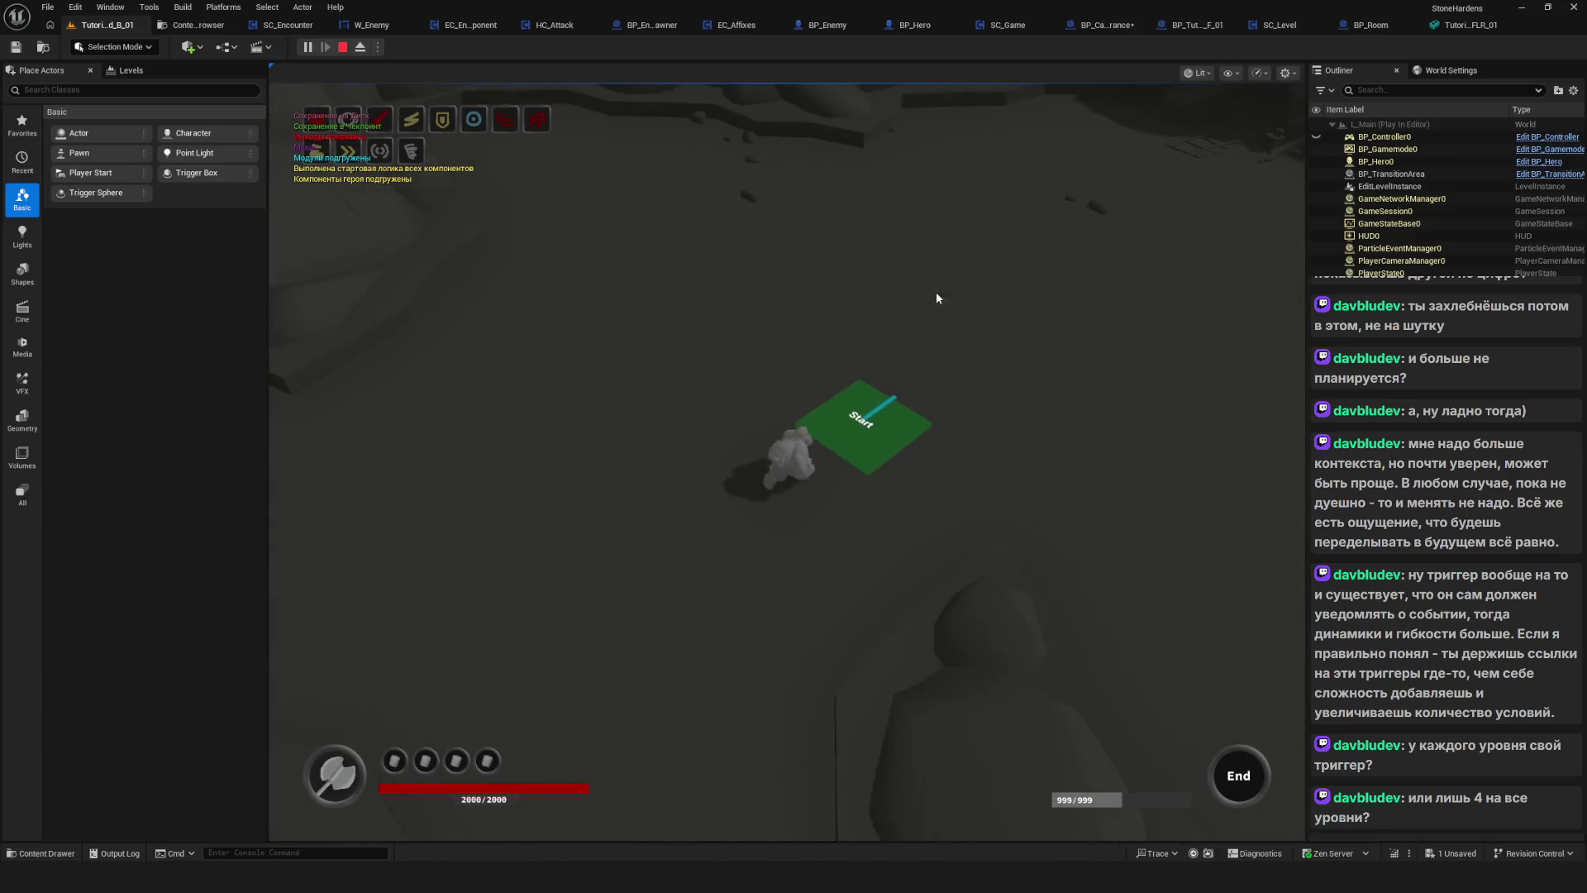
# Step: Walk the hero from the Start pad across the cavern into the rocky area
pyautogui.click(960, 291)
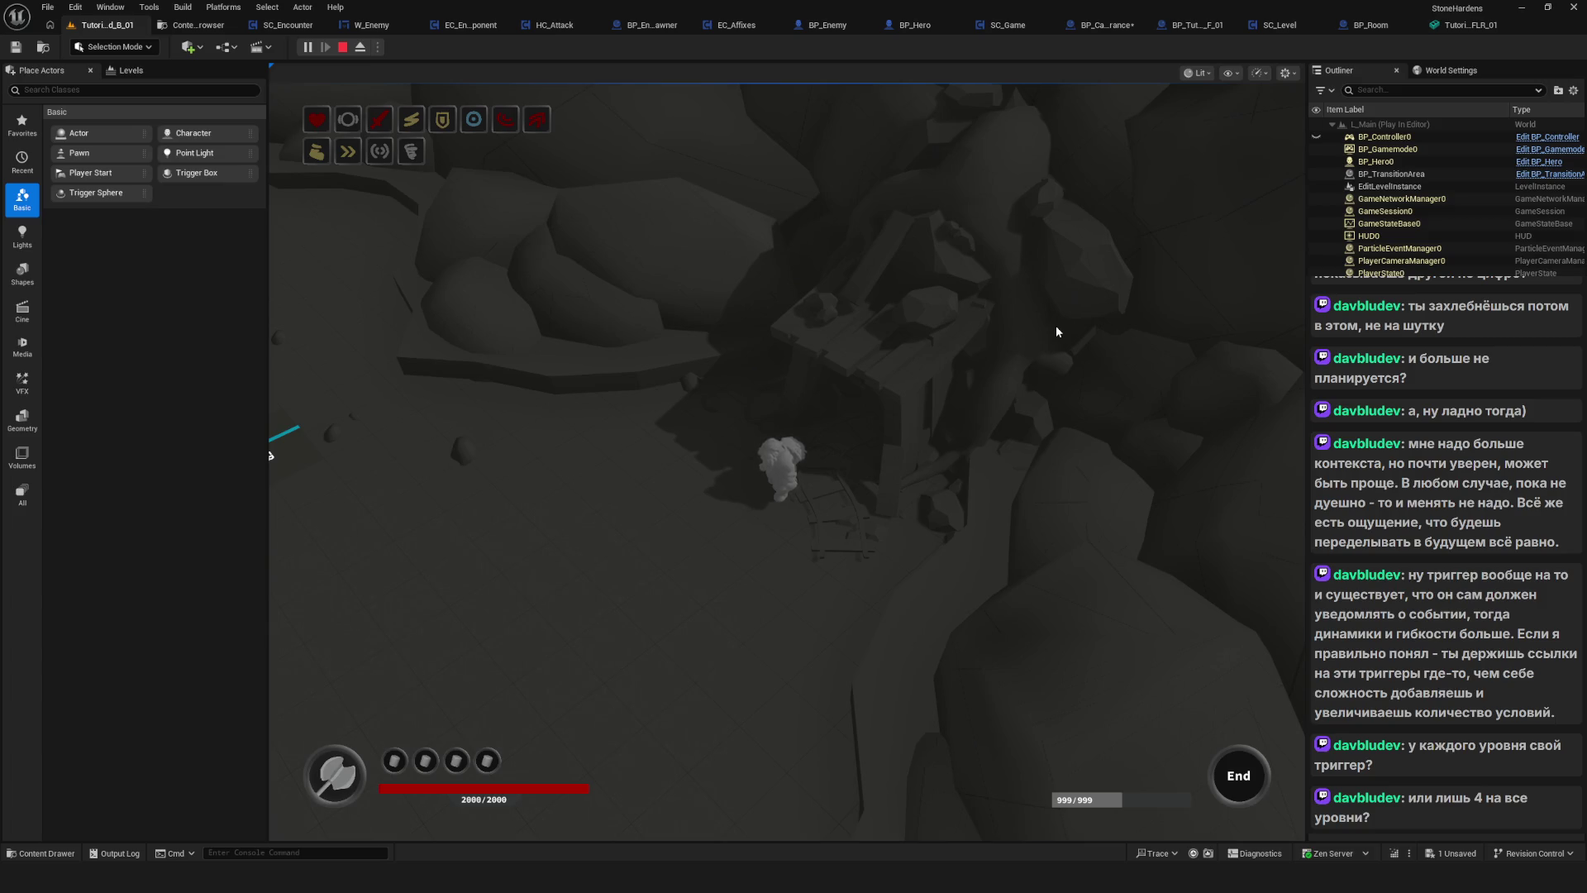
pyautogui.press('a')
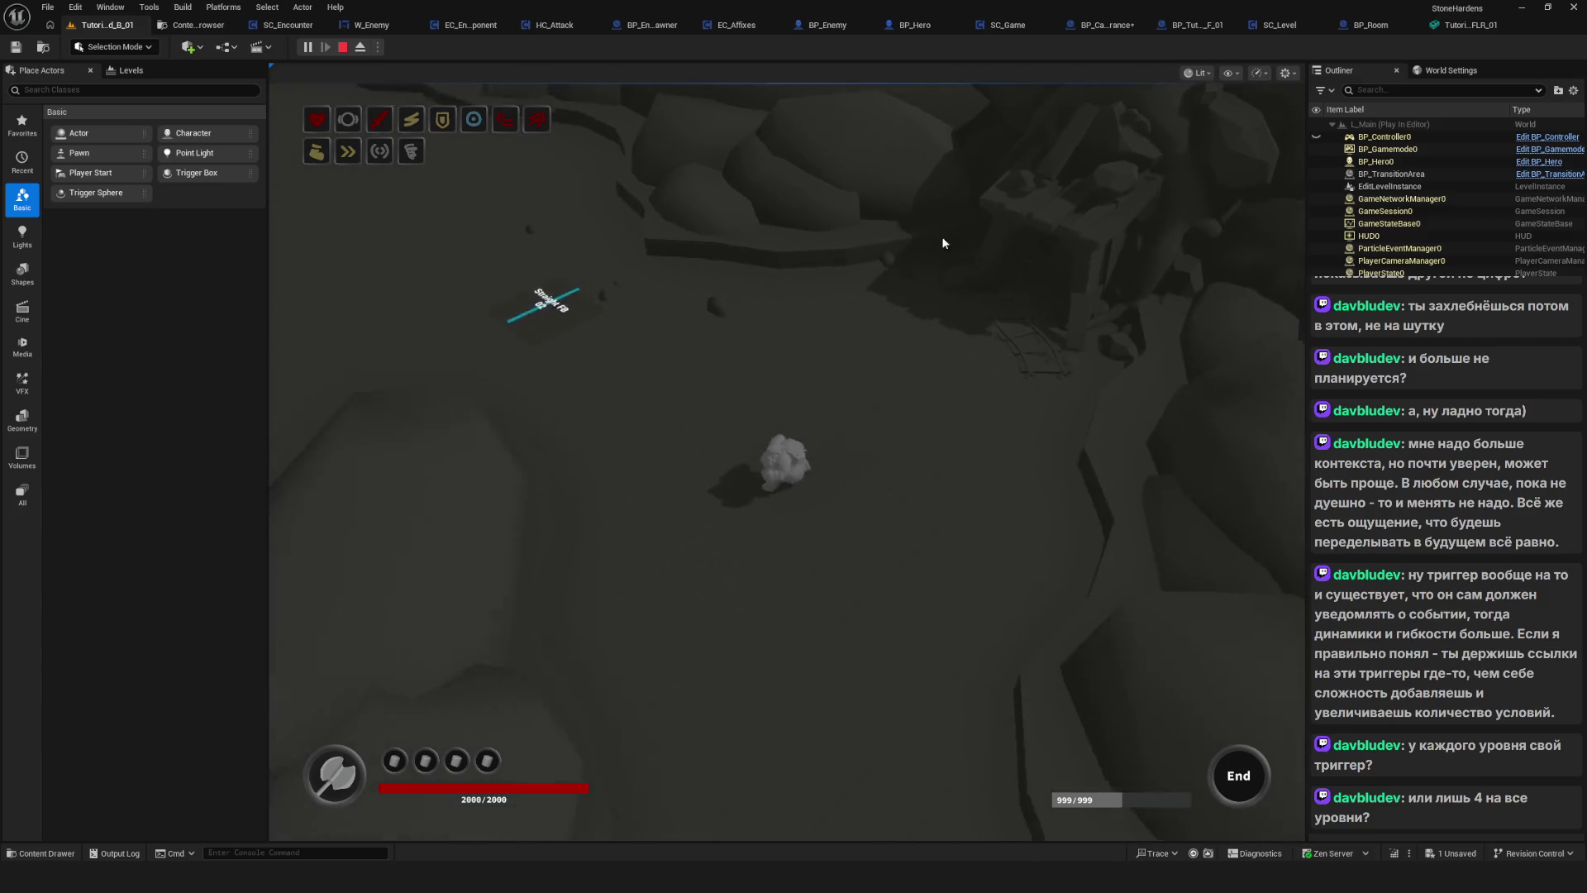
pyautogui.press('w')
pyautogui.press('a')
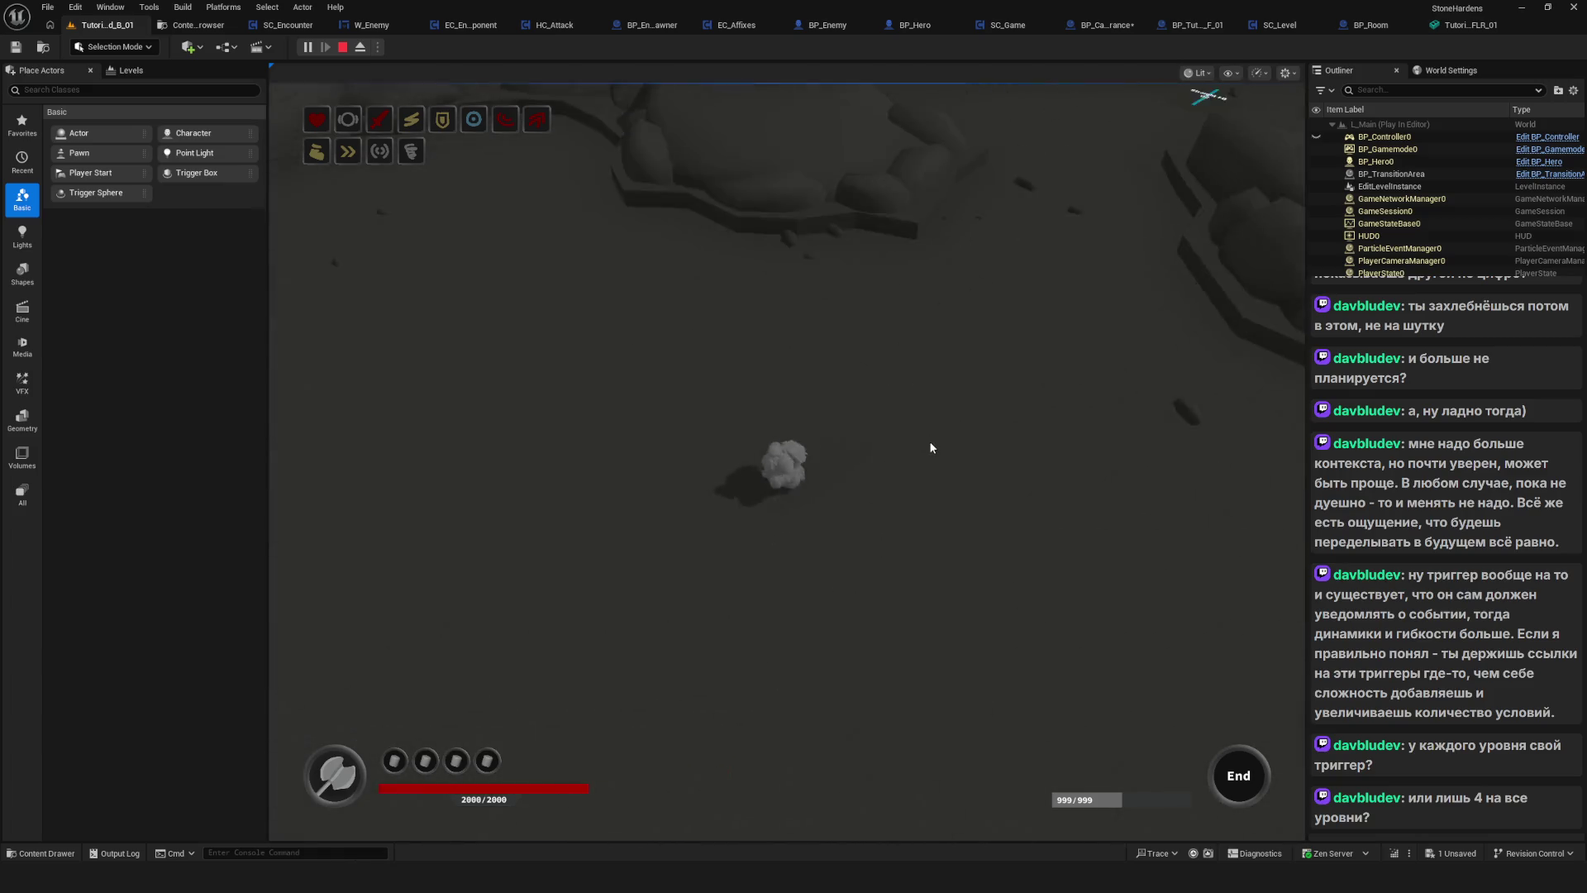
pyautogui.press('w')
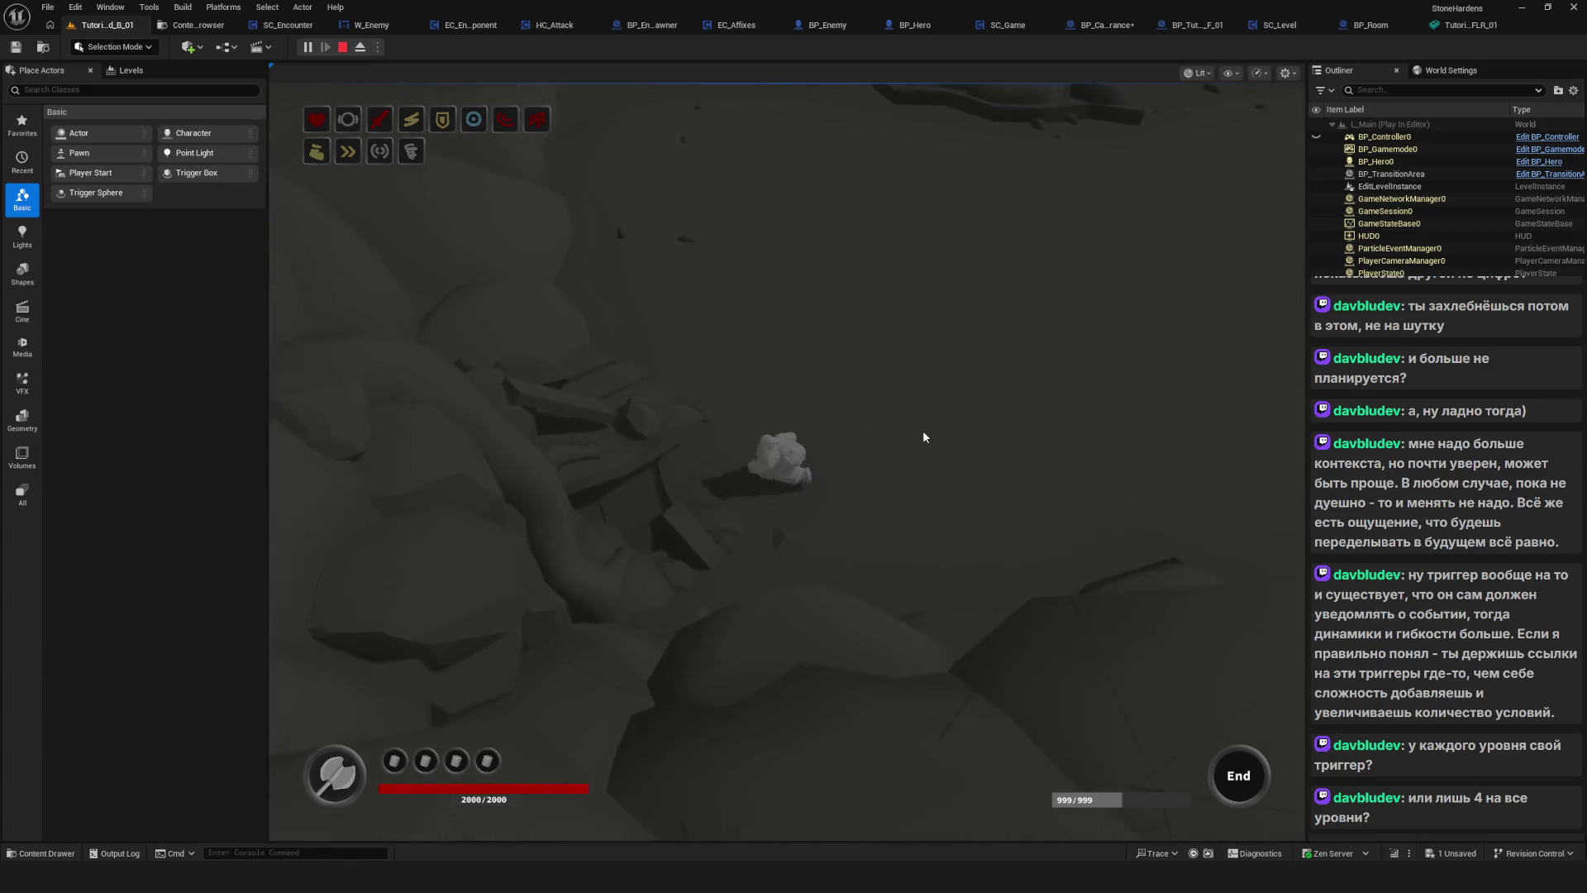
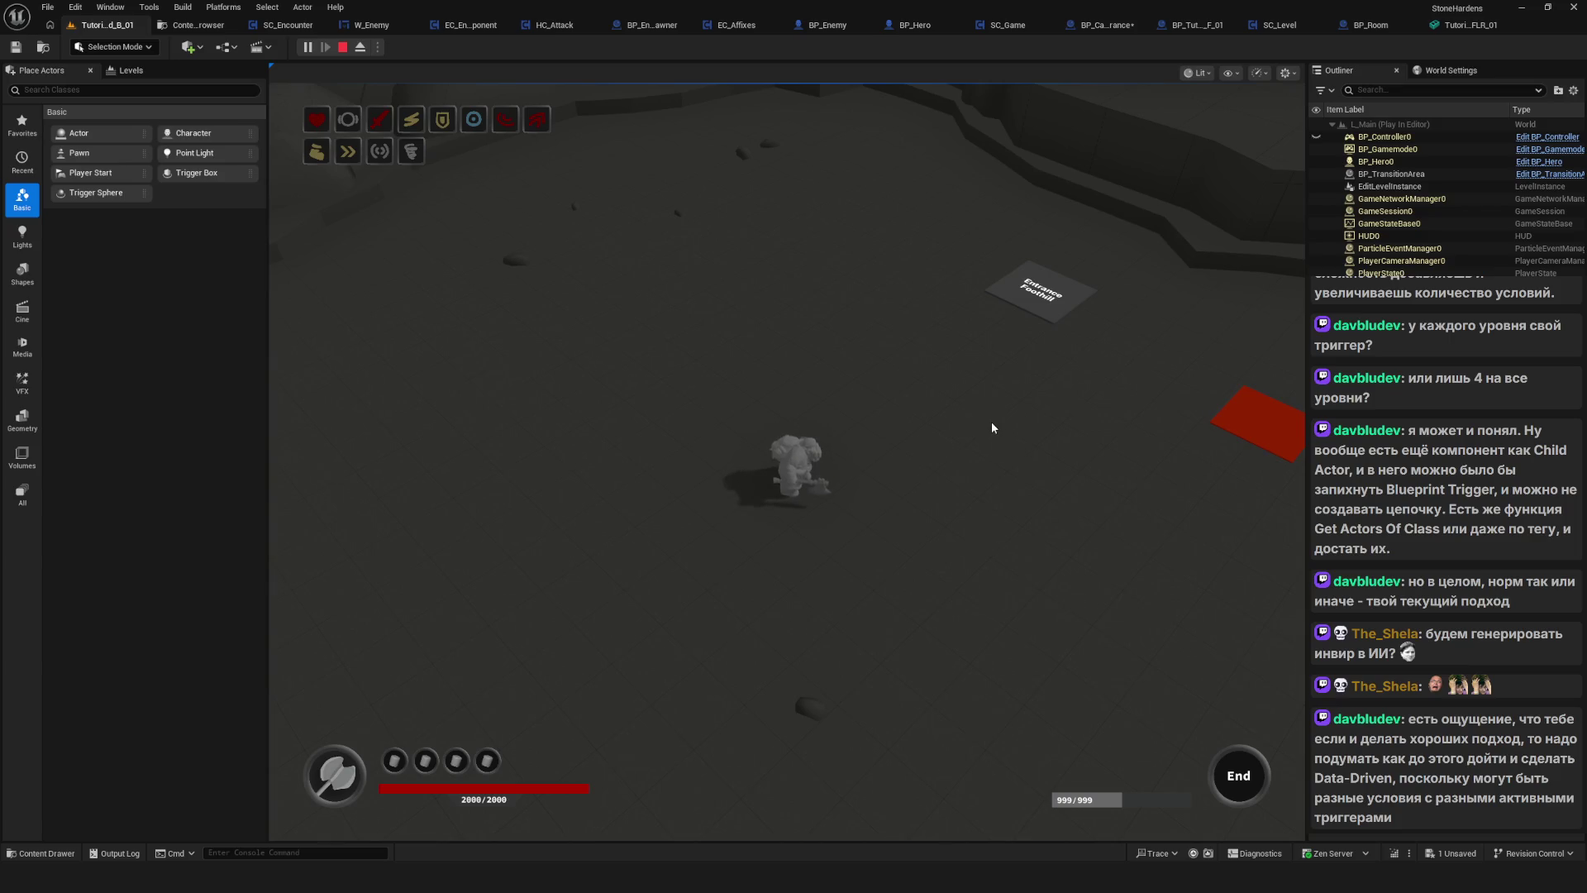
# Step: Have the hero attack in place, then select the SavedGame0 slot in the restarted save menu
pyautogui.click(997, 446)
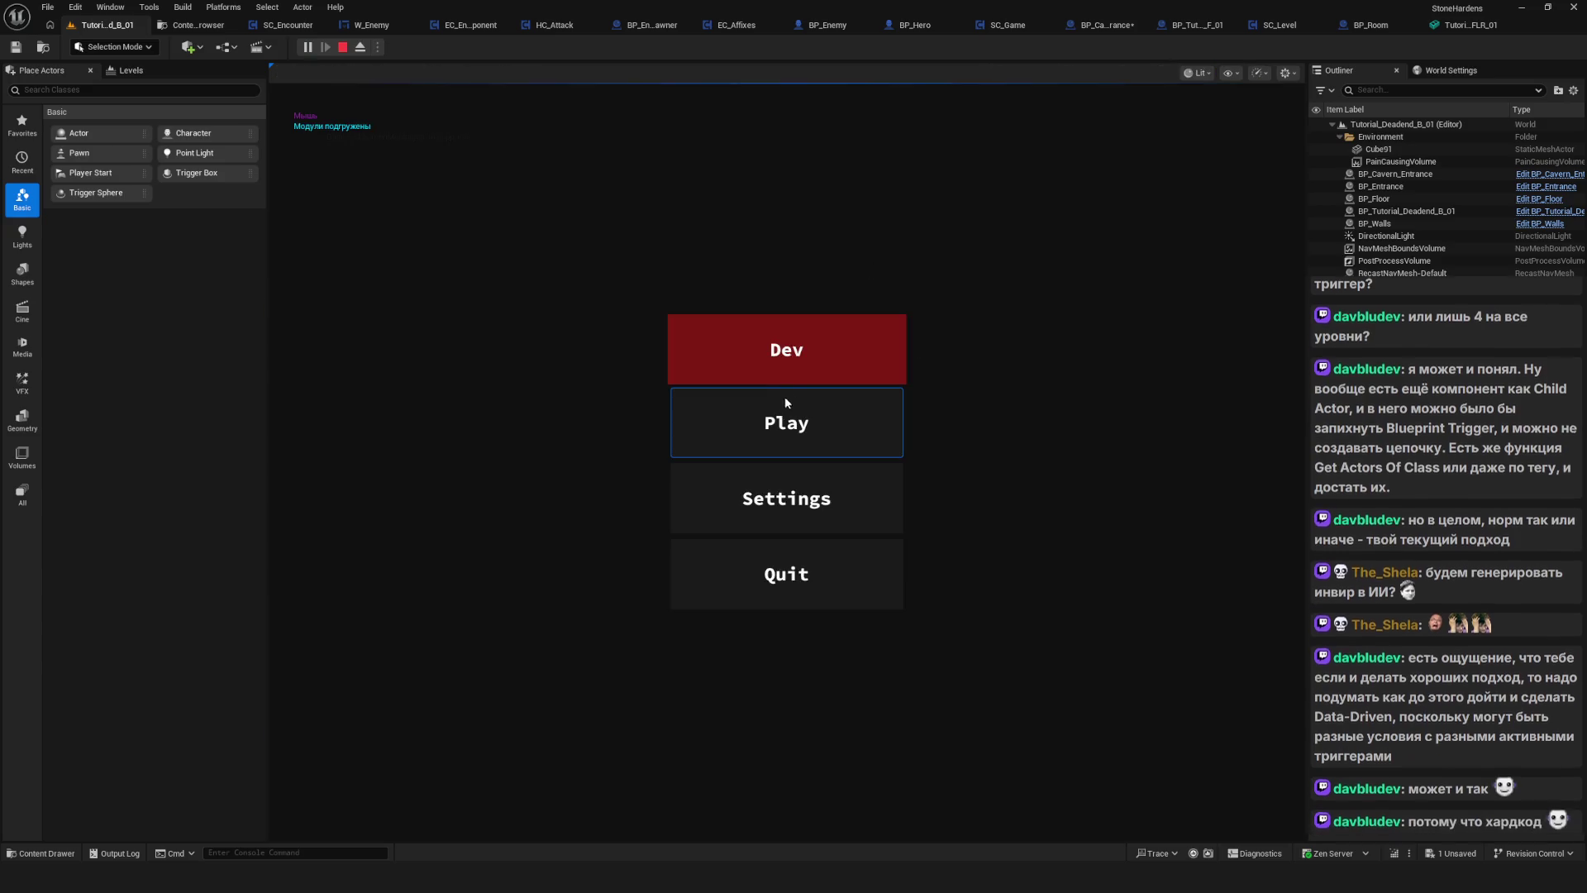
pyautogui.click(786, 403)
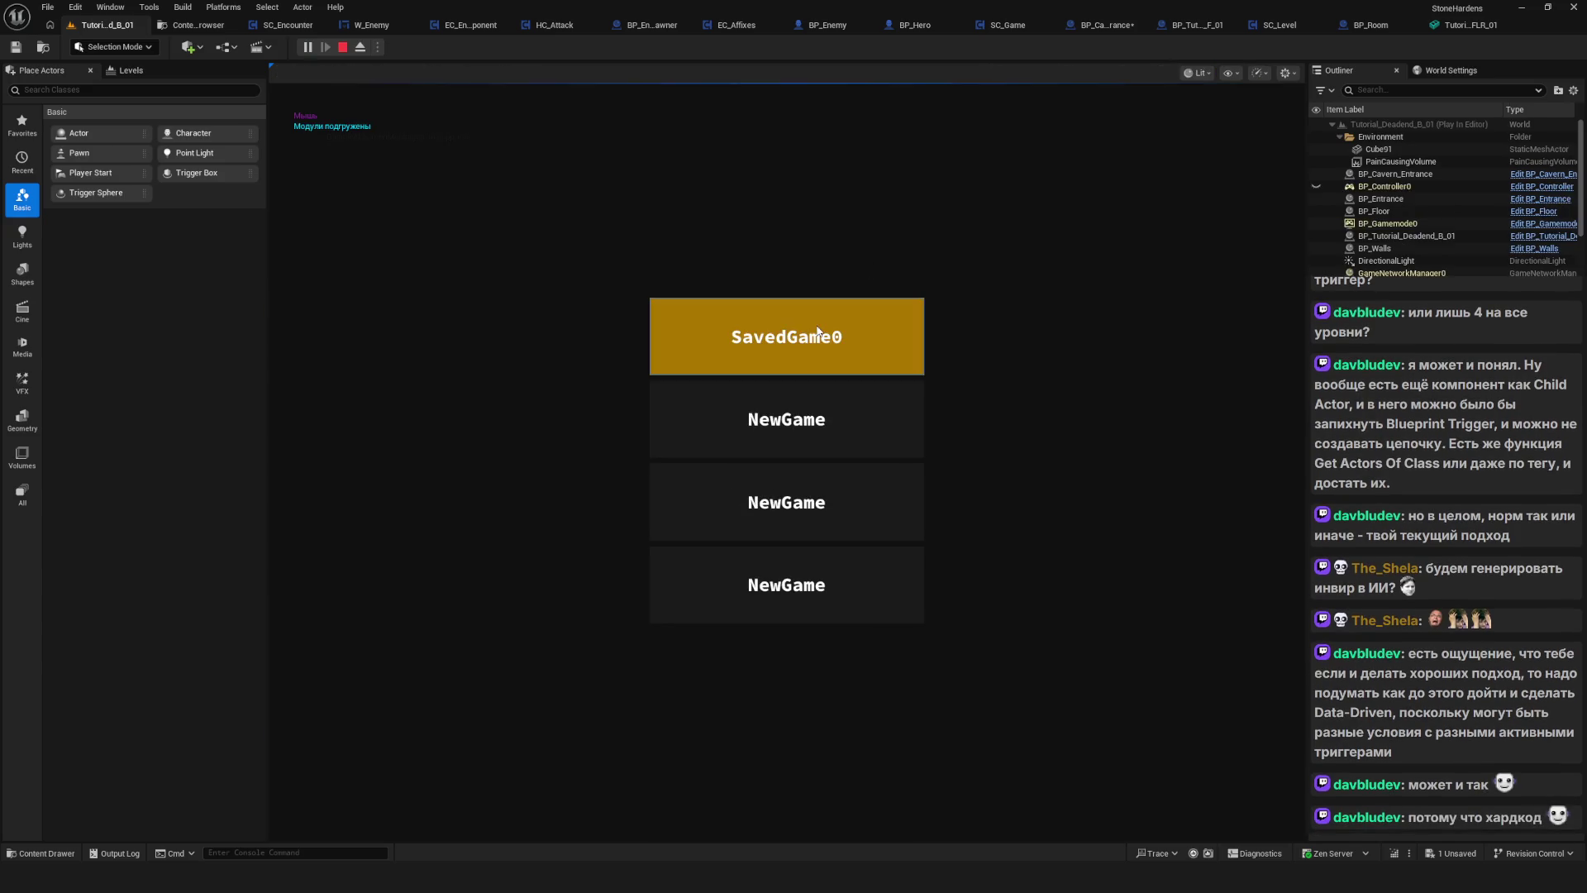
# Step: Start the game from the SavedGame0 slot and walk the hero up and right into the cavern
pyautogui.rightClick(784, 339)
pyautogui.click(735, 496)
pyautogui.click(883, 349)
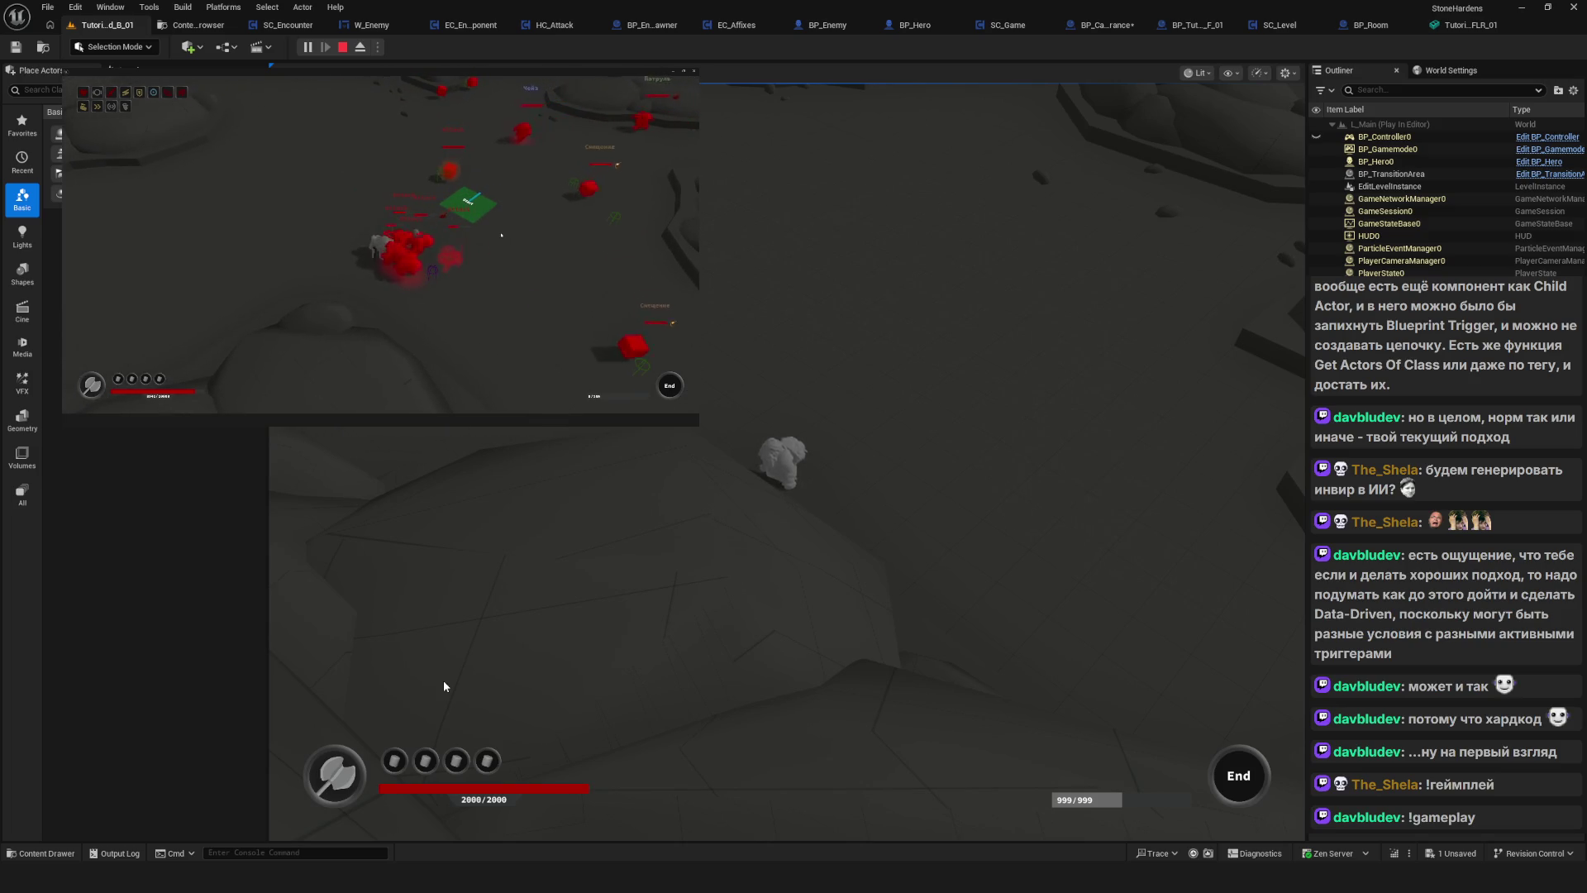
pyautogui.click(1074, 291)
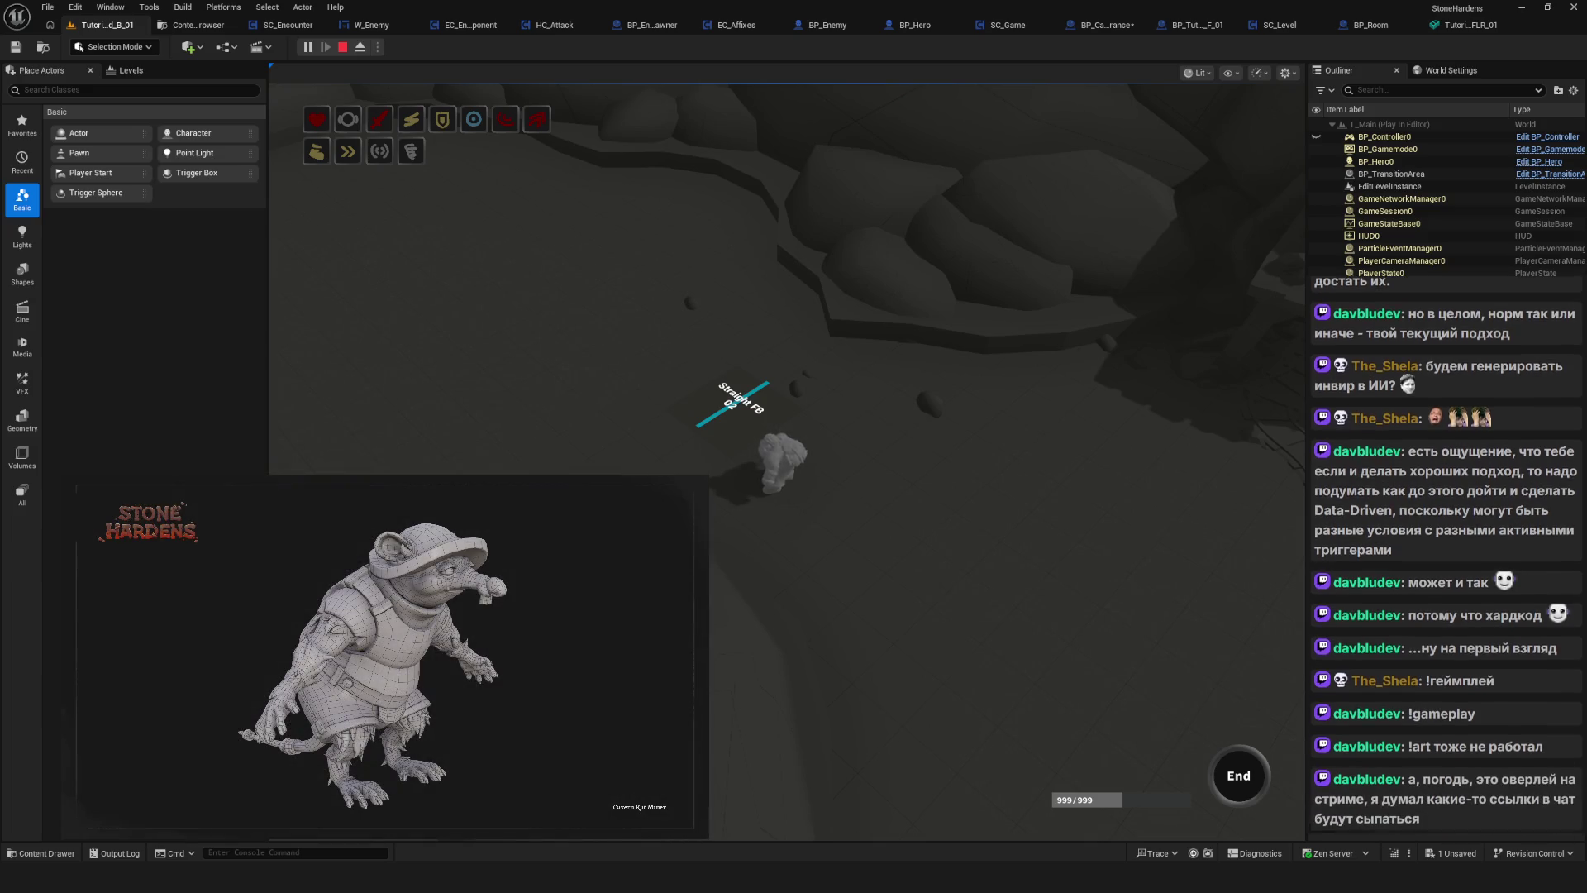
# Step: Walk the hero right through the cavern, then up and left toward Straight FB 02
pyautogui.press('d')
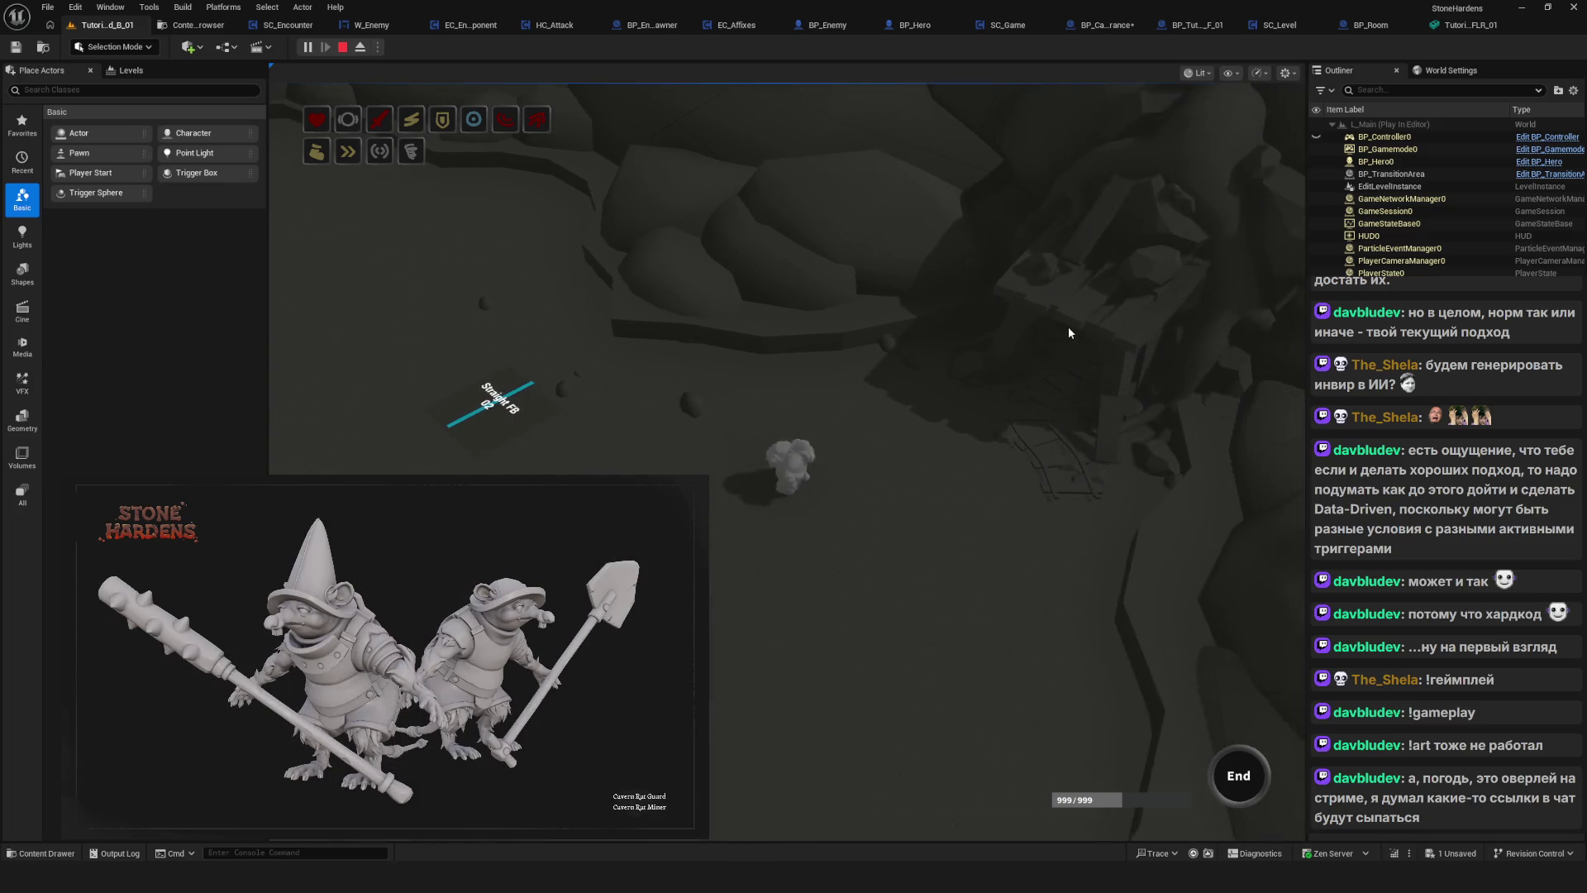
pyautogui.press('a')
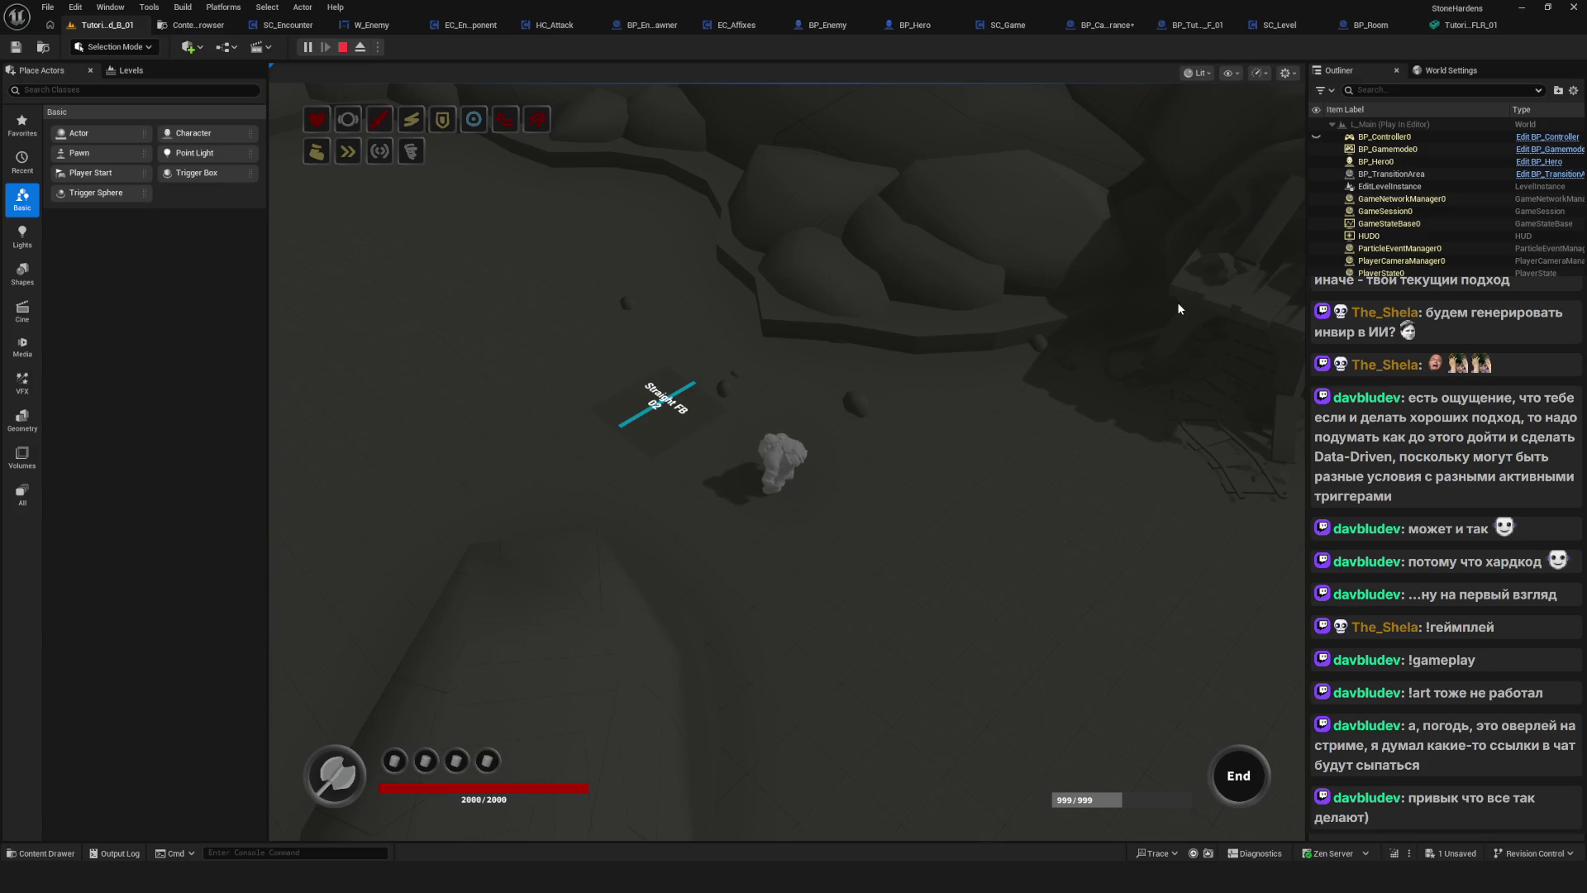
pyautogui.click(1149, 382)
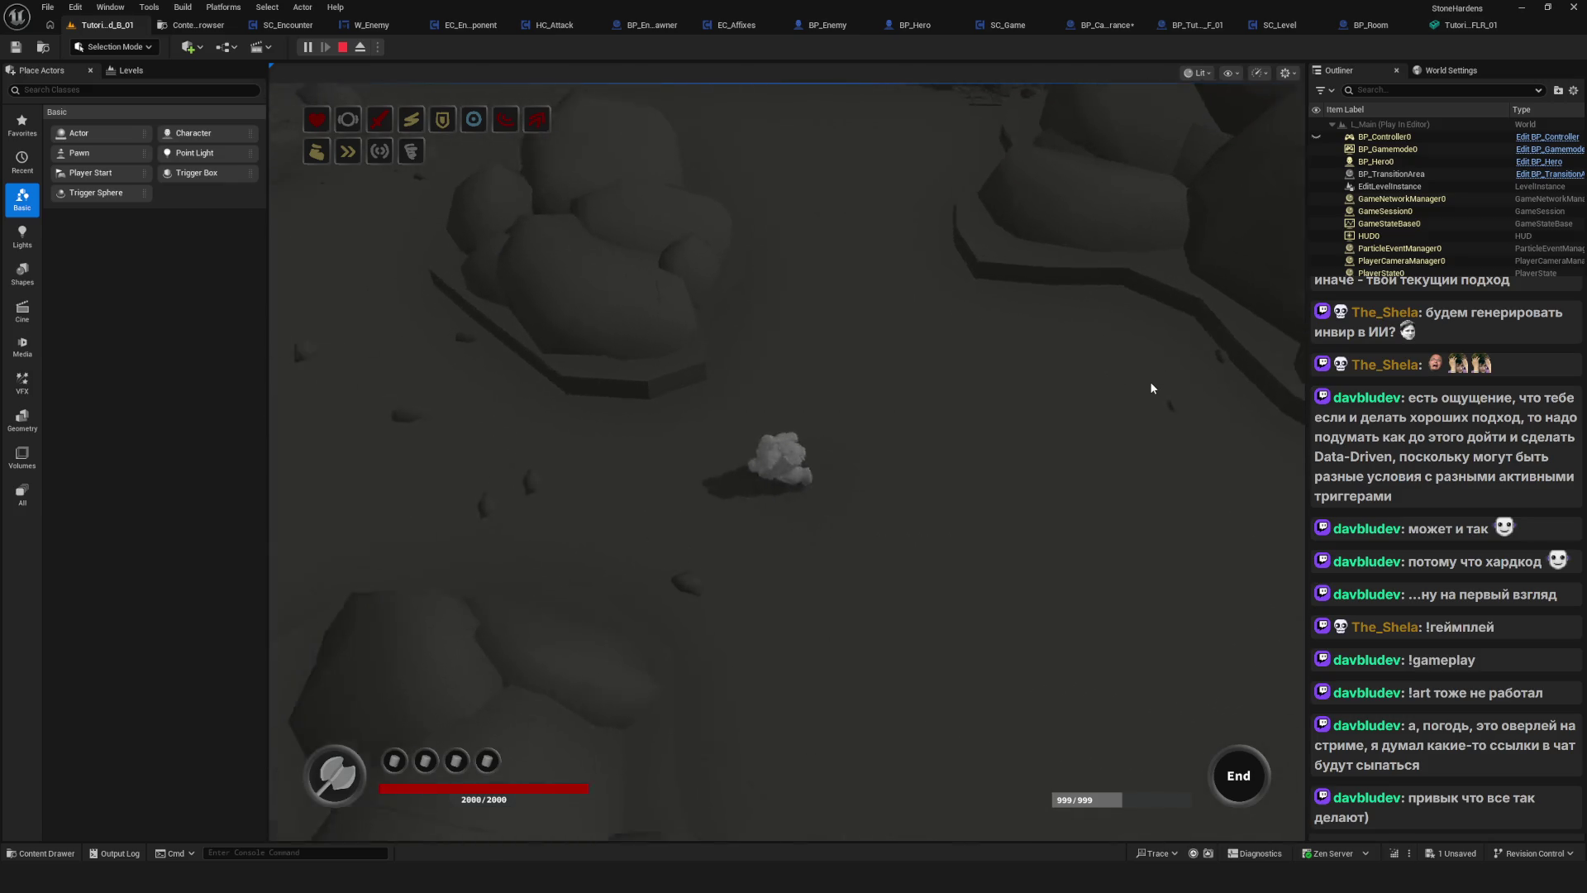
pyautogui.press('w')
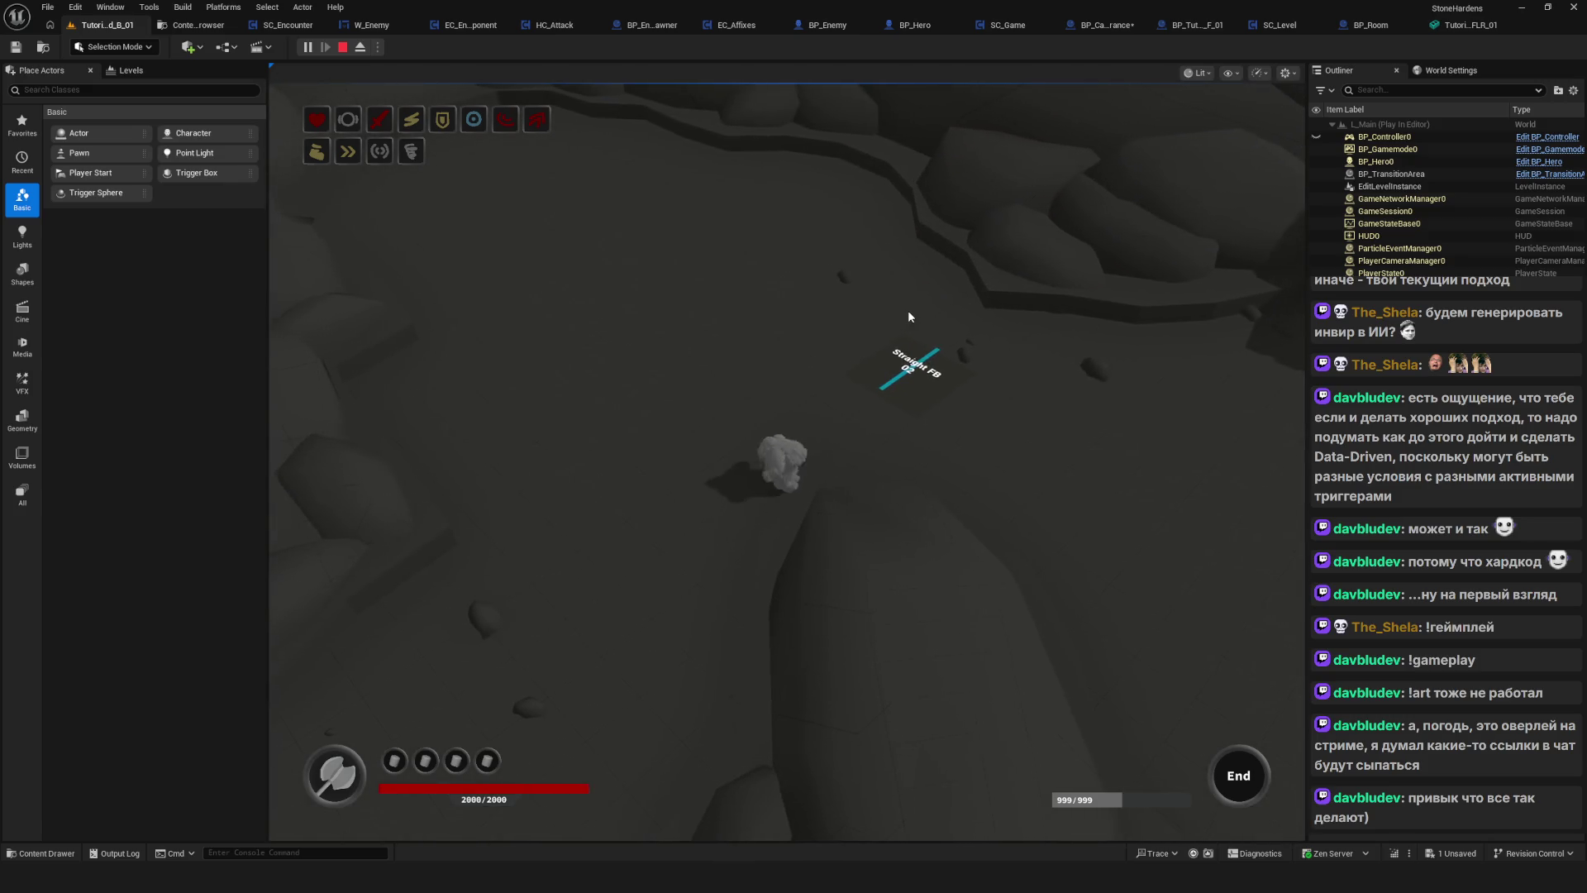